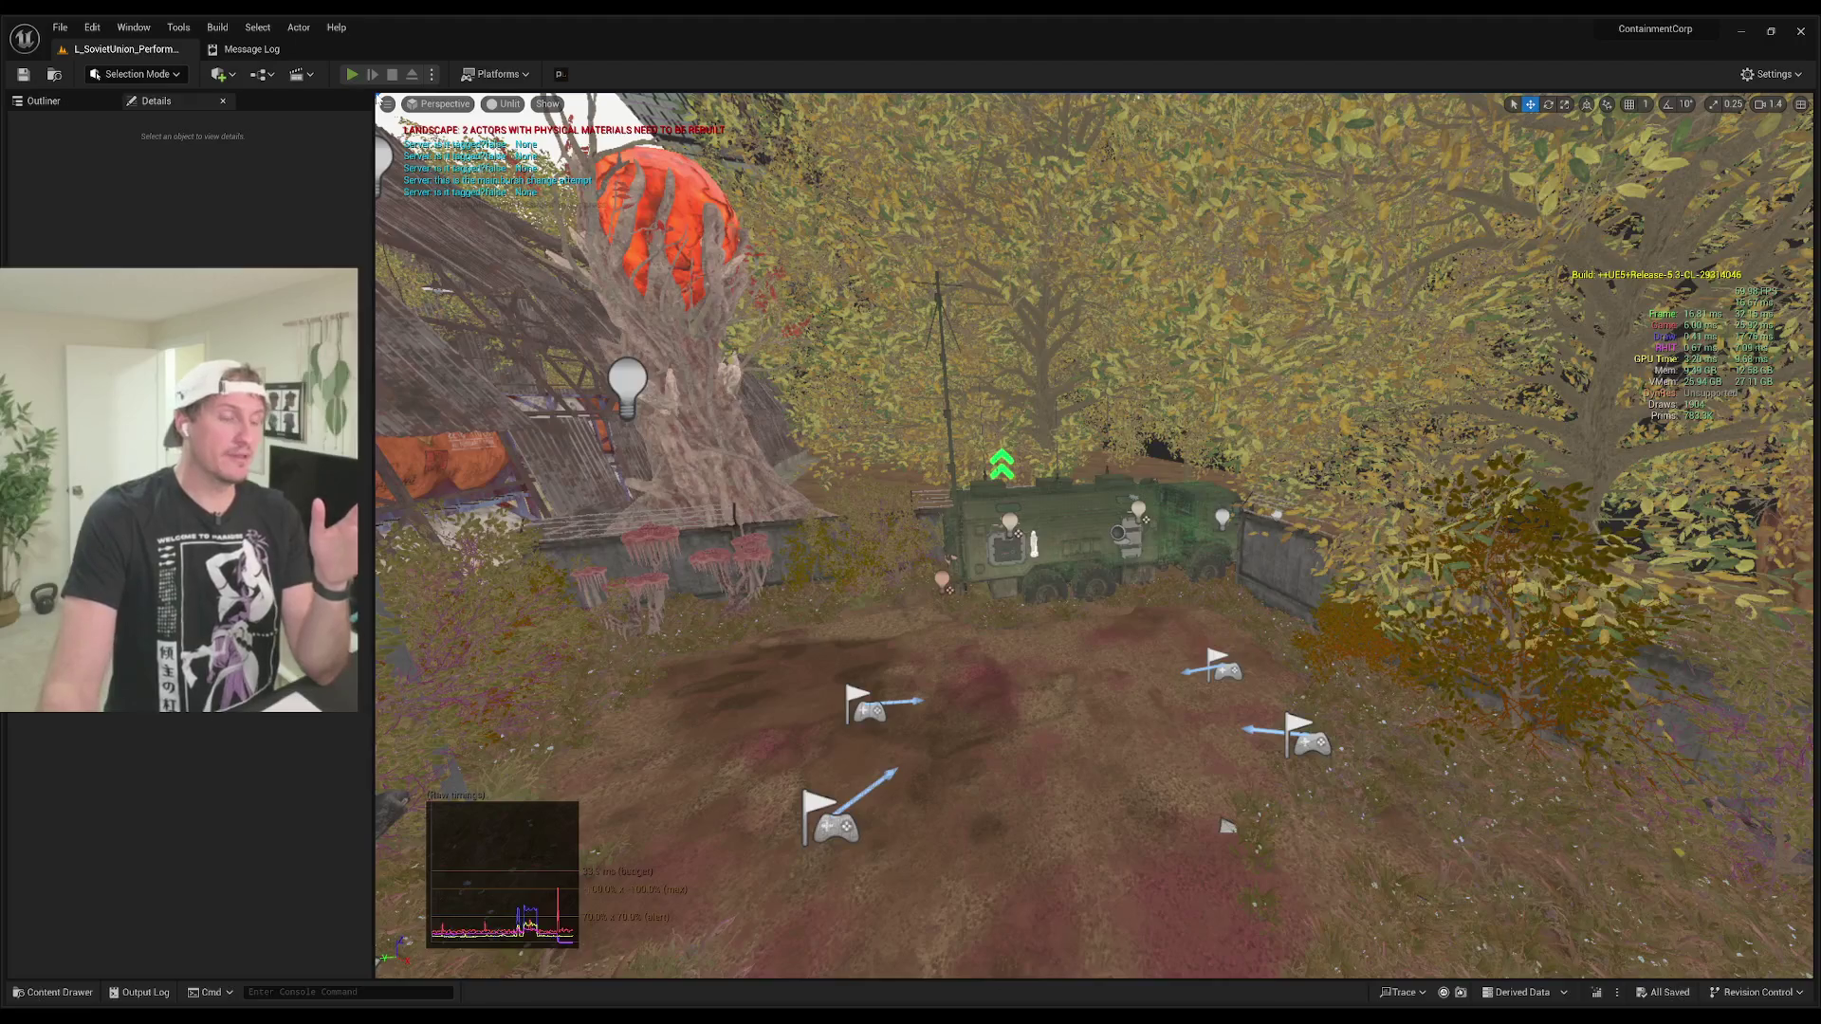
# Step: Start a Play-In-Editor session of the current level with Alt+P
pyautogui.hotkey('alt', 'p')
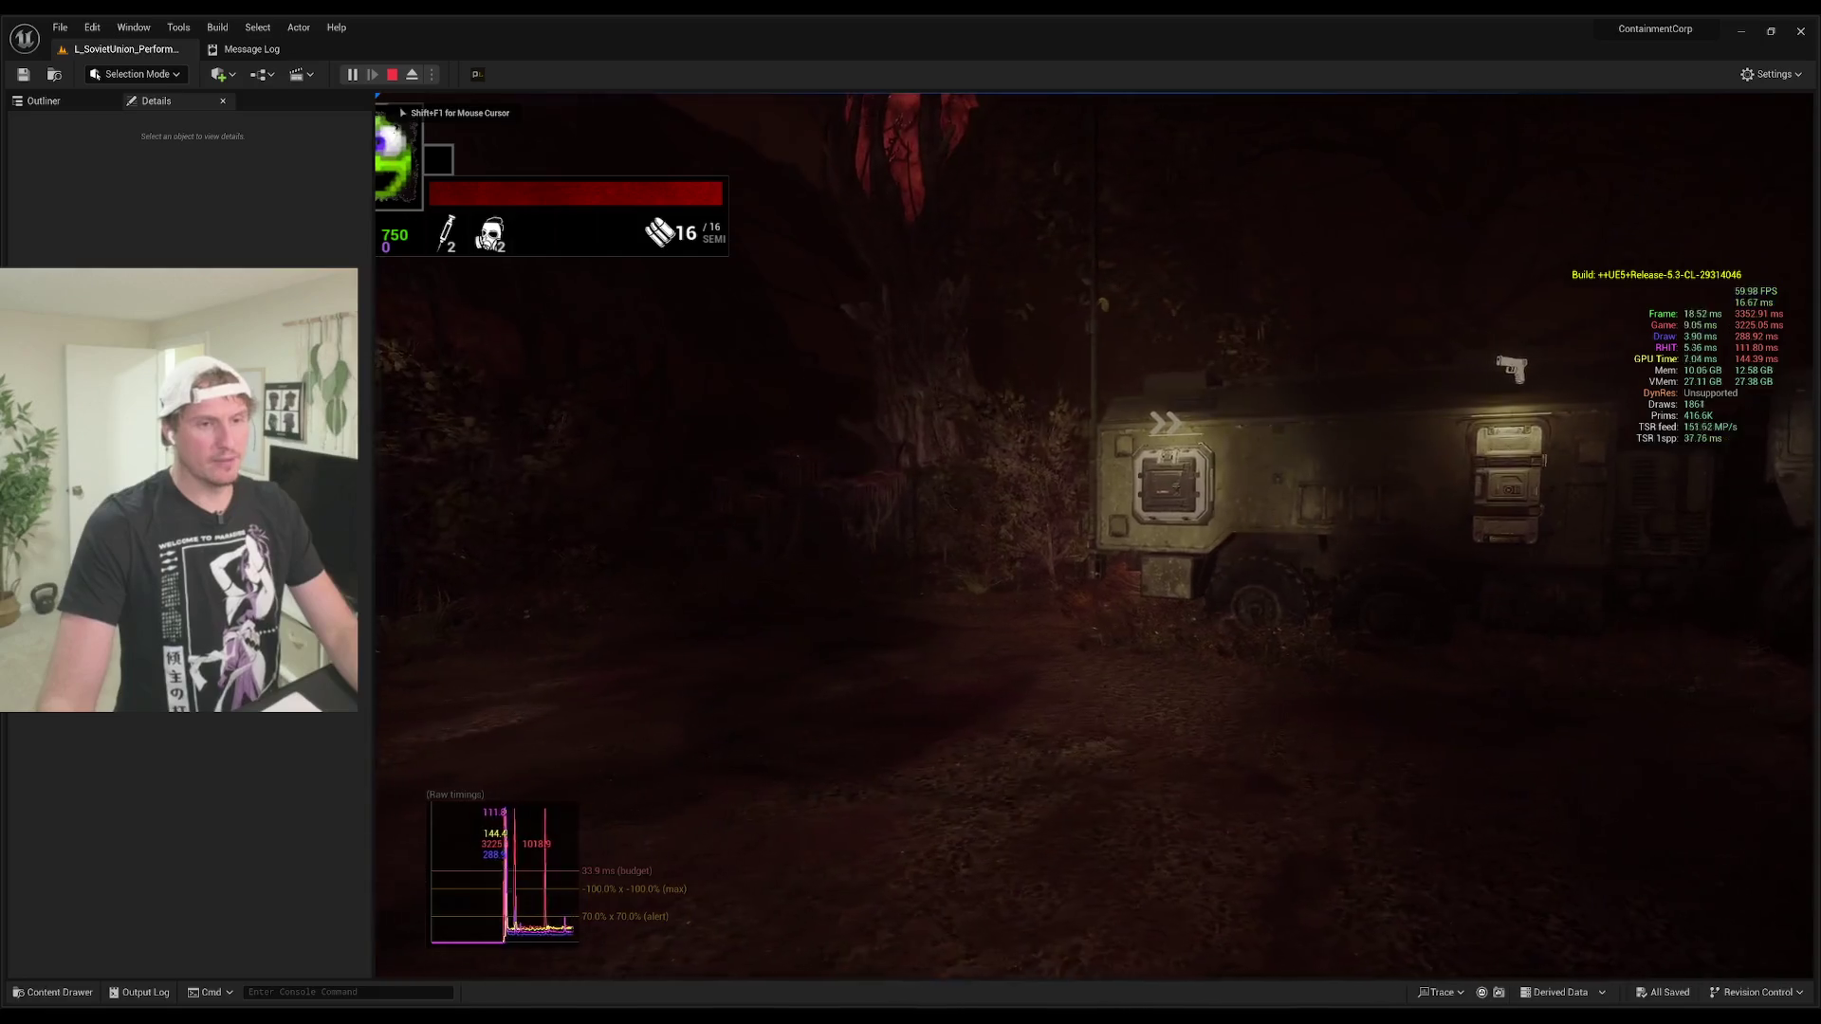
# Step: Pick up the pistol at the armoured vehicle and walk up to the star monument
pyautogui.press('f')
pyautogui.press('w')
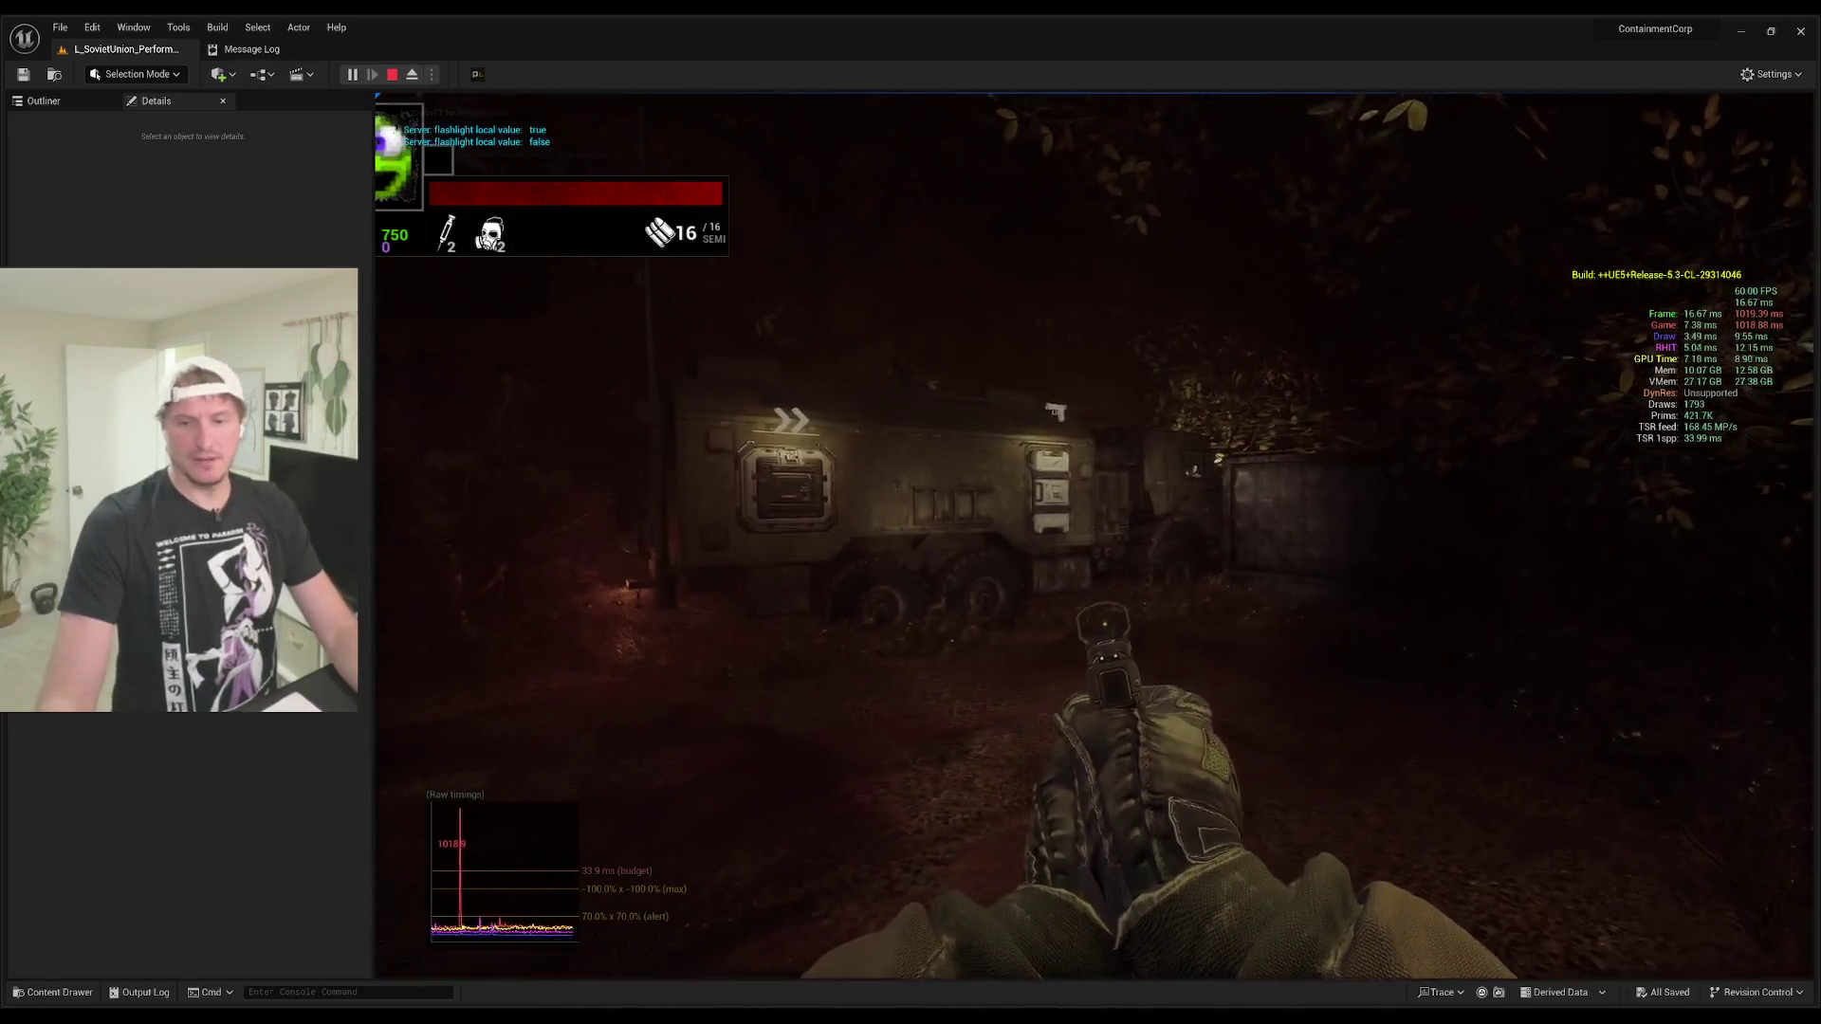
pyautogui.press('w')
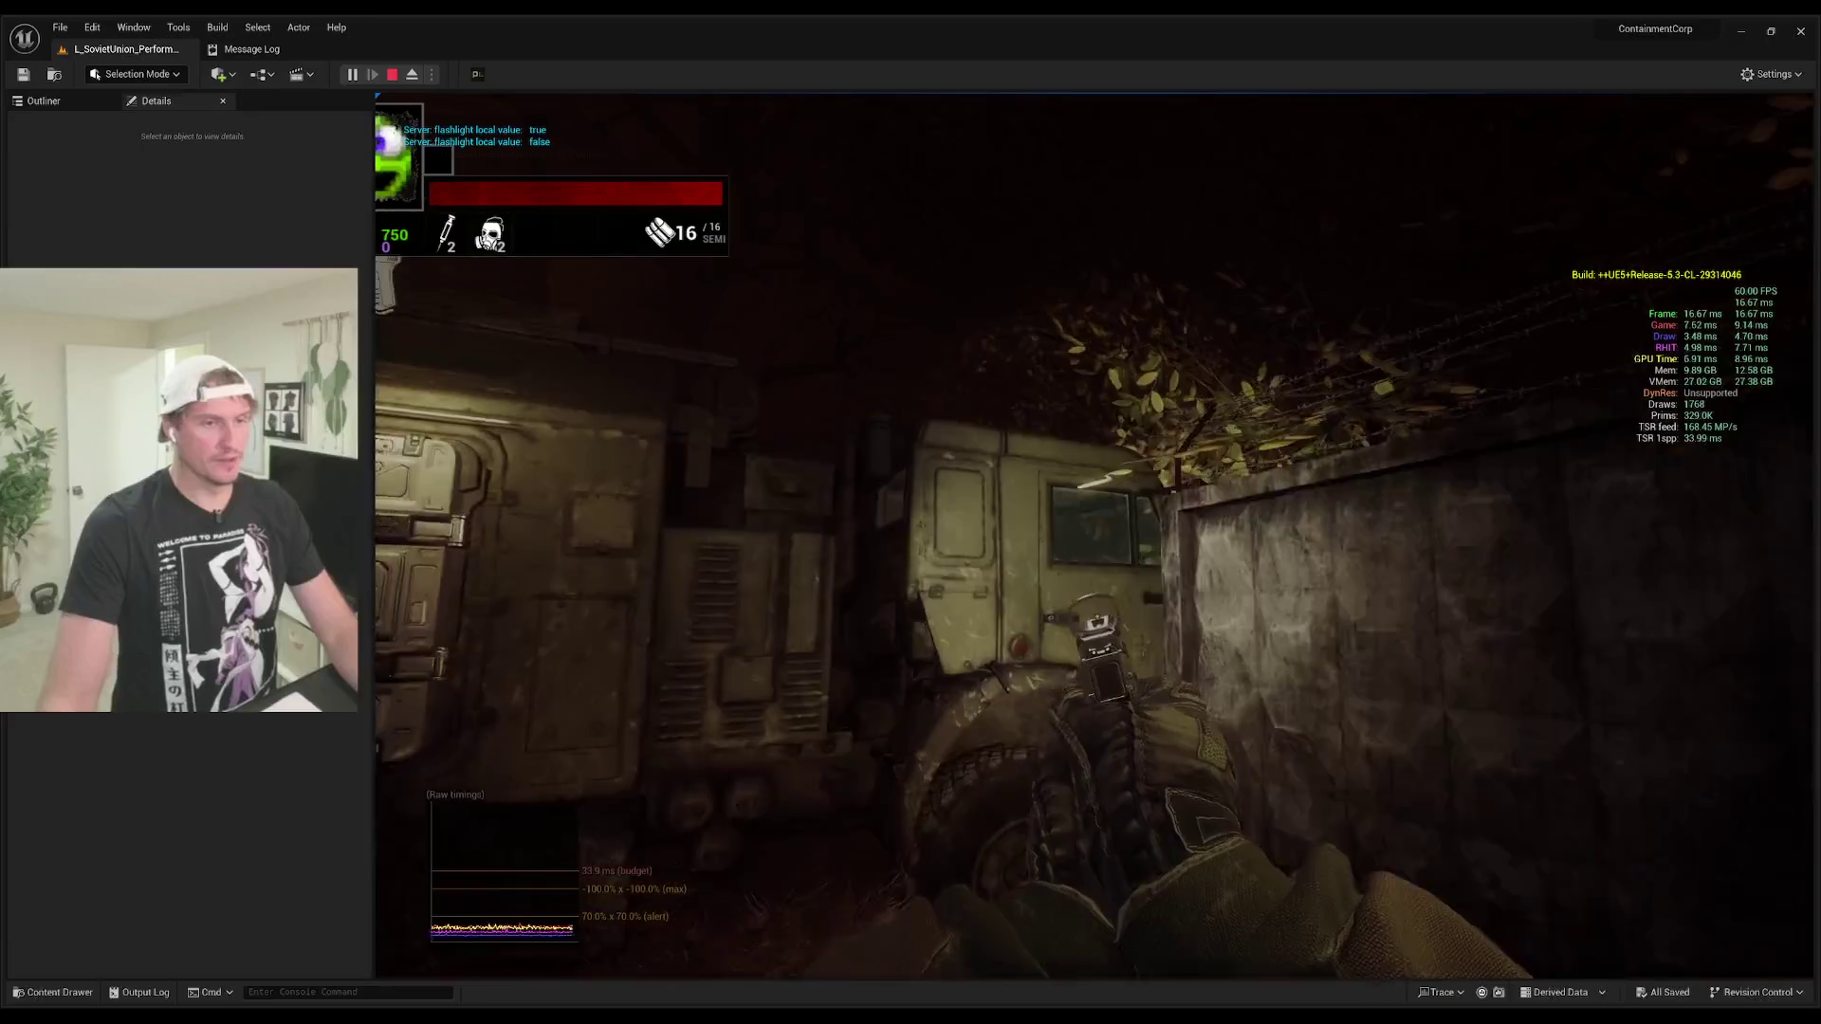
pyautogui.press('w')
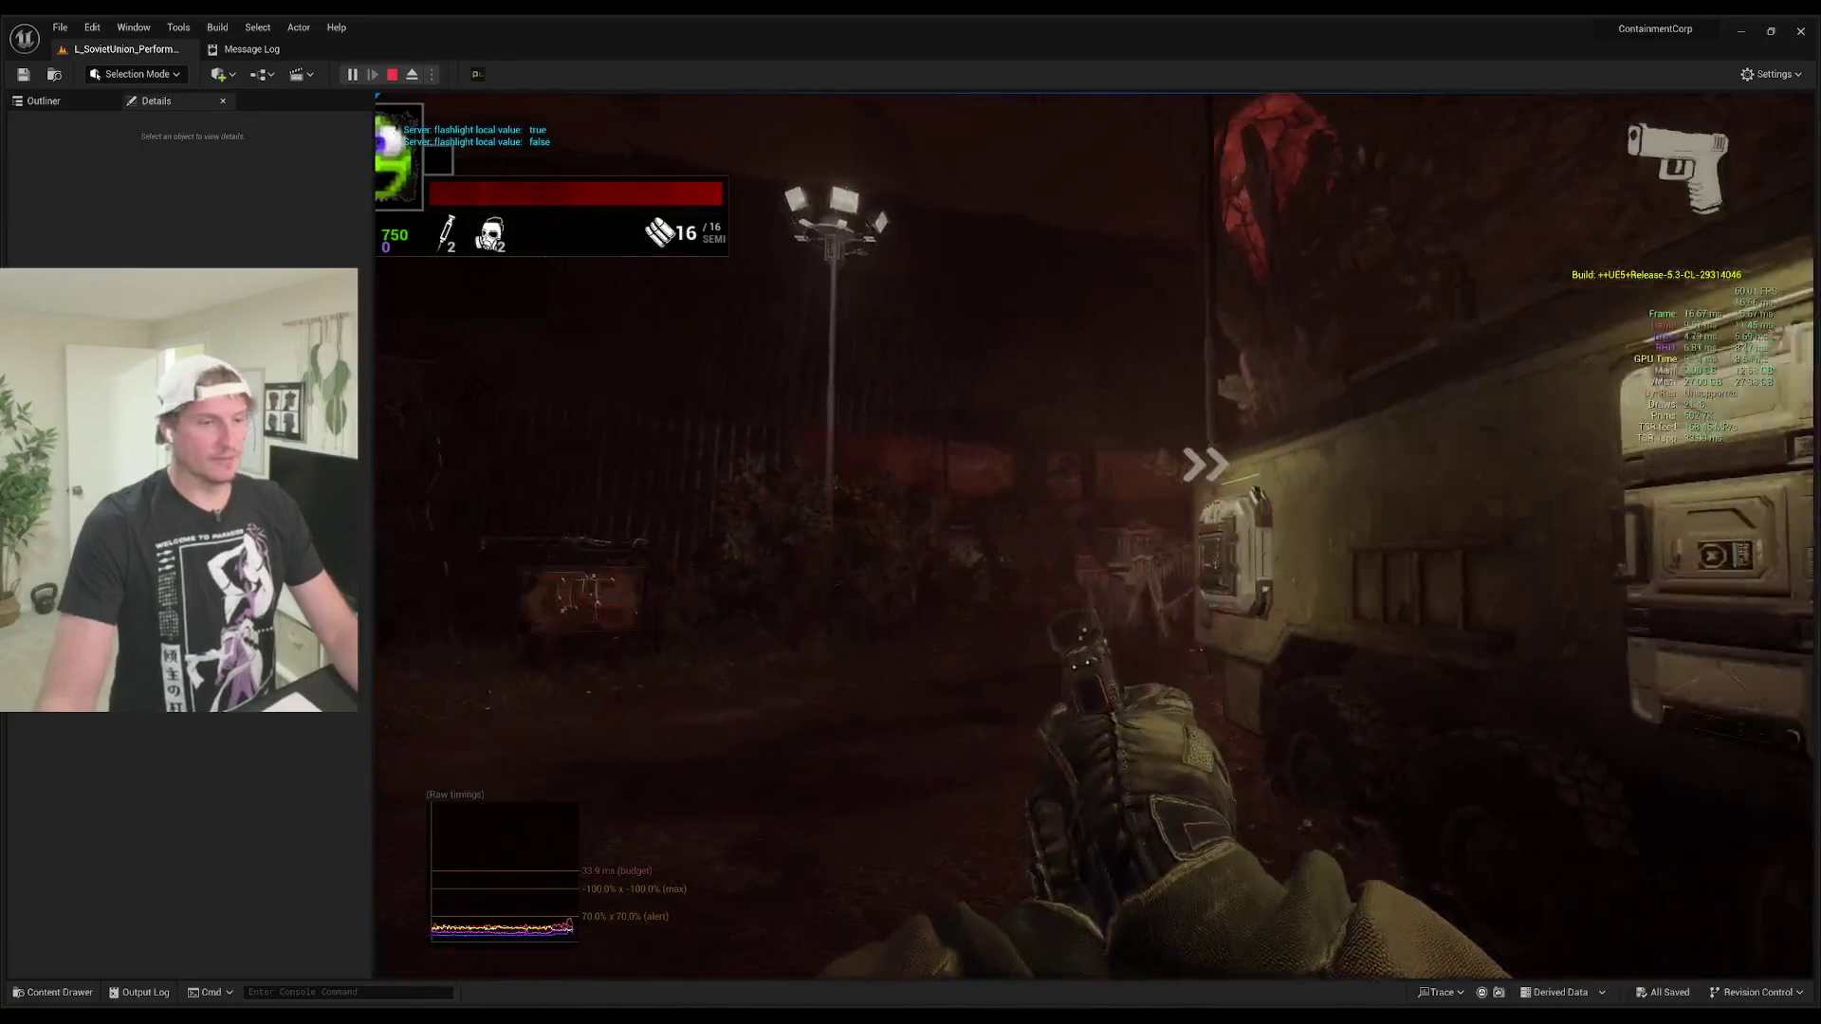
pyautogui.press('w')
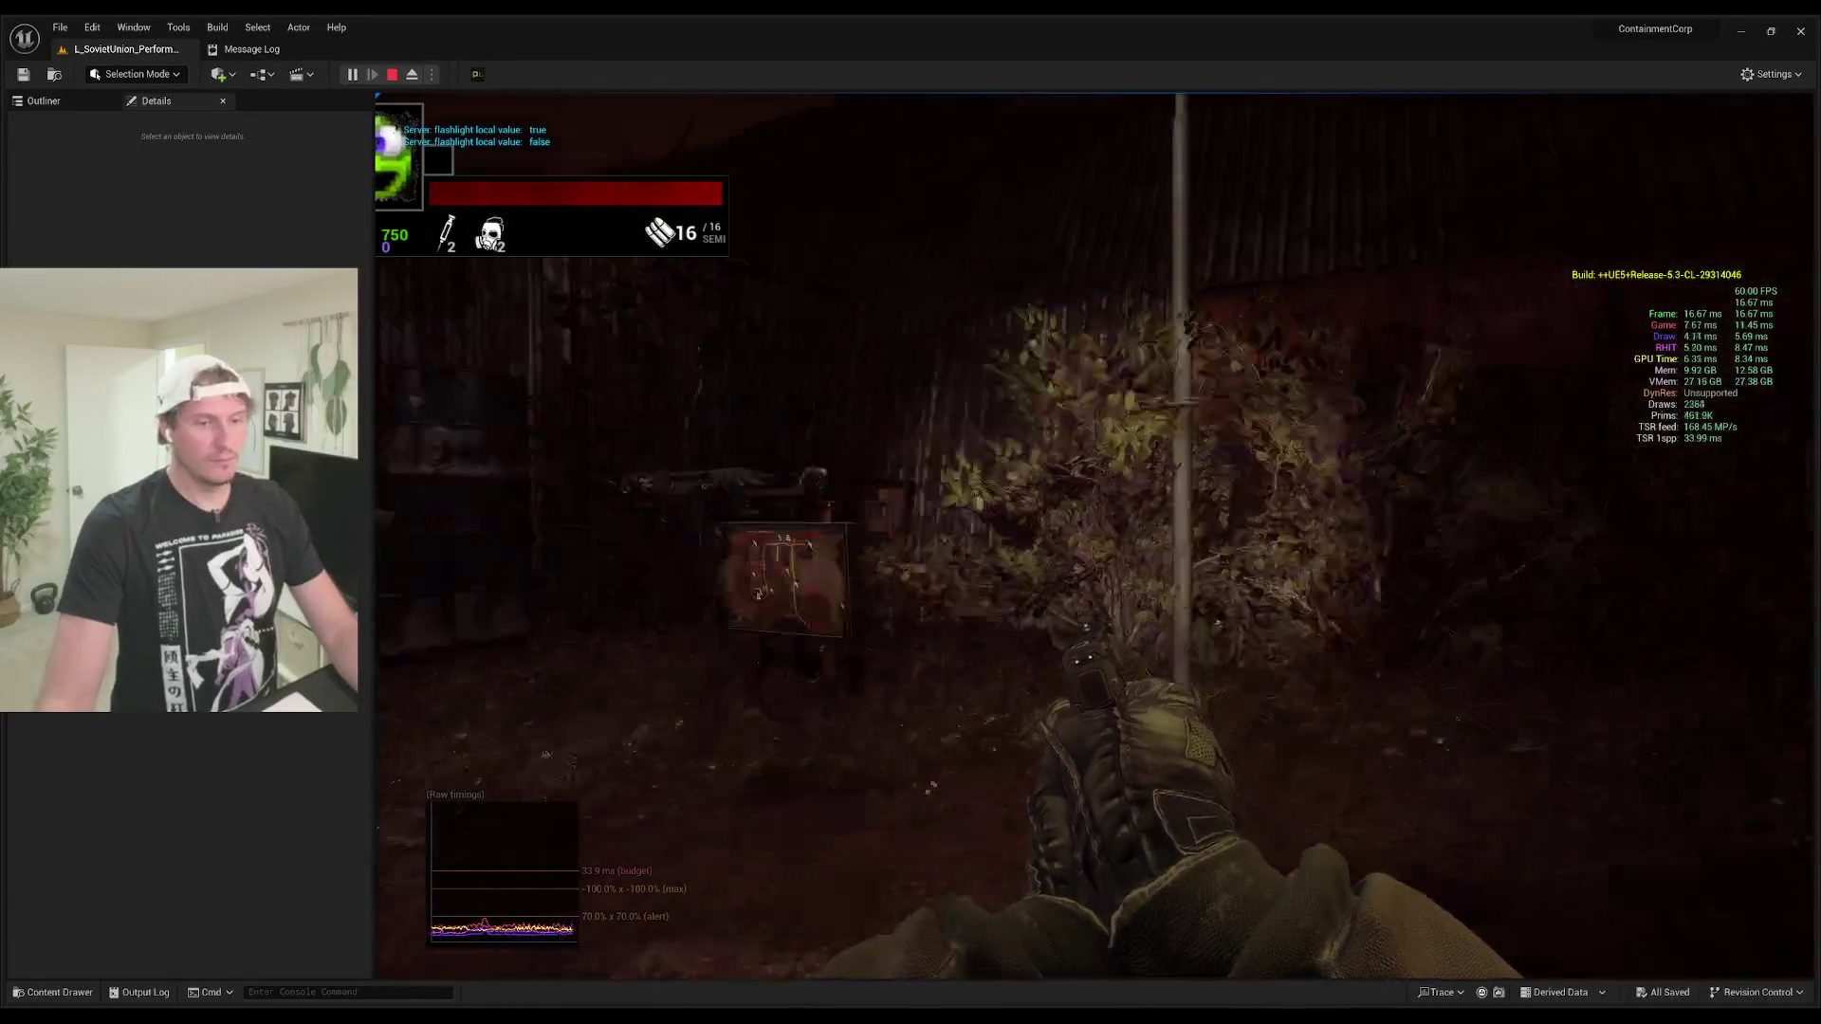
pyautogui.press('w')
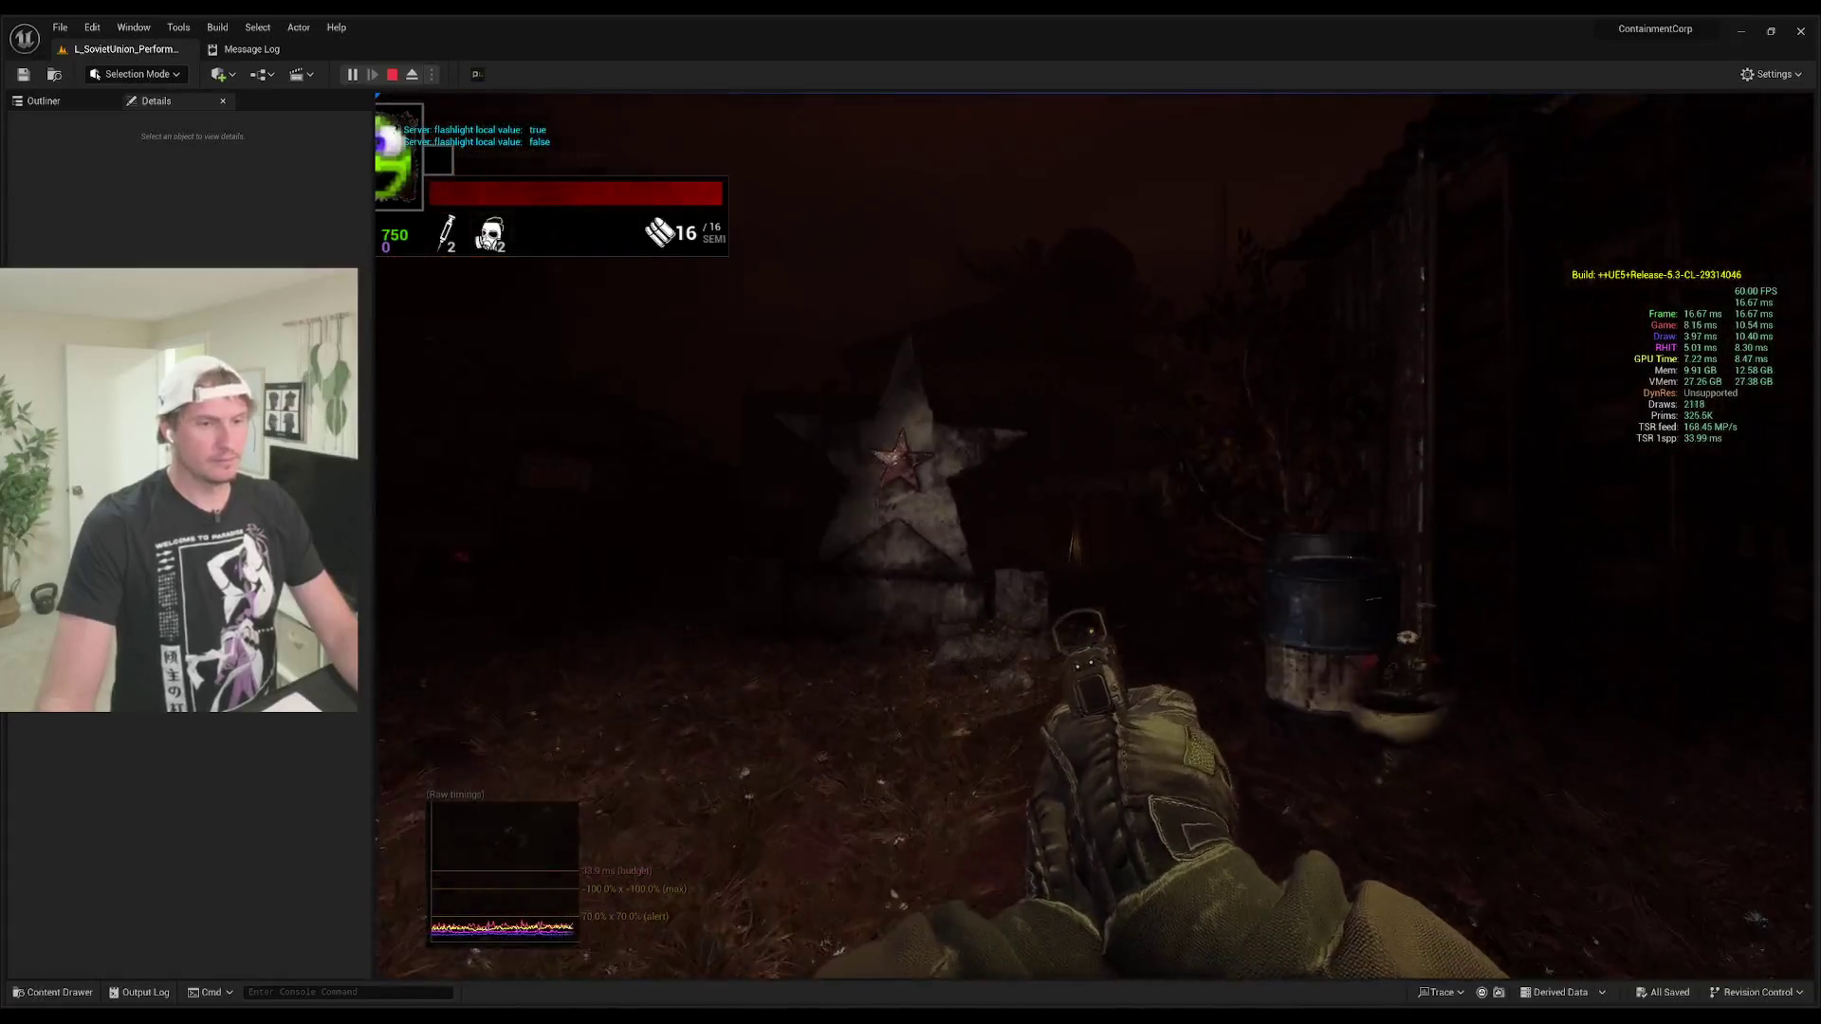
# Step: Walk past the red container, lamp post and ruined structure to the open white doorway
pyautogui.press('w')
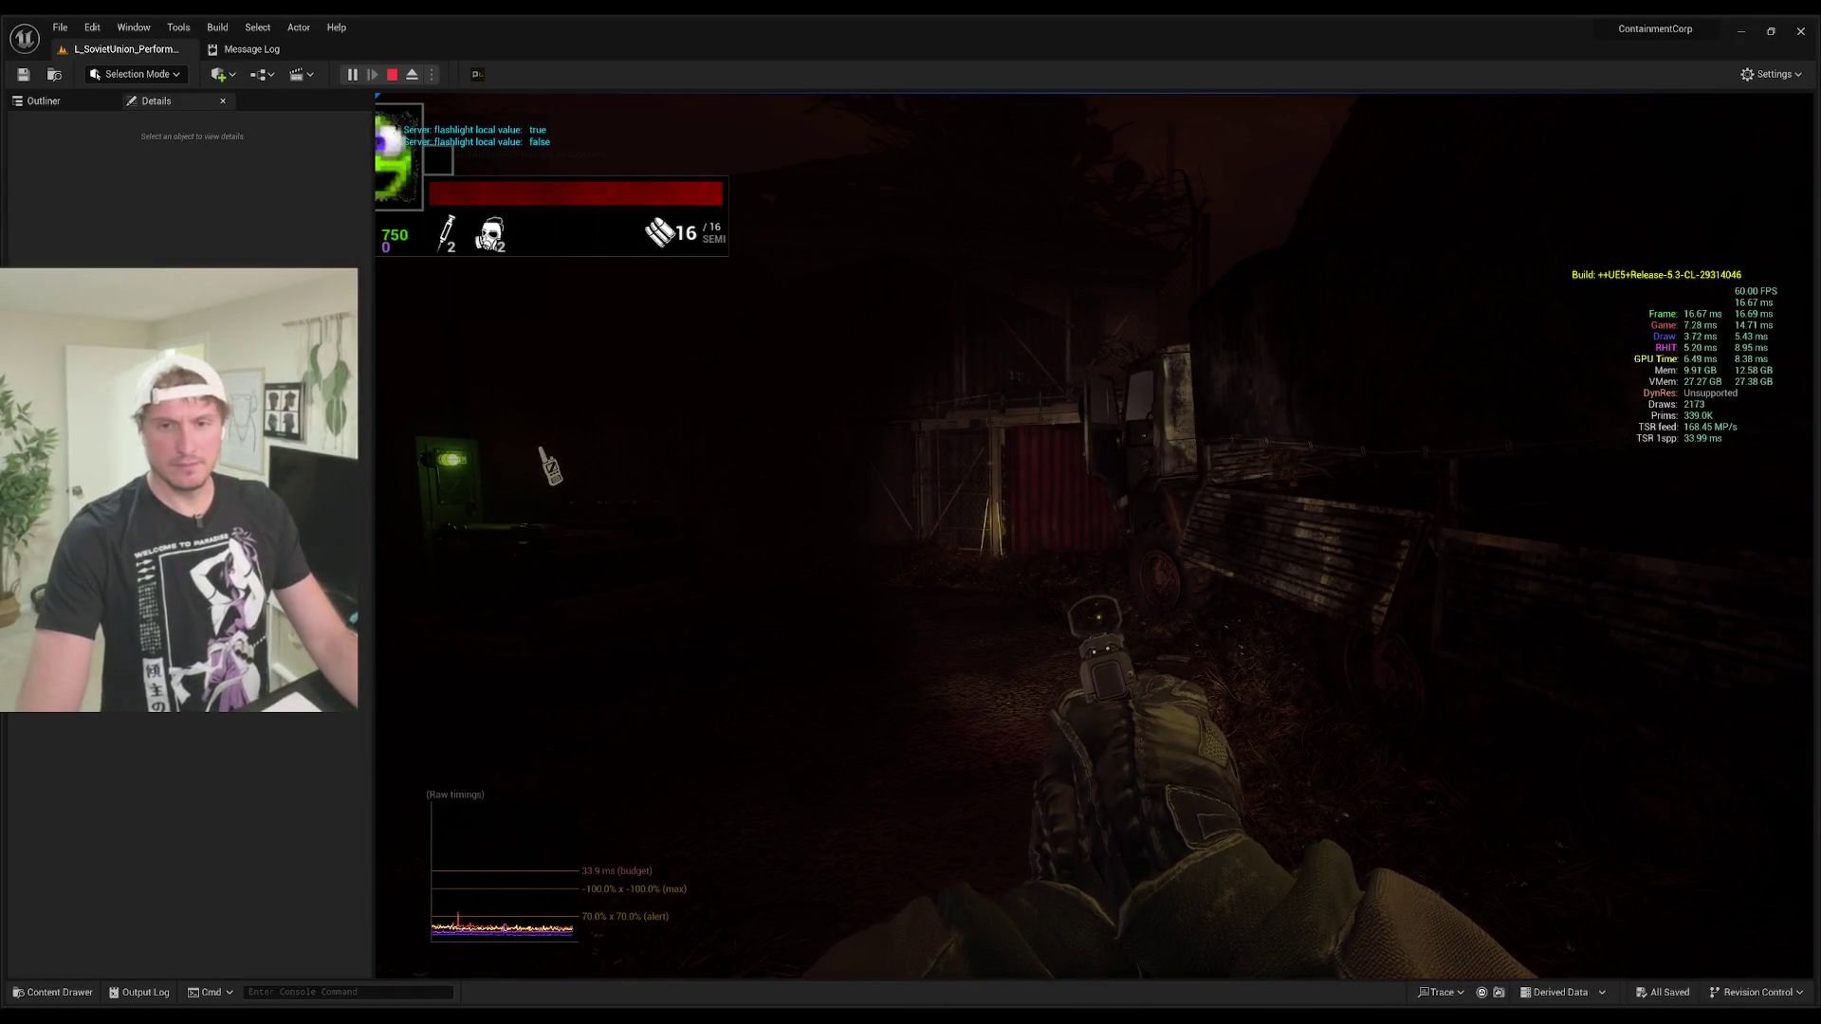
pyautogui.press('w')
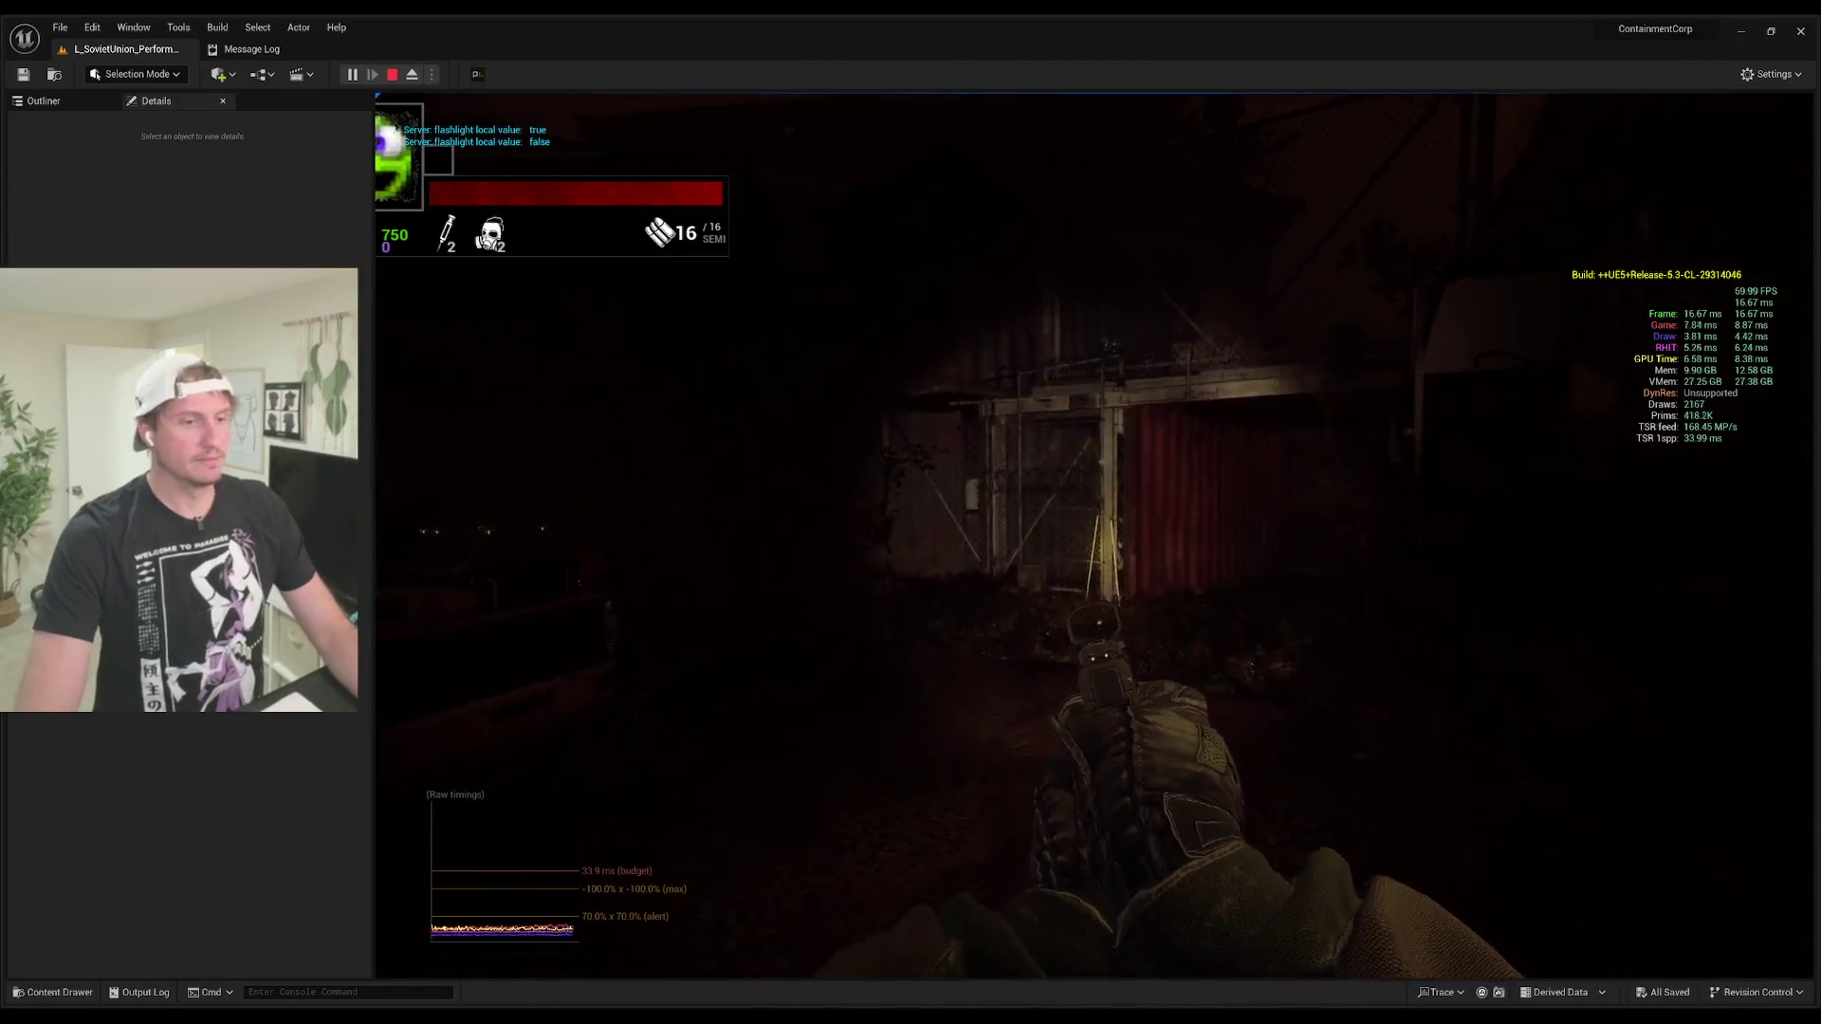
pyautogui.press('w')
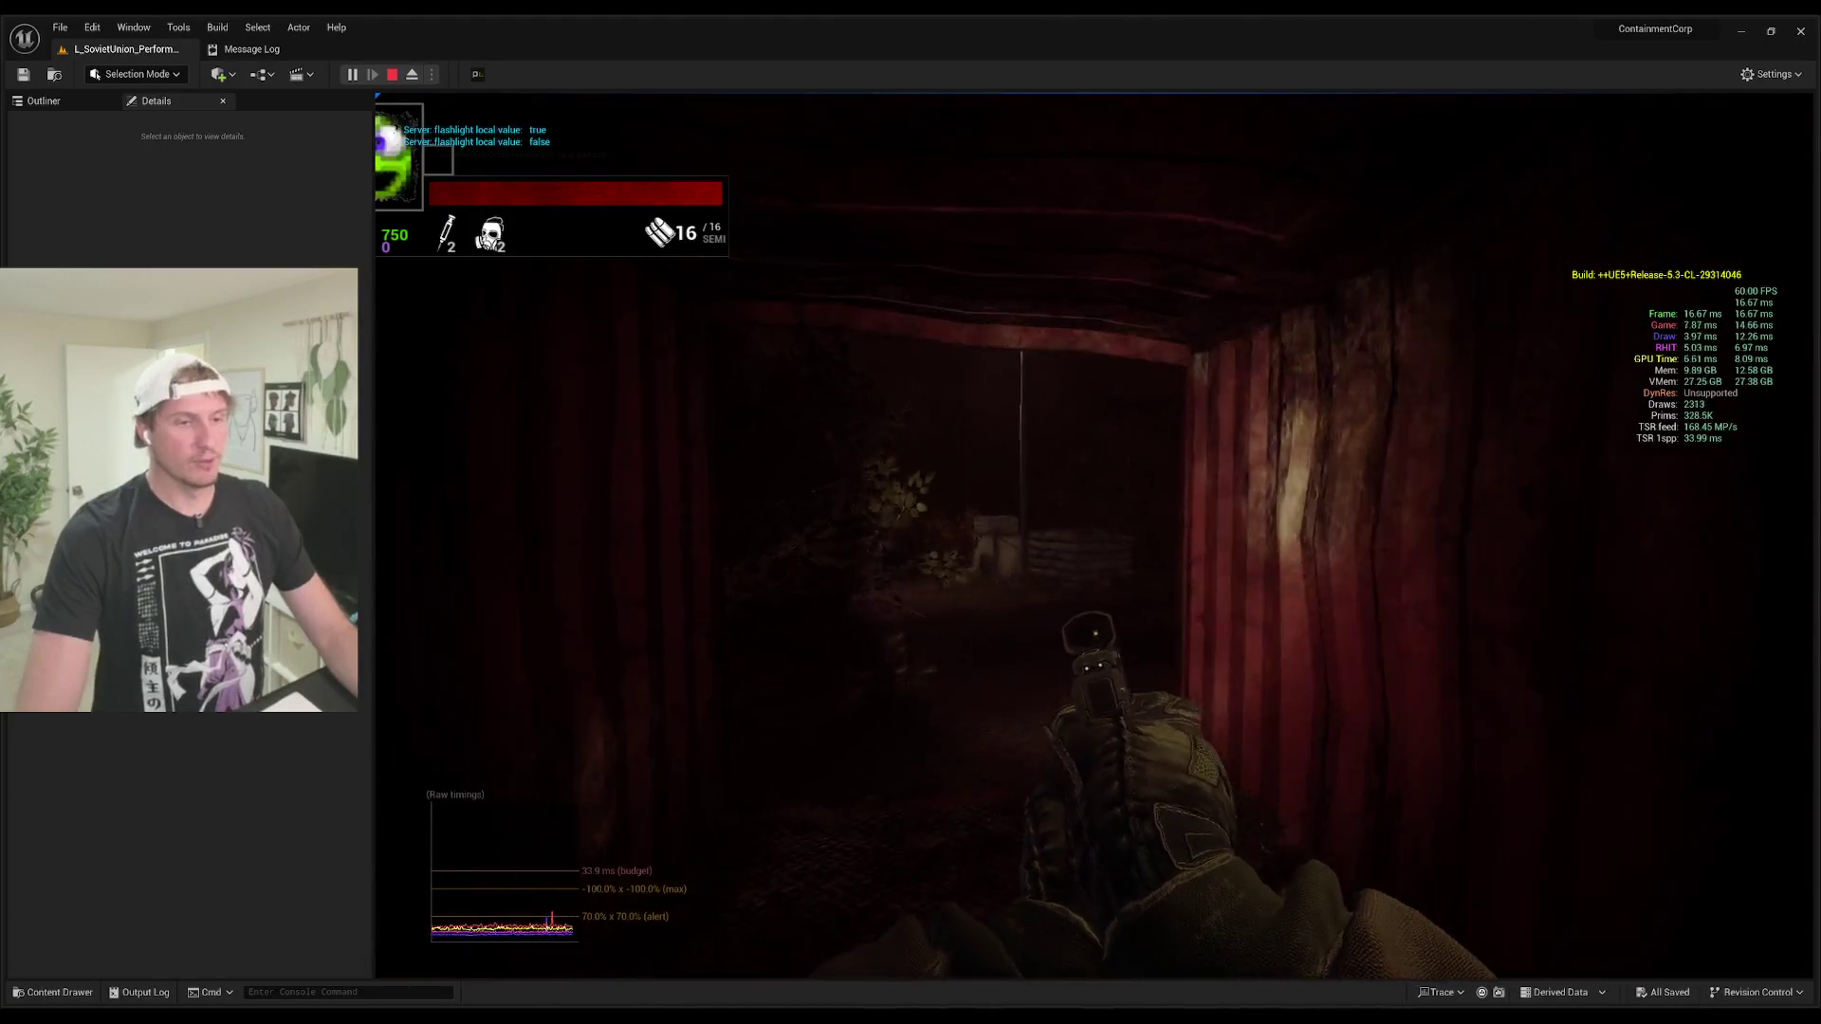
pyautogui.press('w')
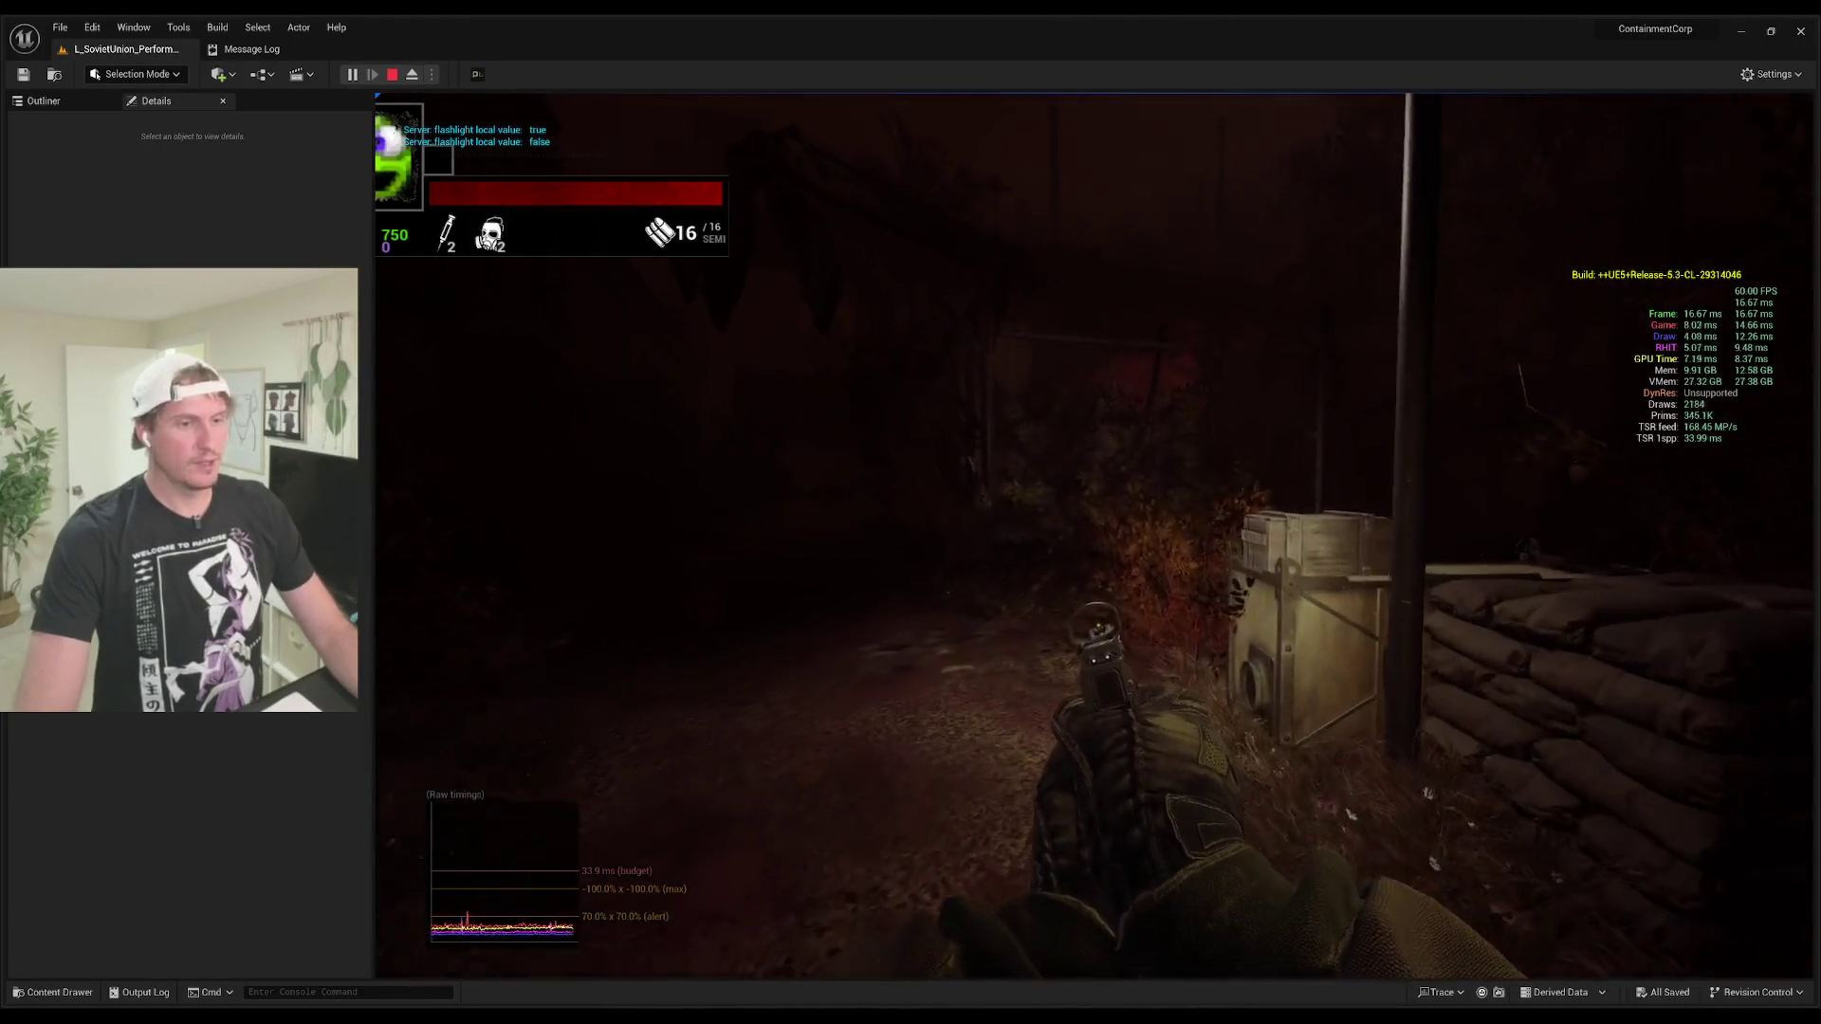
pyautogui.press('w')
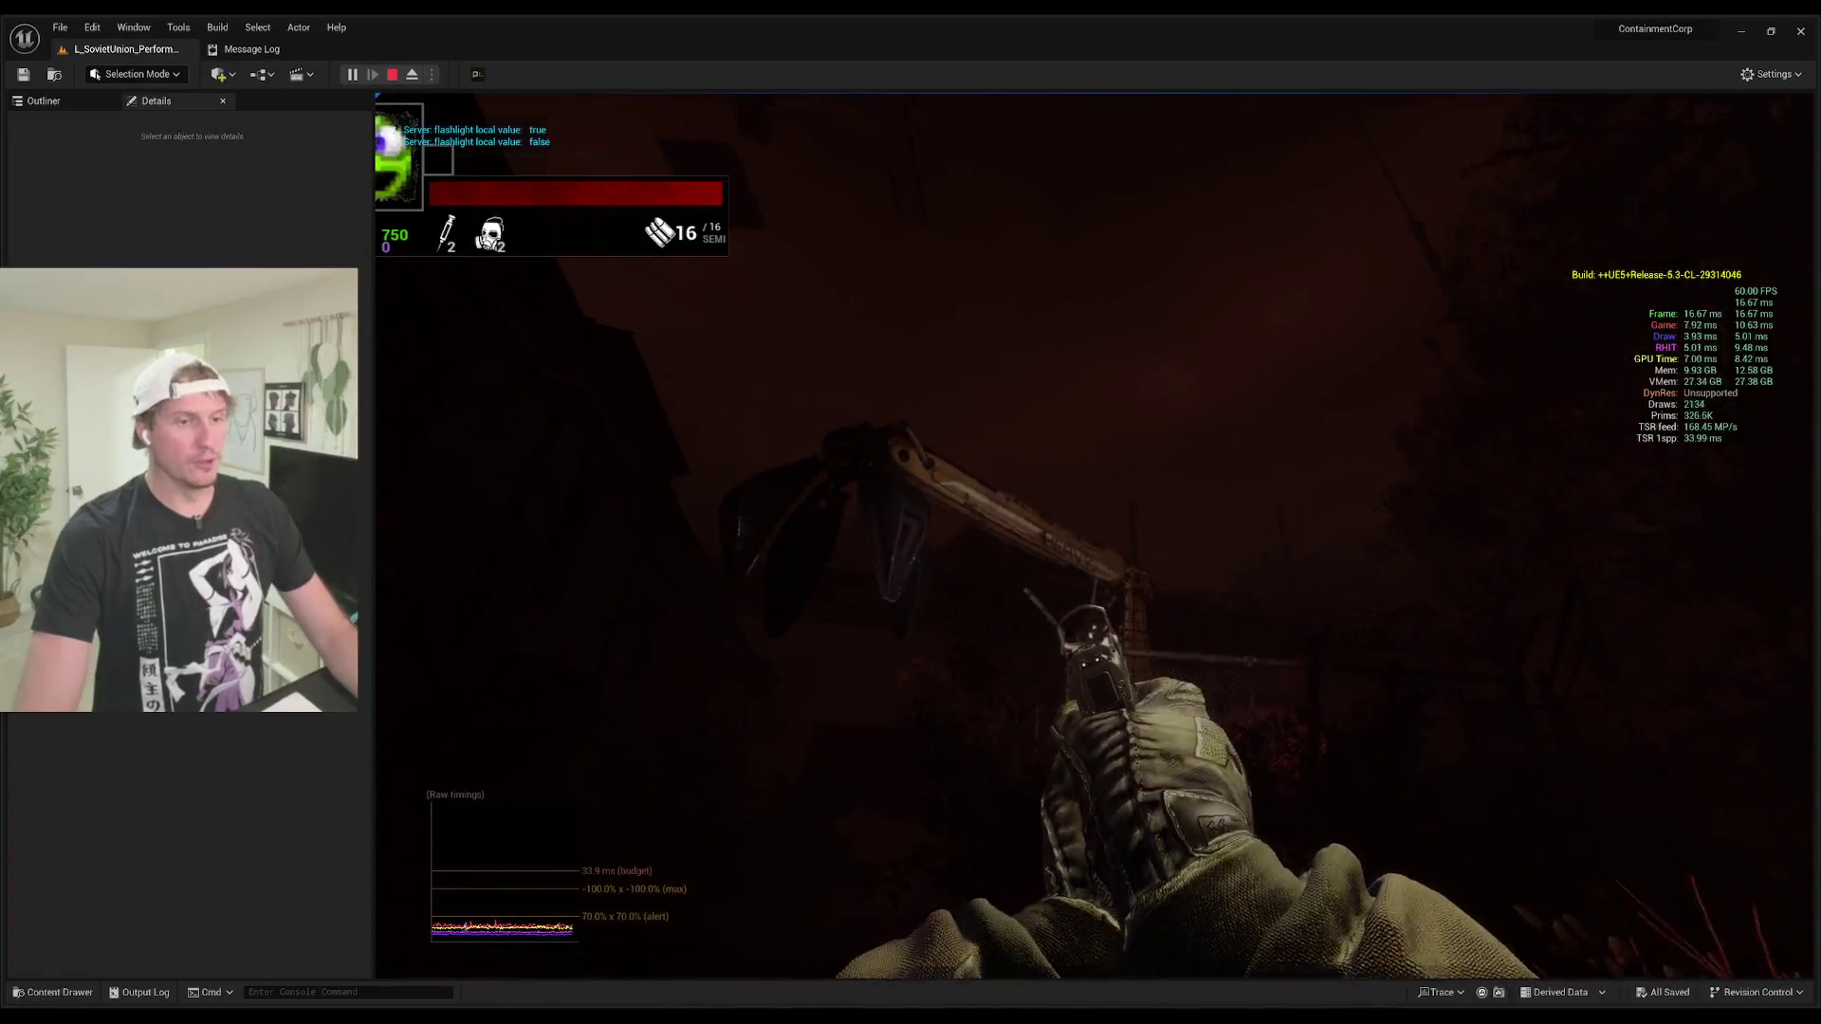
pyautogui.press('w')
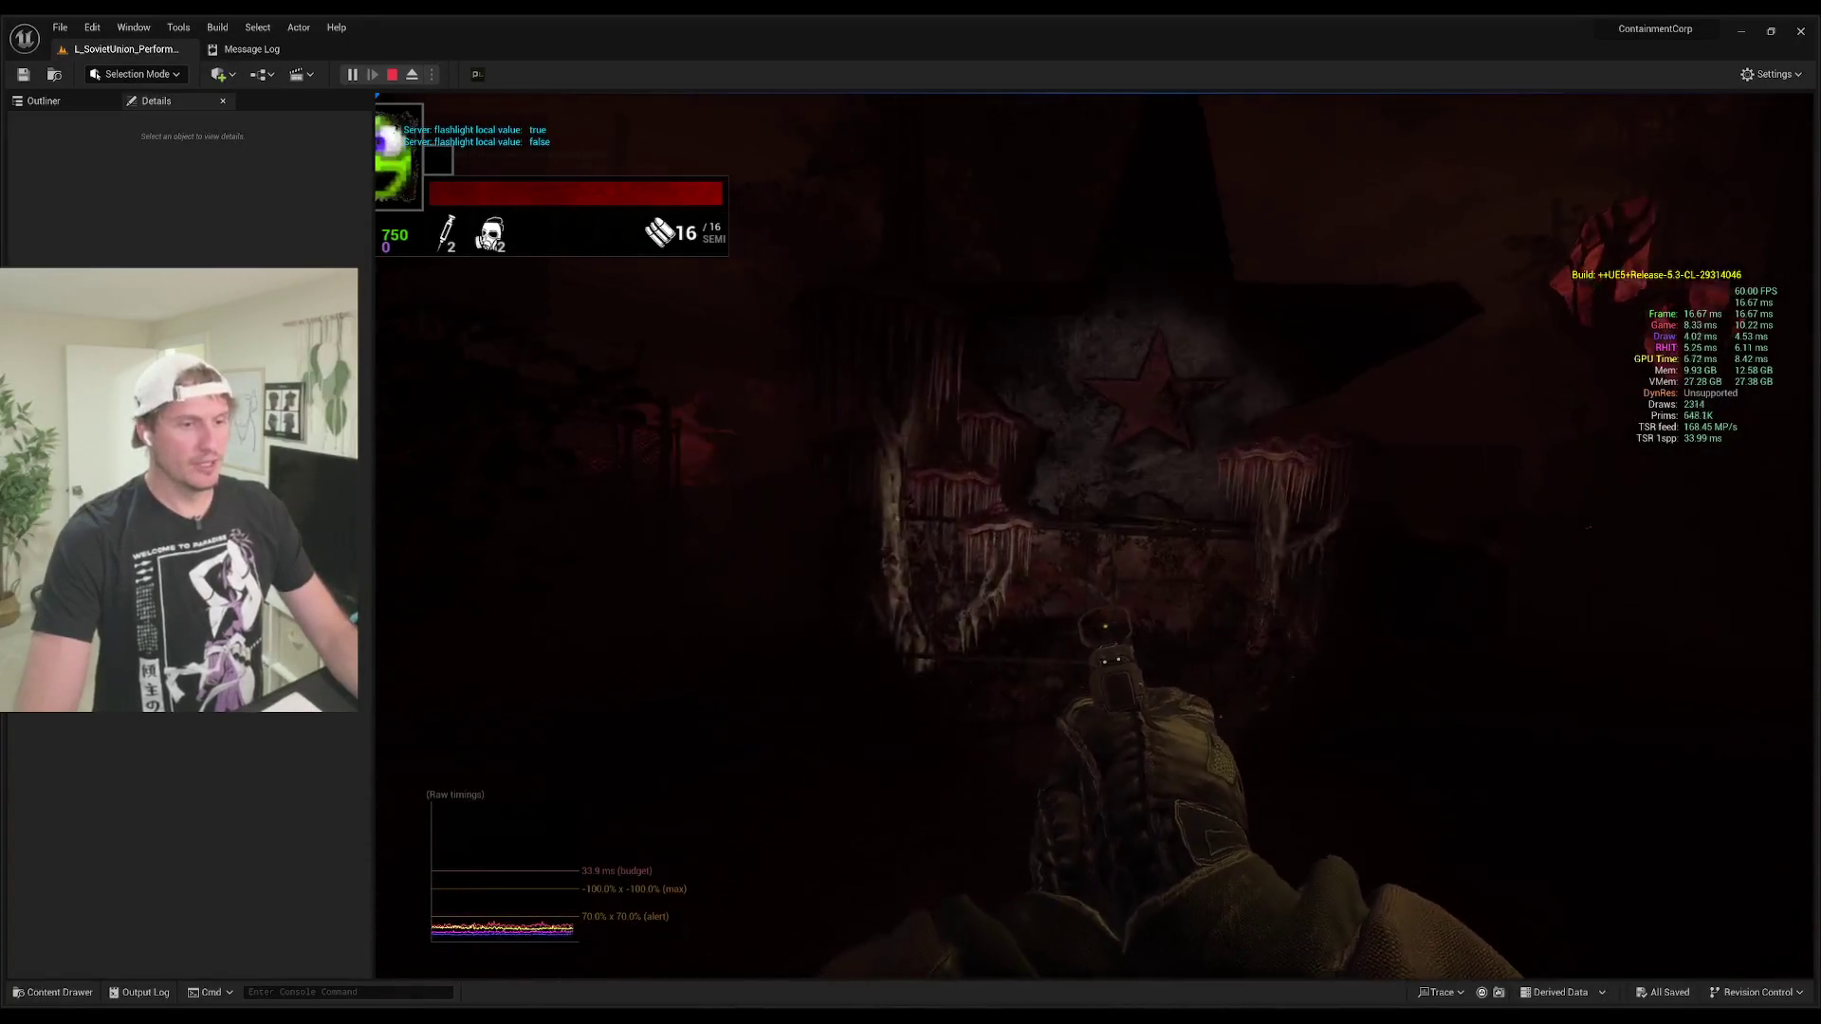
pyautogui.press('w')
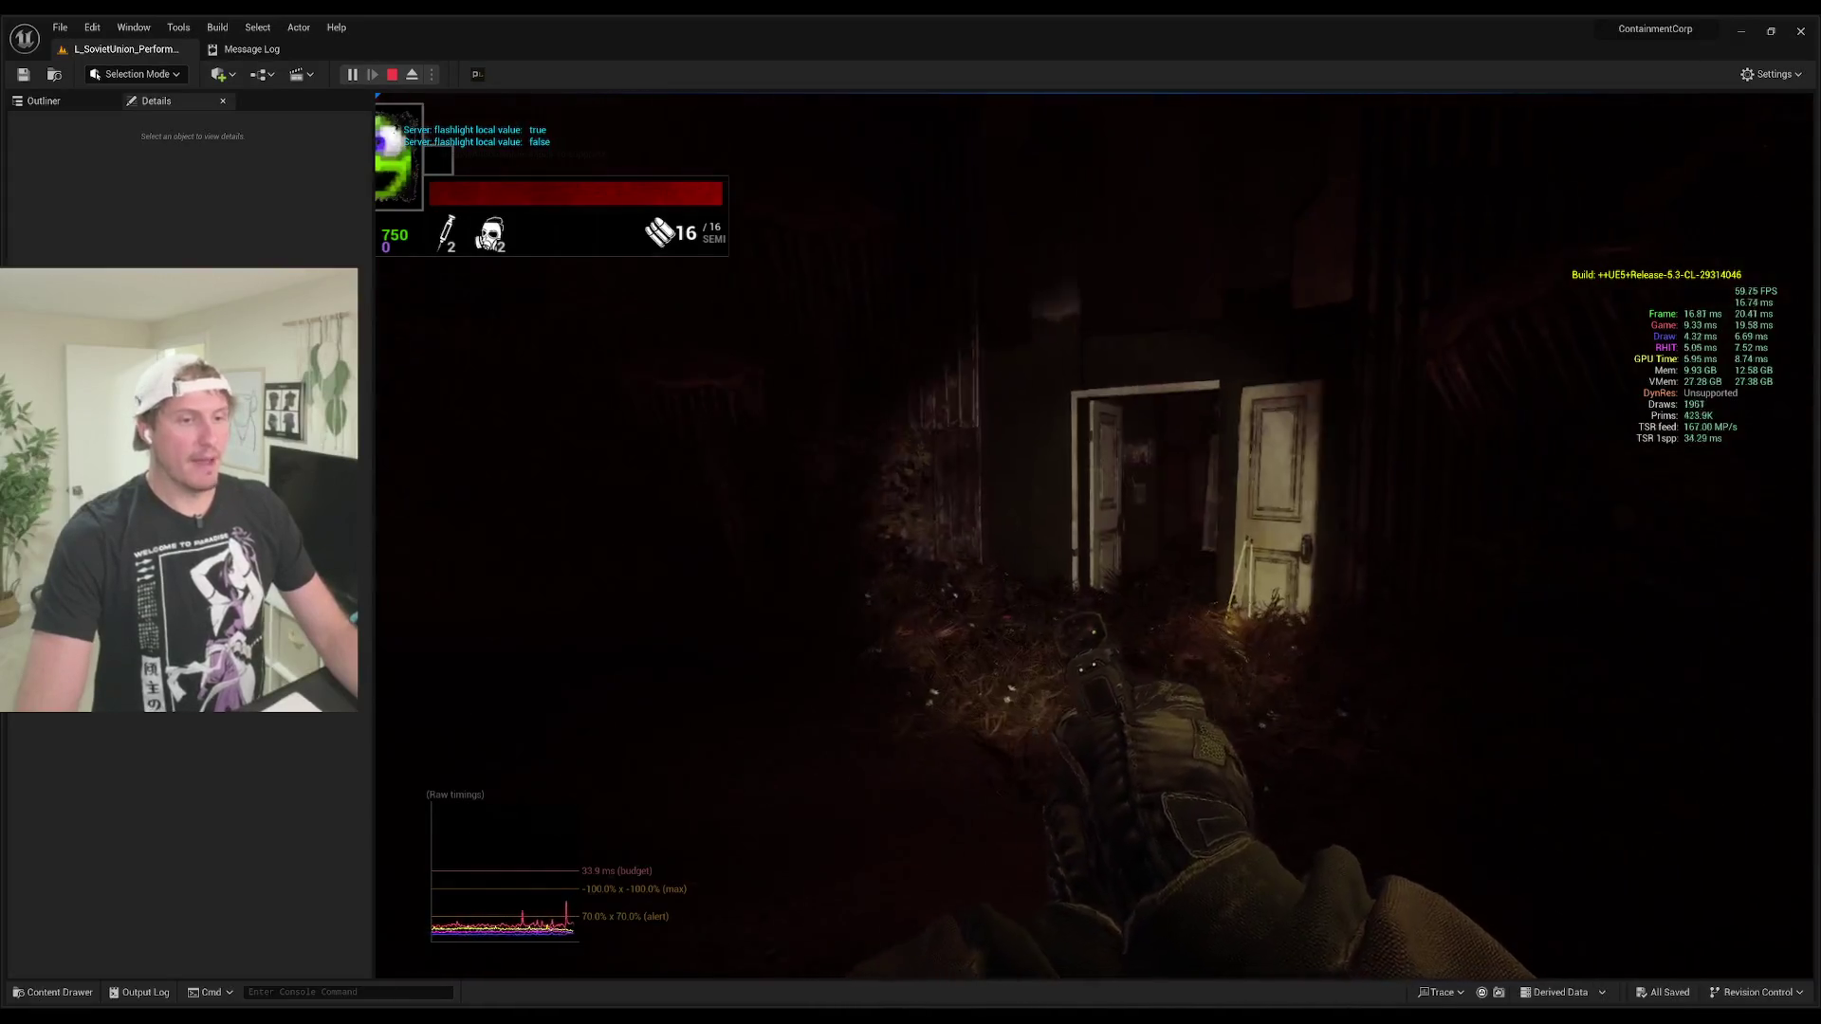
pyautogui.press('w')
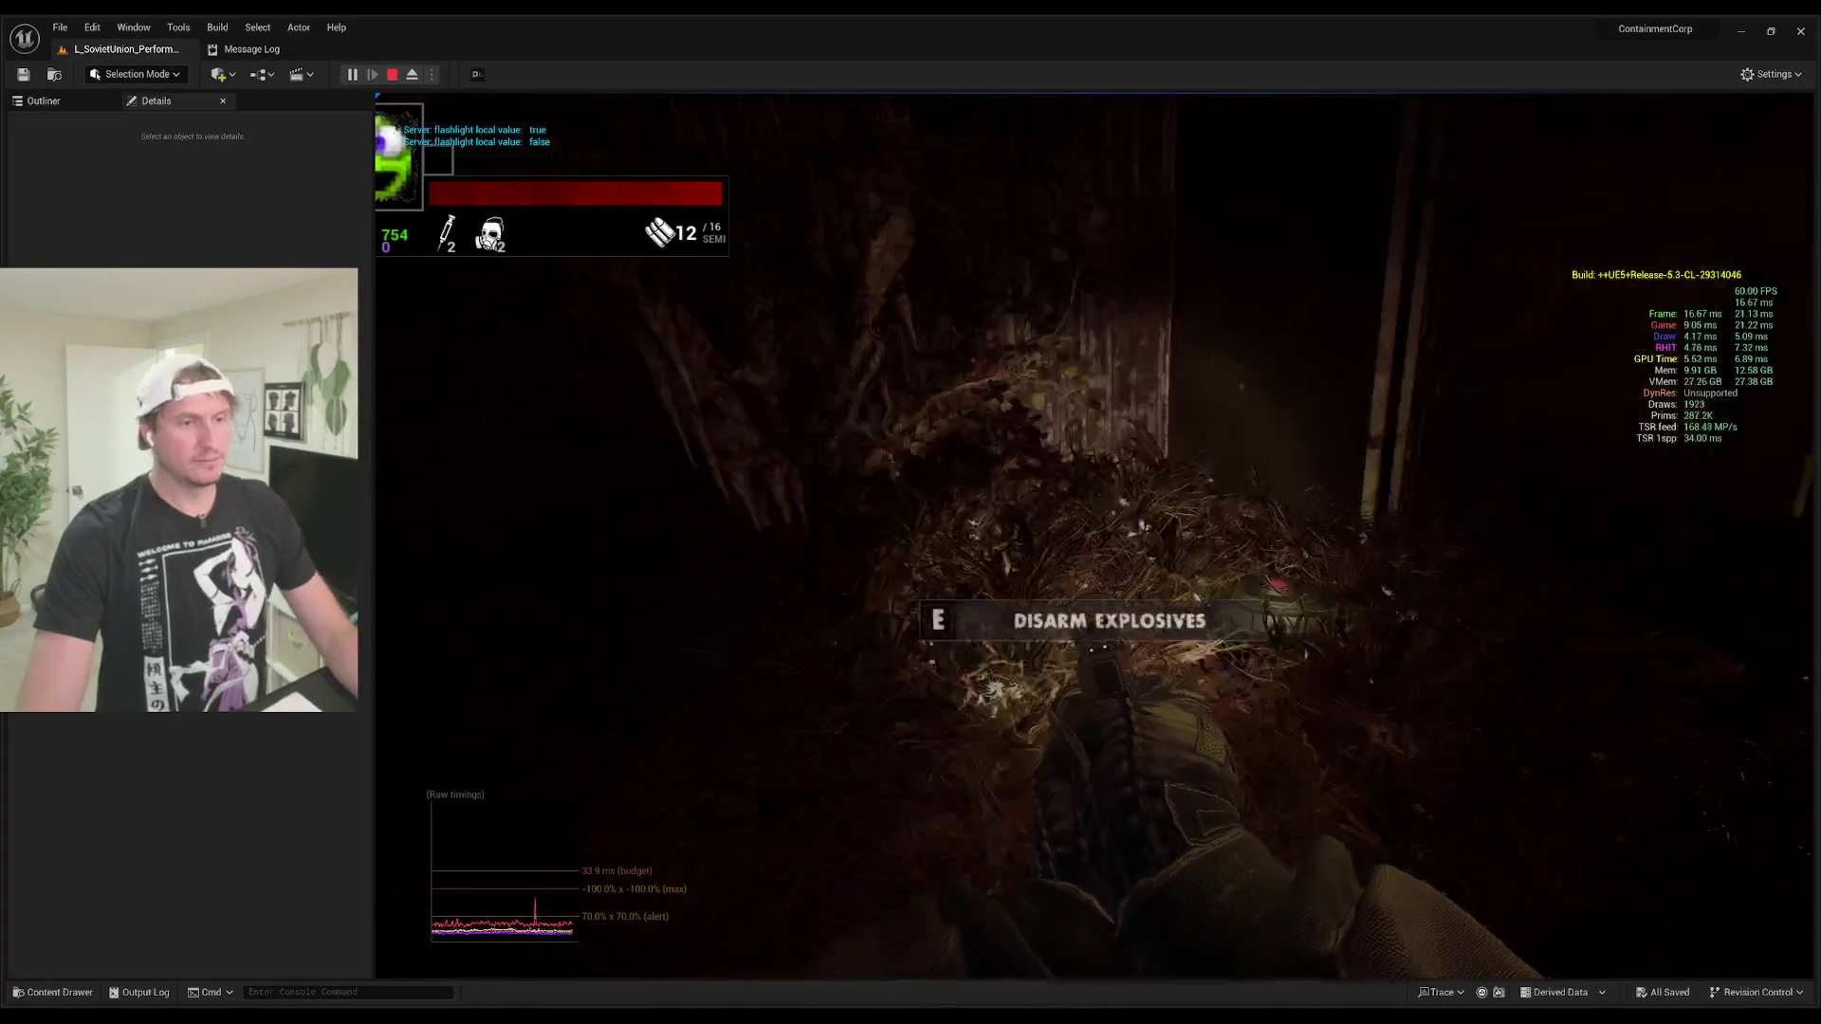
# Step: Shoot down the approaching zombies, reloading the pistol in between
pyautogui.click(1094, 534)
pyautogui.click(1093, 534)
pyautogui.click(1093, 534)
pyautogui.click(1094, 534)
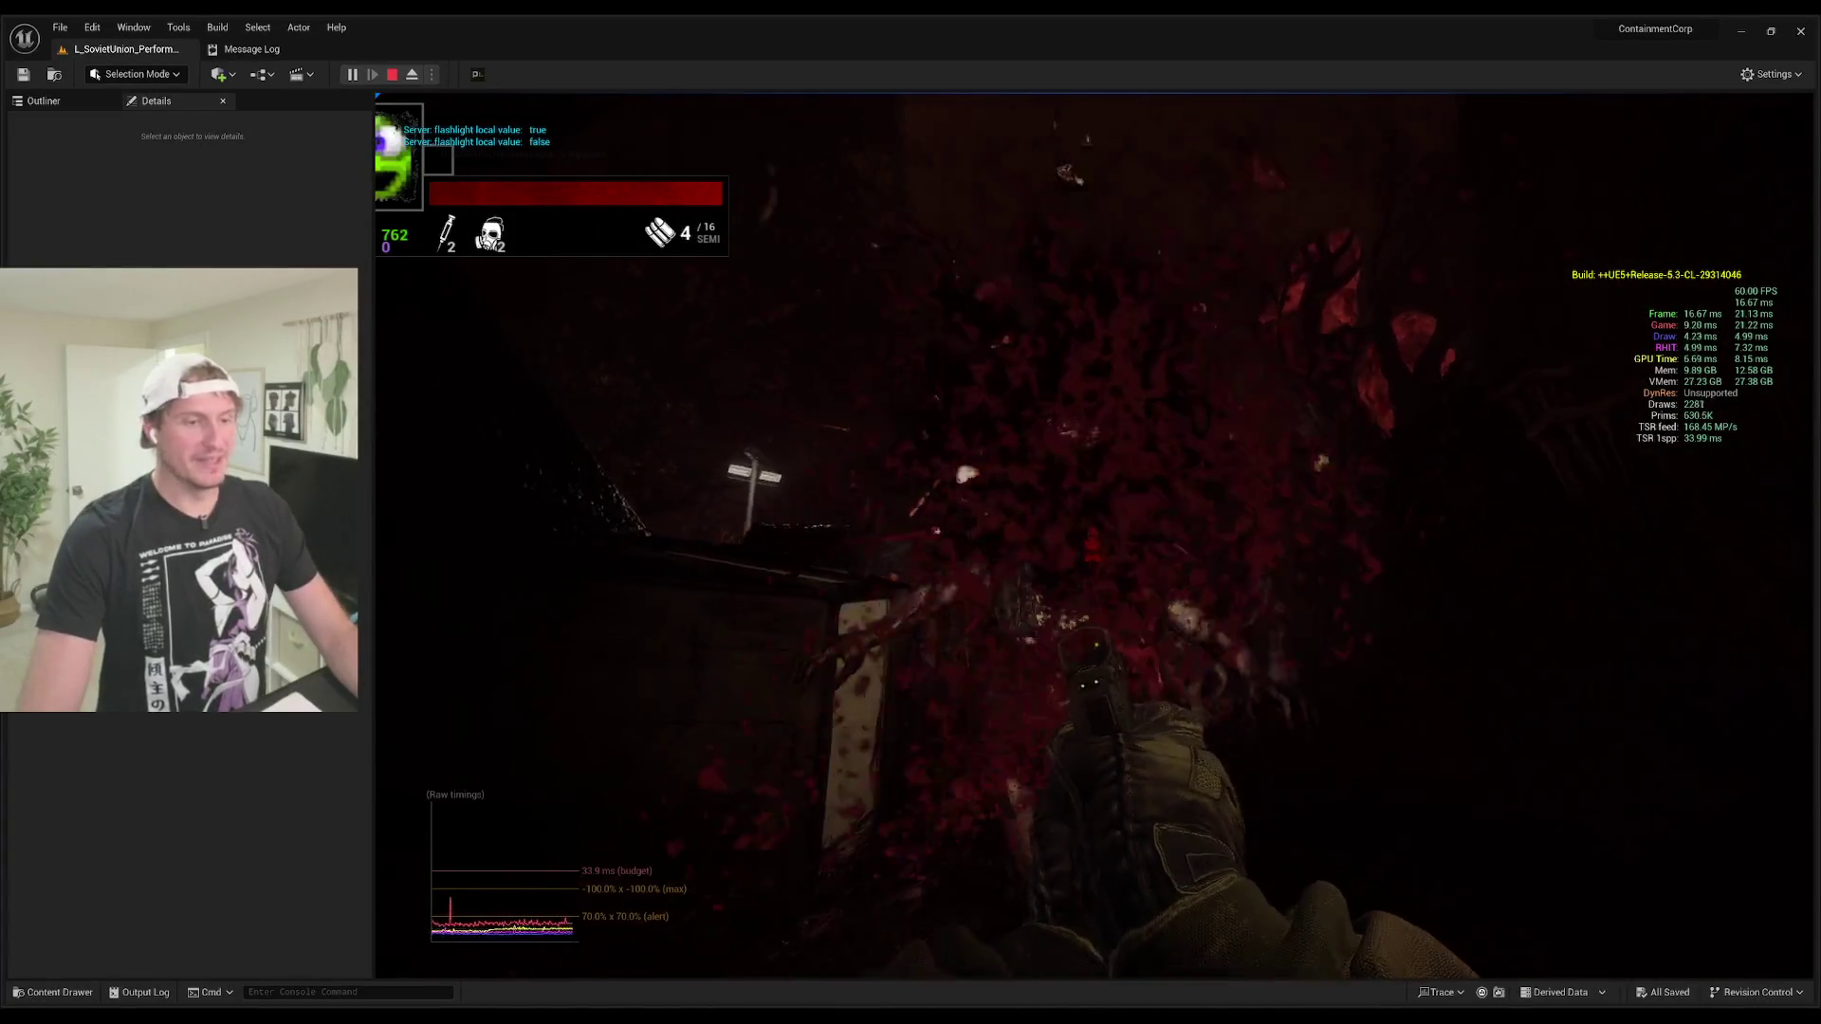
pyautogui.press('r')
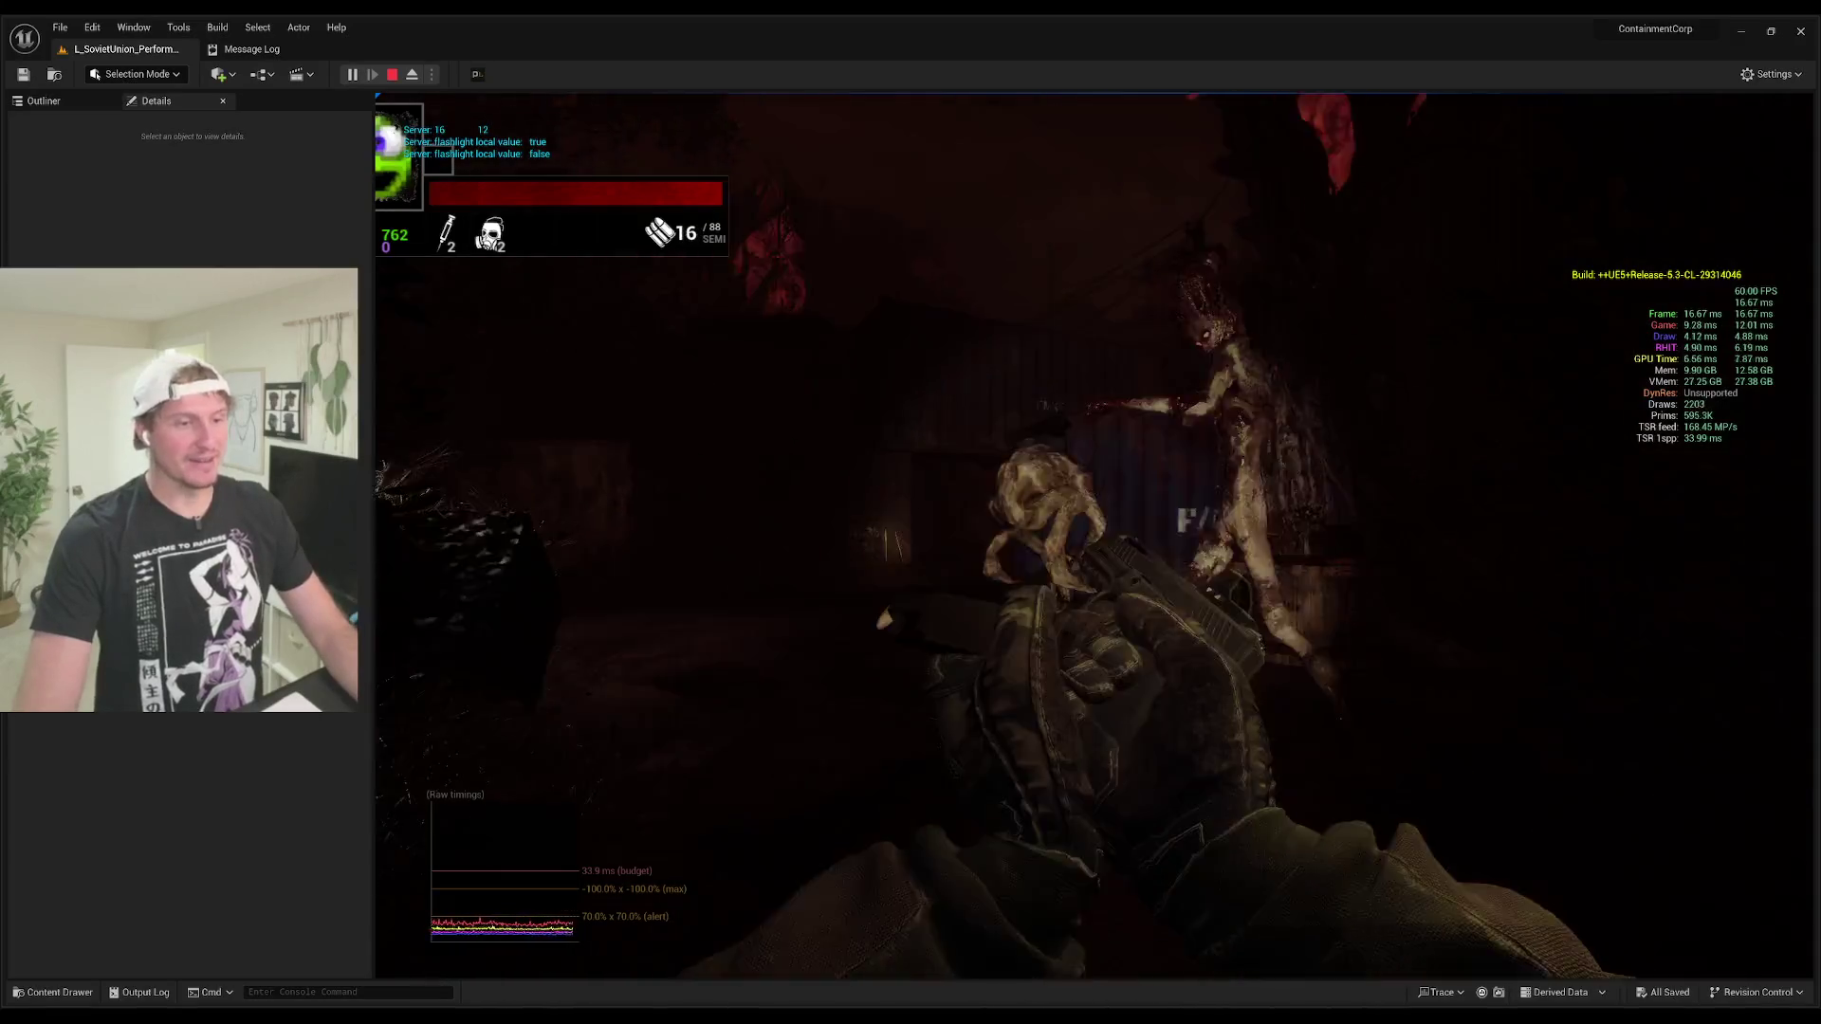
pyautogui.click(1093, 534)
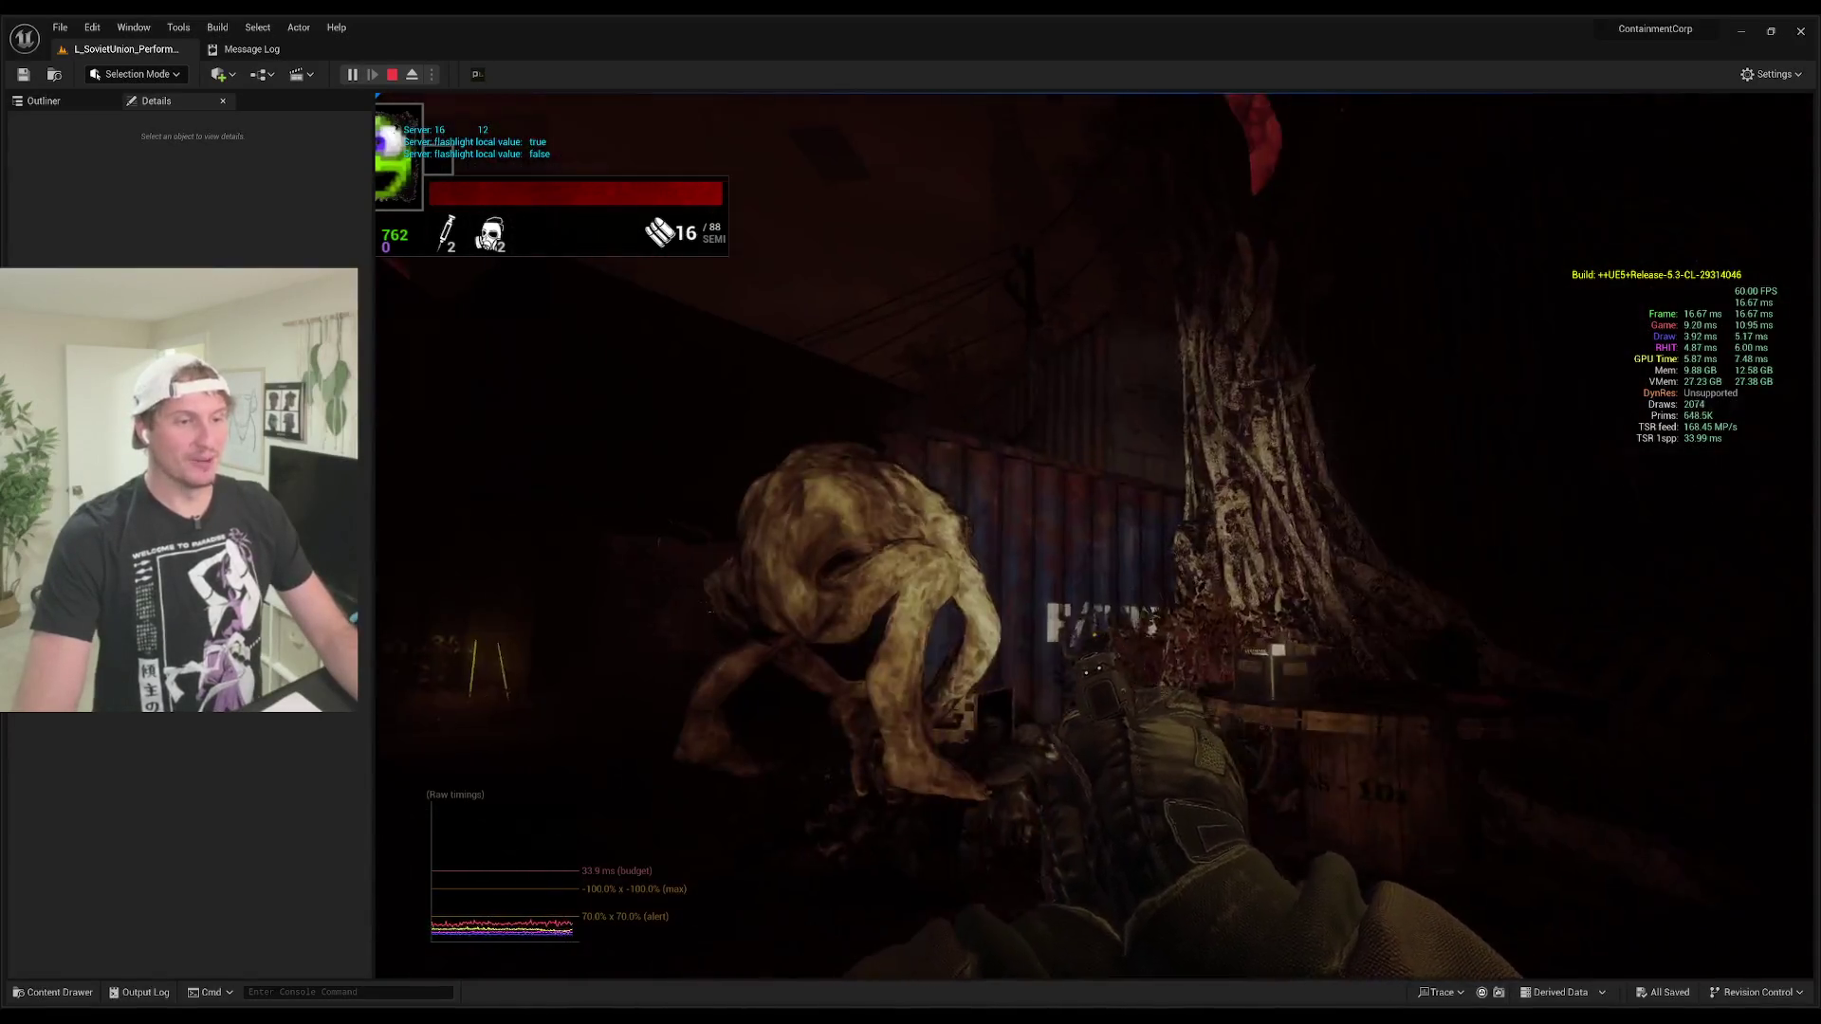
pyautogui.click(1093, 534)
pyautogui.click(1094, 534)
pyautogui.press('r')
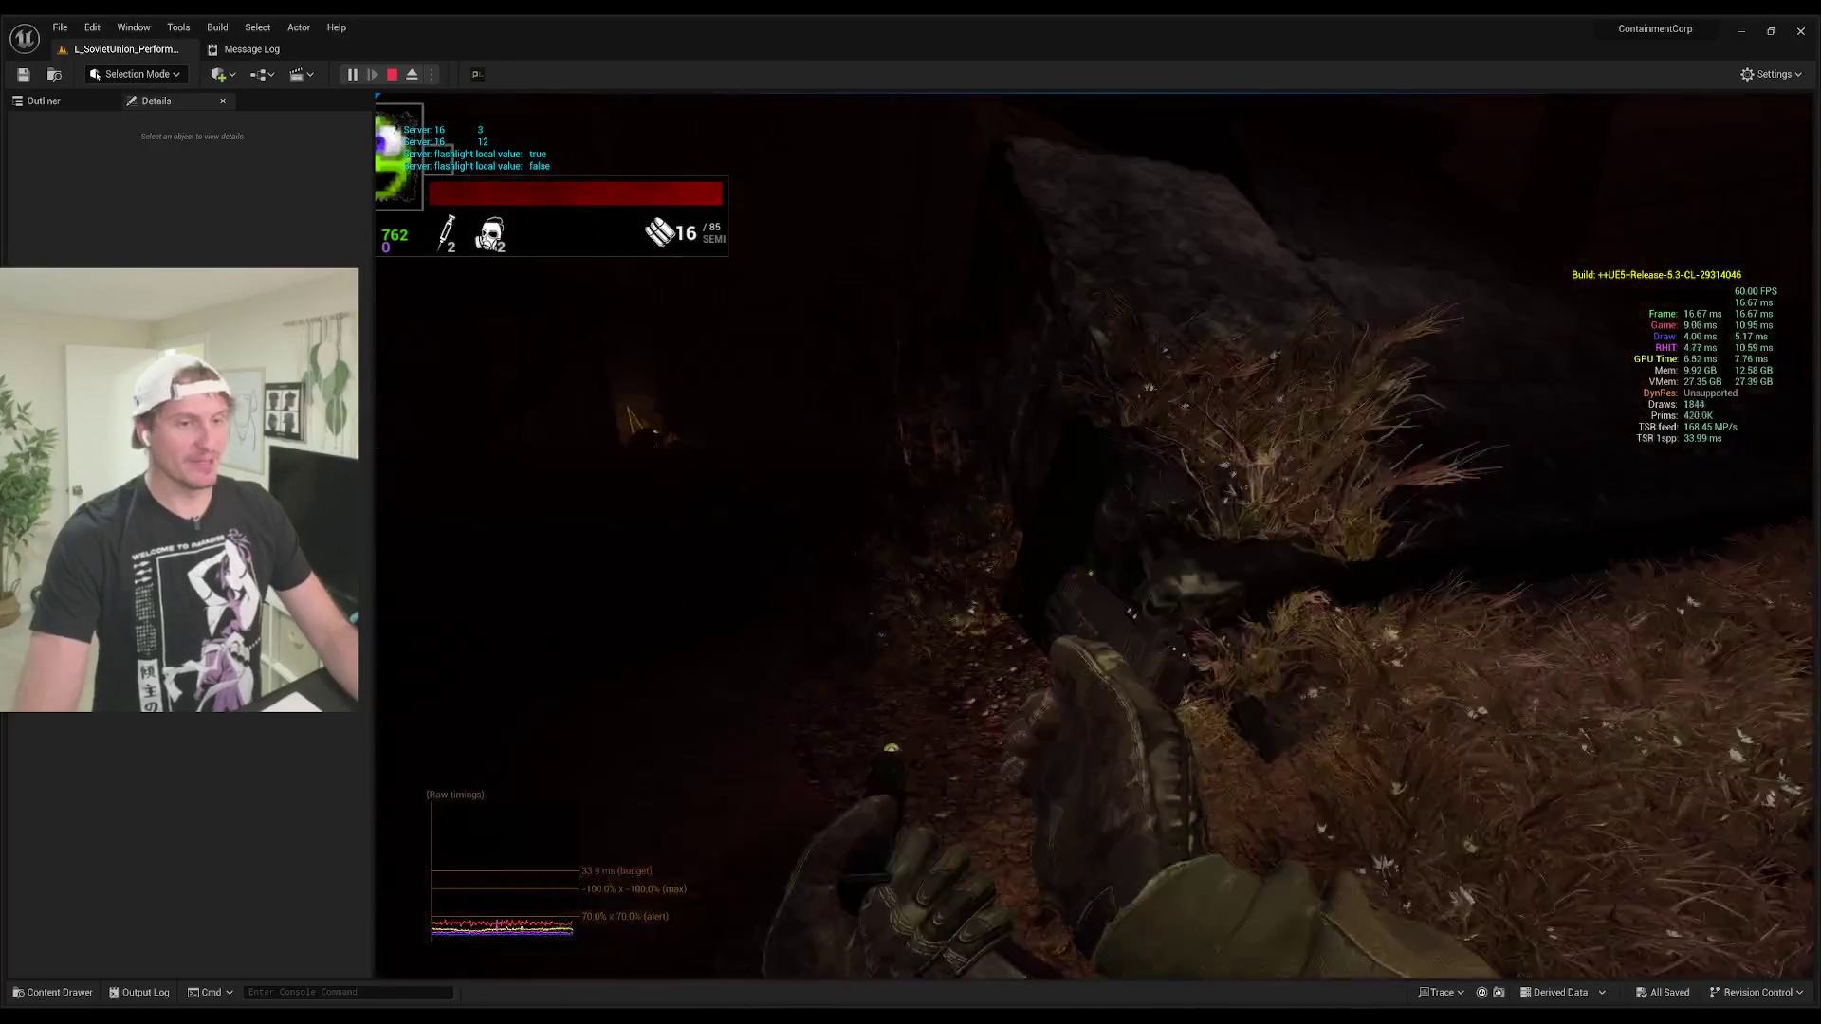
# Step: Disarm the landmine by the door, then strike the purple creature with the melee weapon
pyautogui.press('w')
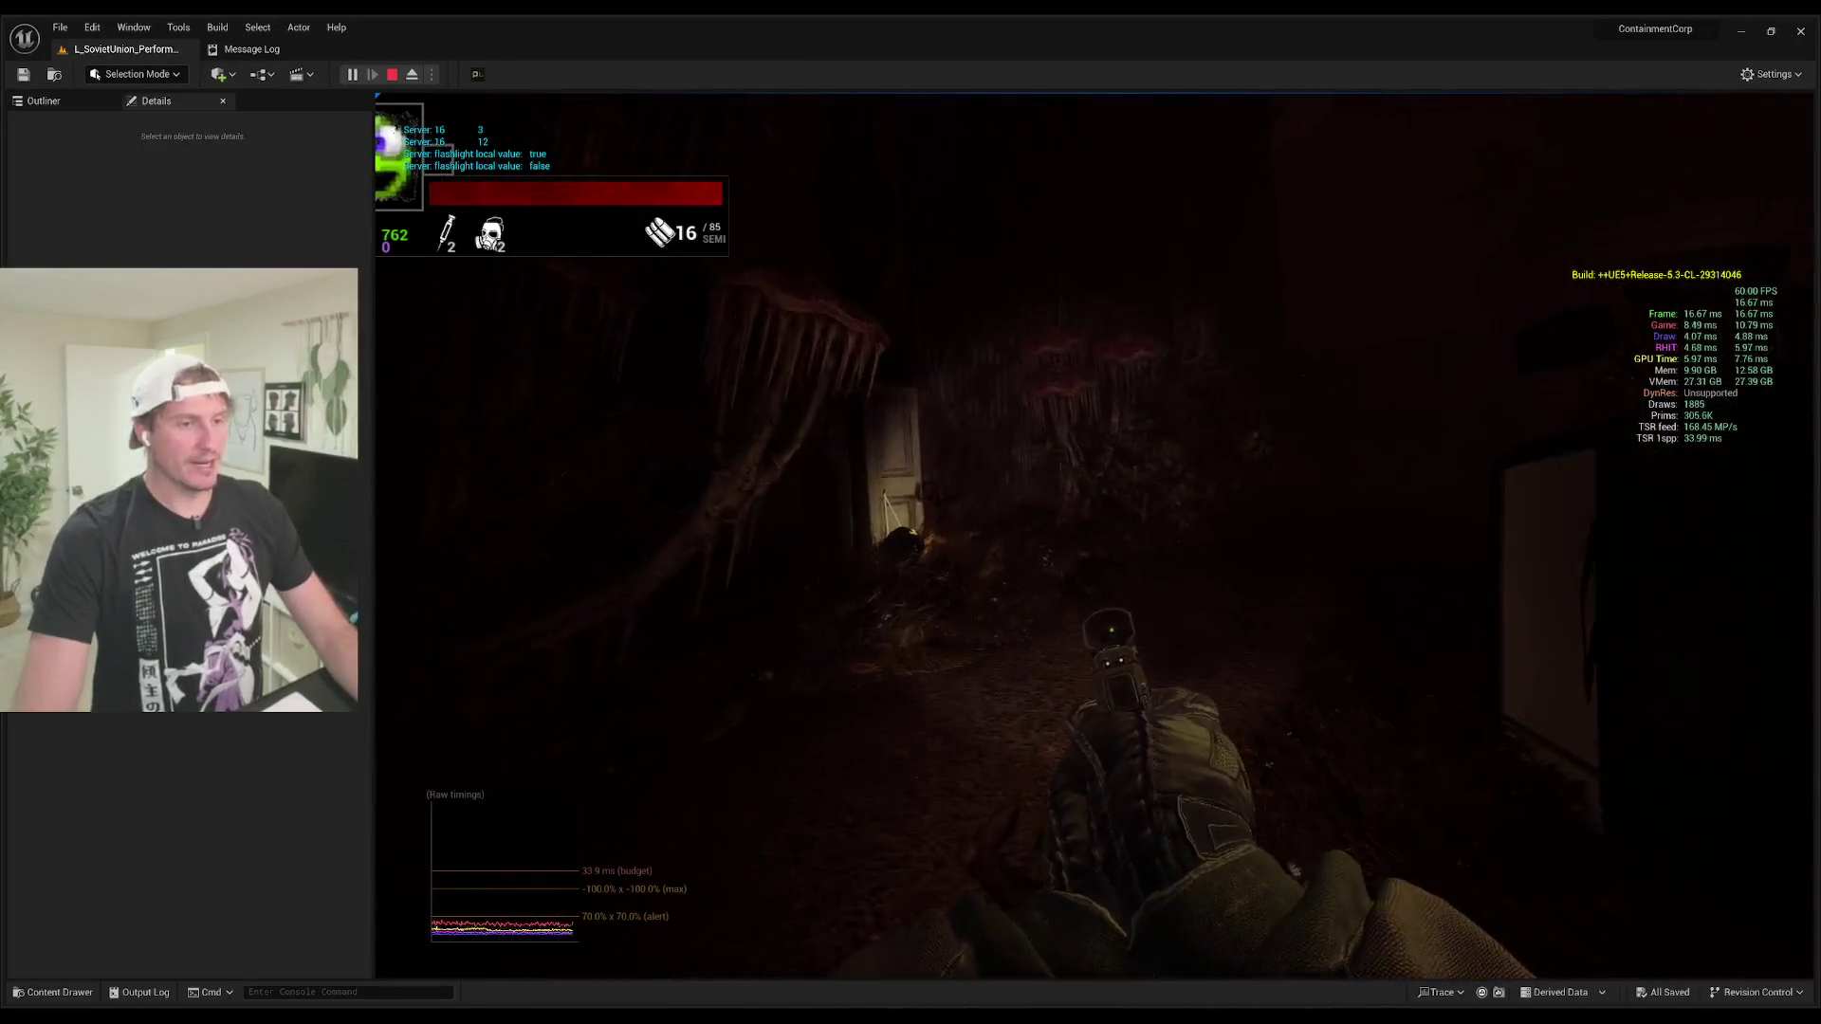
pyautogui.press('e')
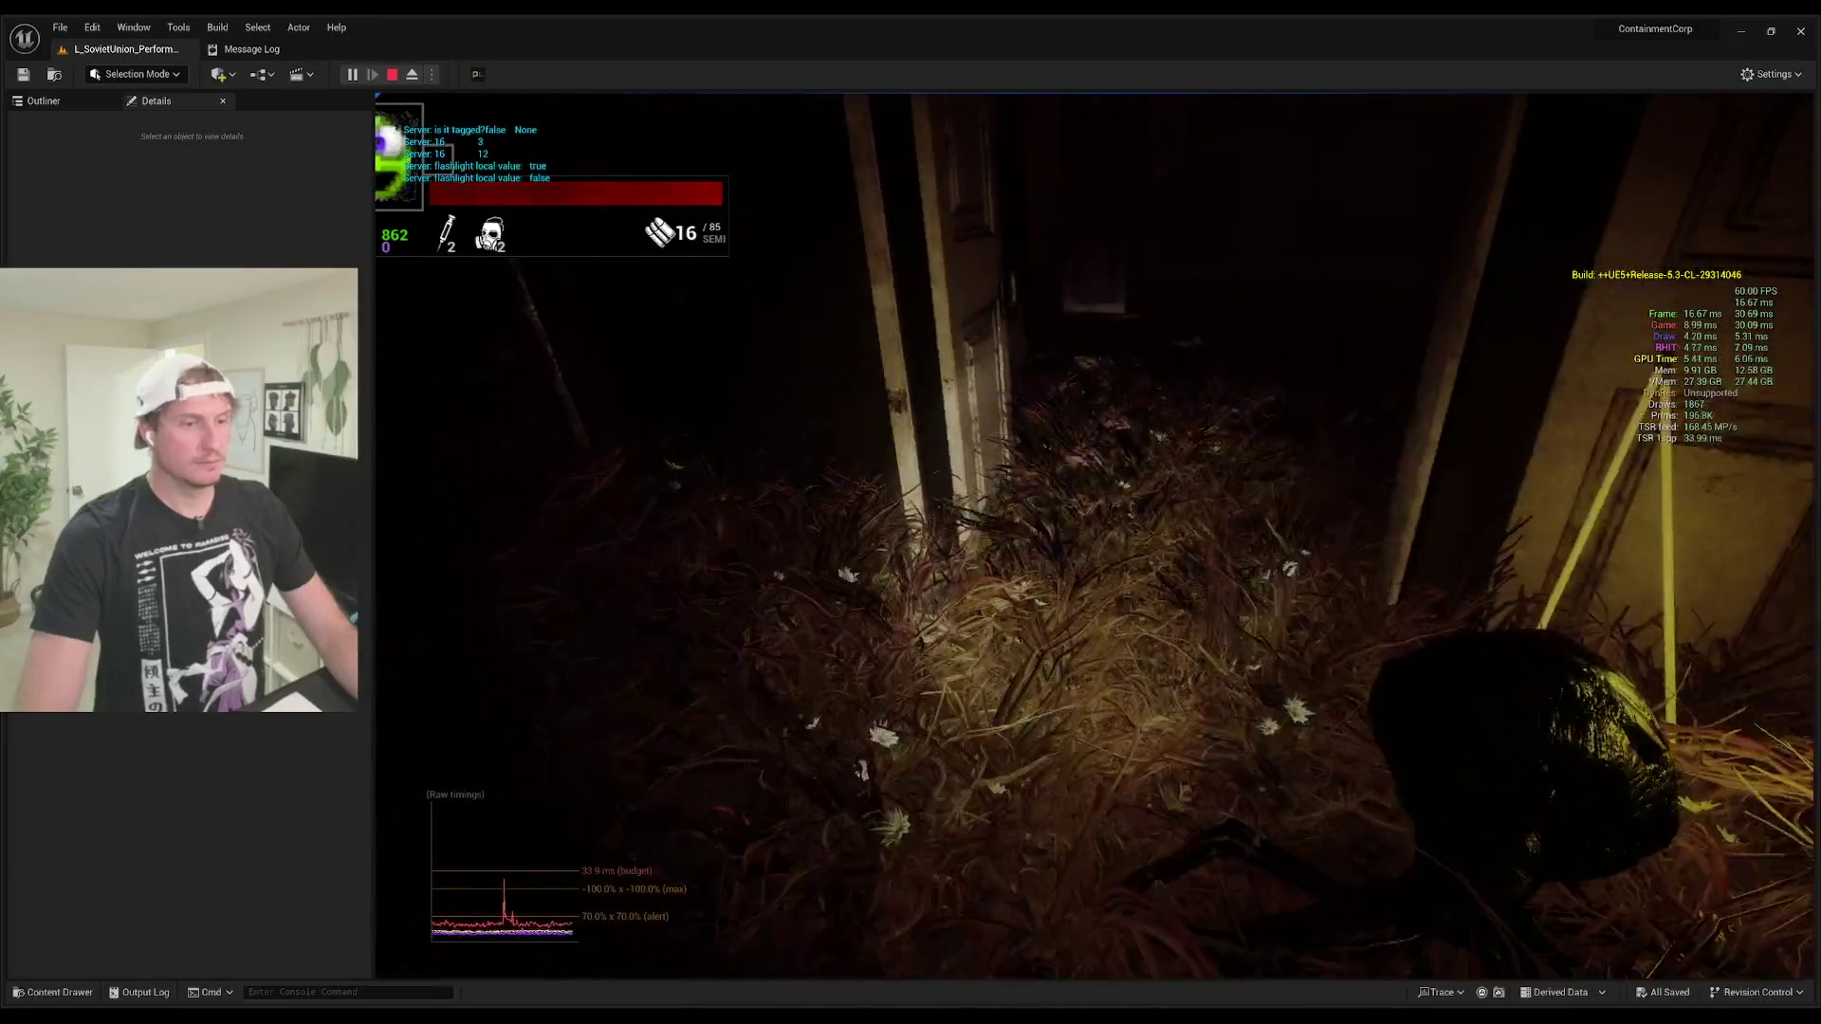
pyautogui.press('w')
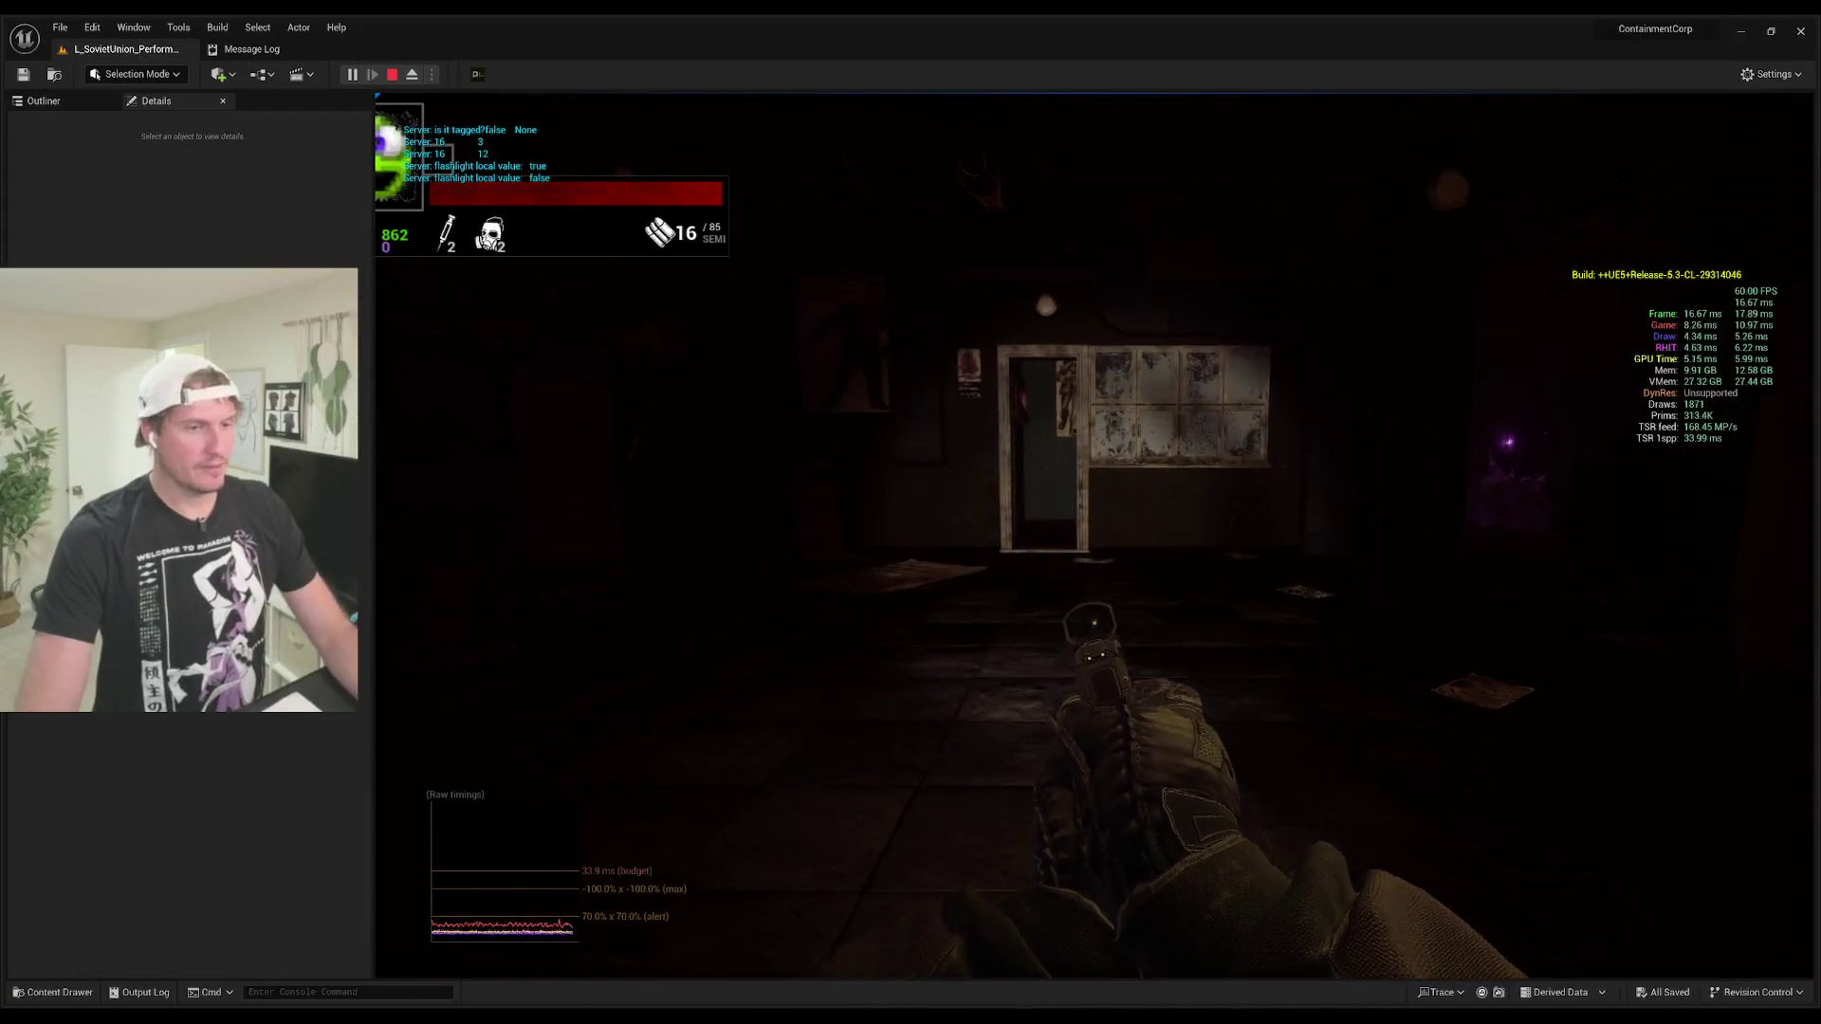
pyautogui.press('1')
pyautogui.press('w')
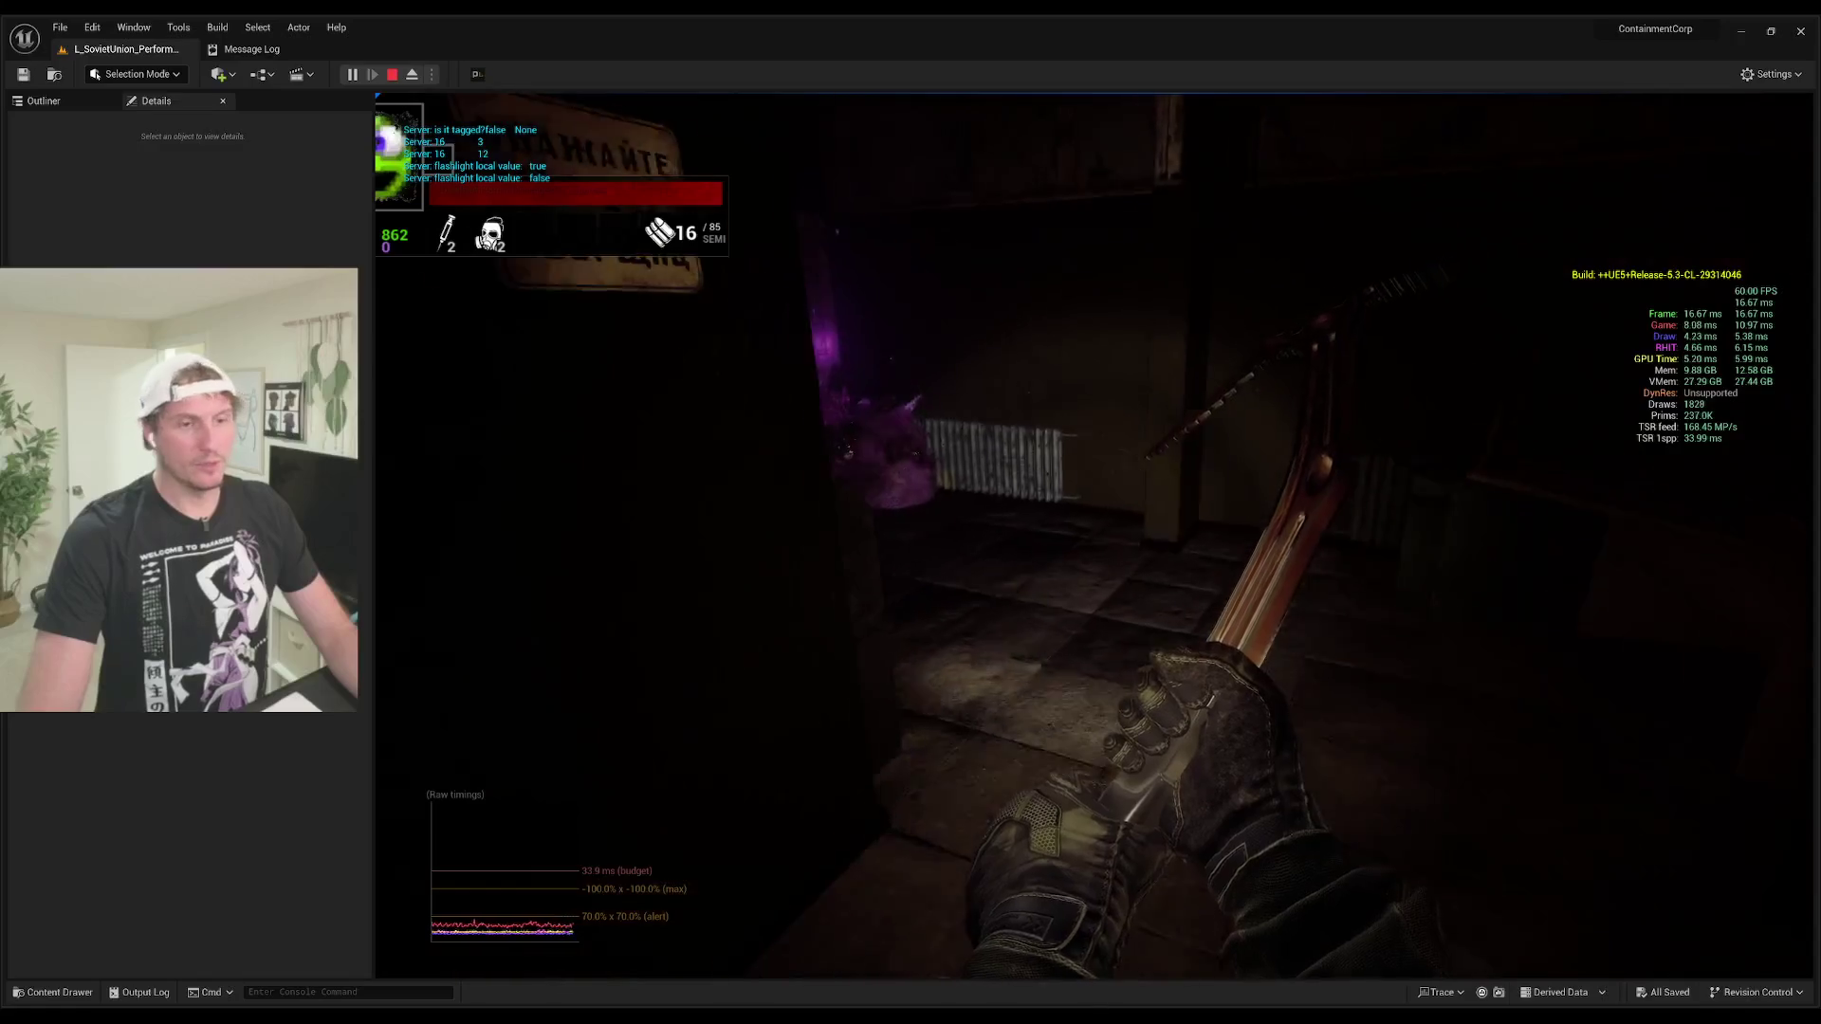
pyautogui.click(1093, 536)
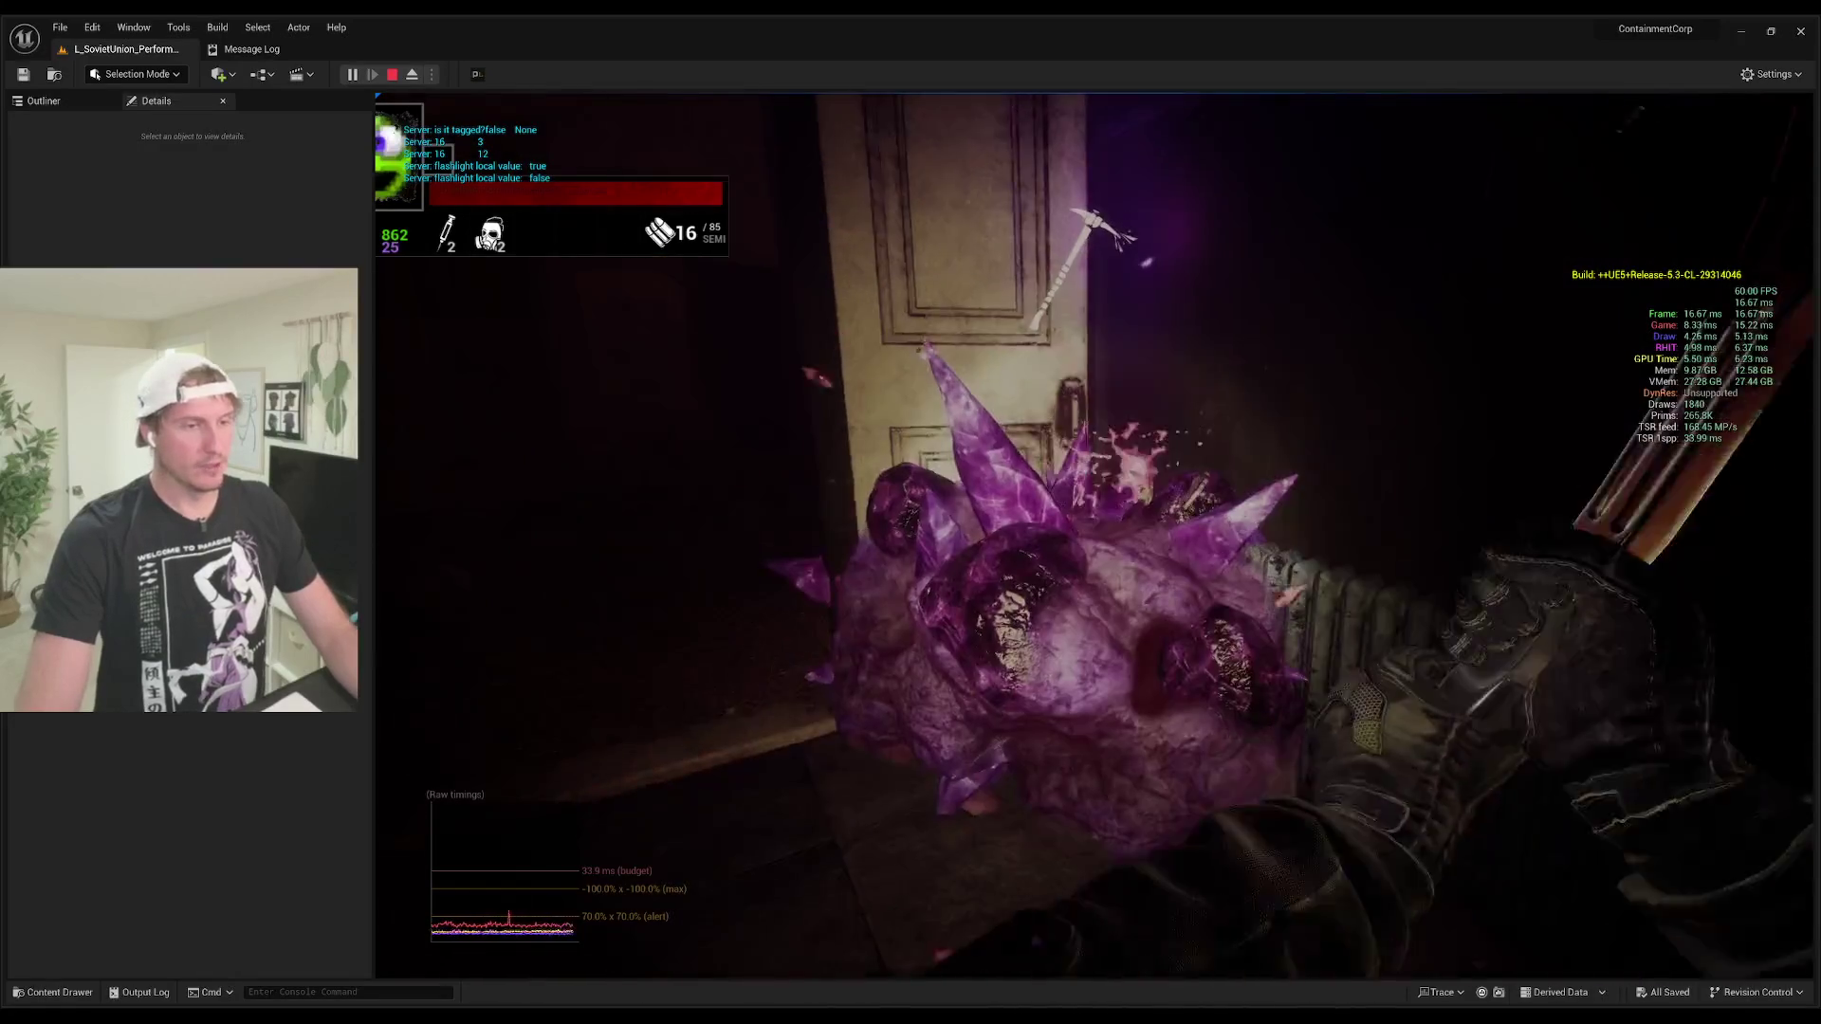
# Step: Walk from the pillared hall through the poster room outside, swapping to melee, toward the vehicle
pyautogui.press('w')
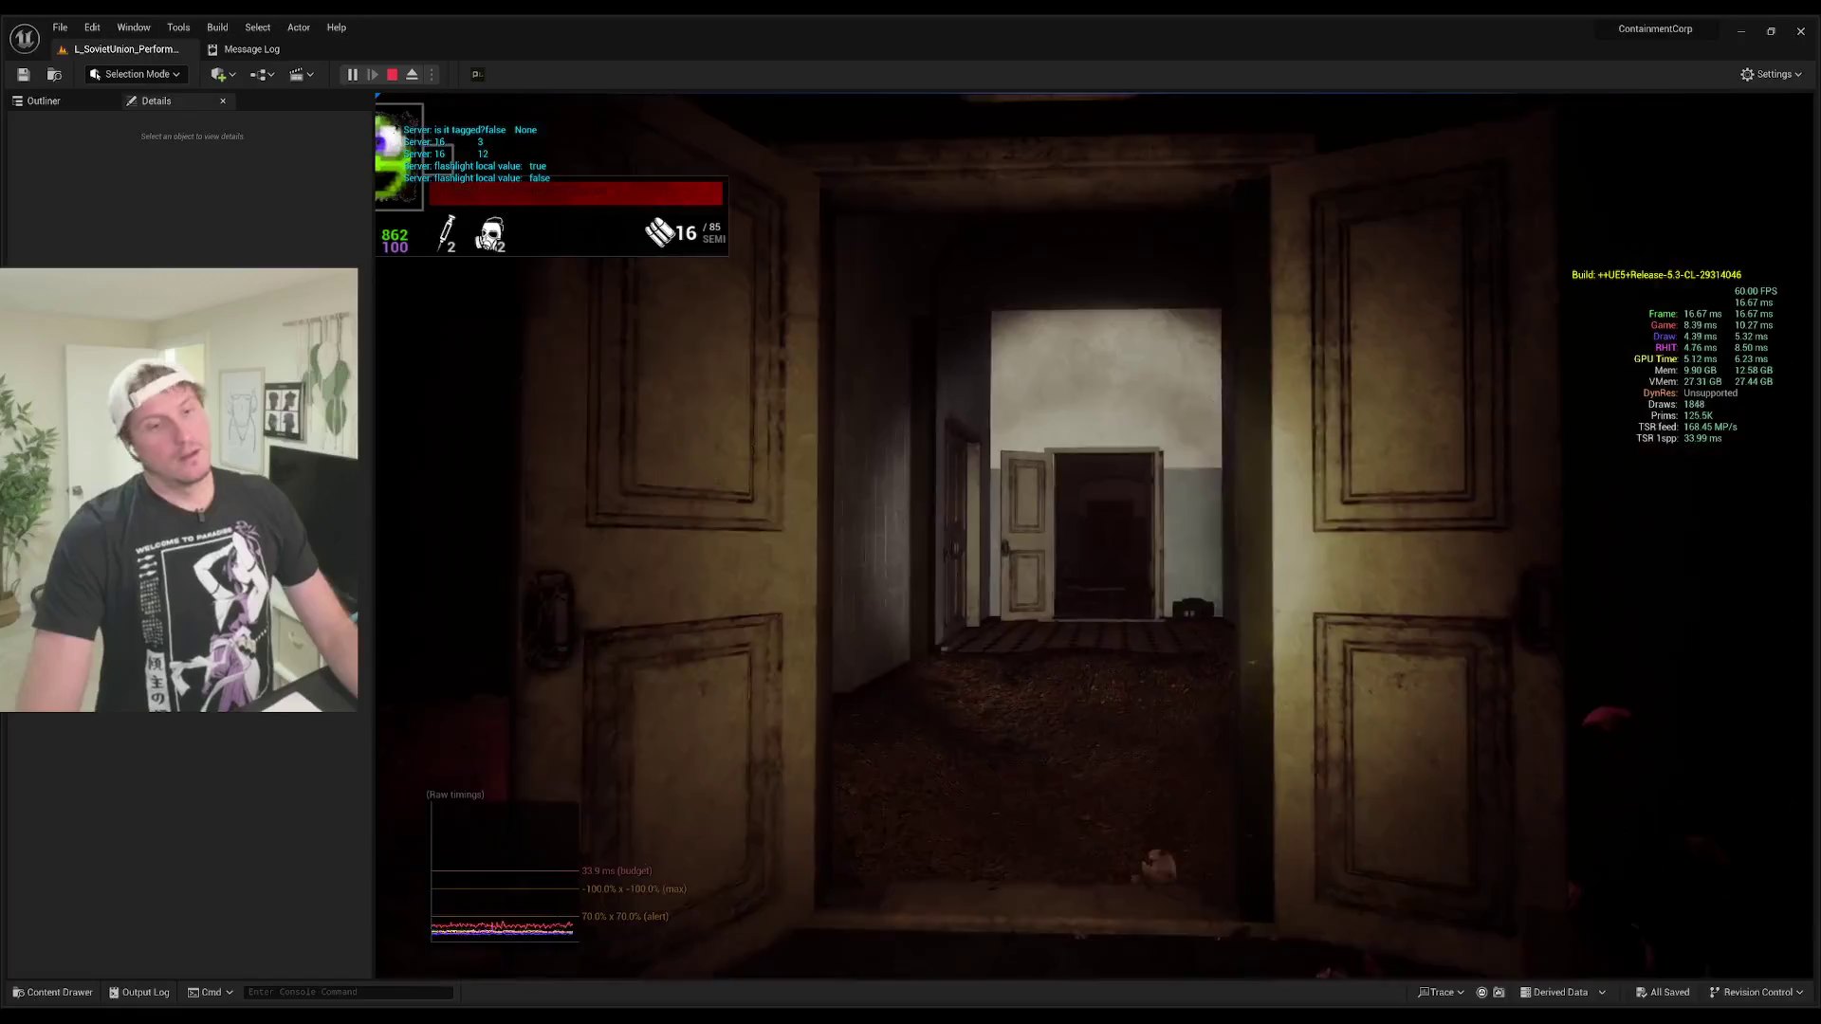
pyautogui.press('w')
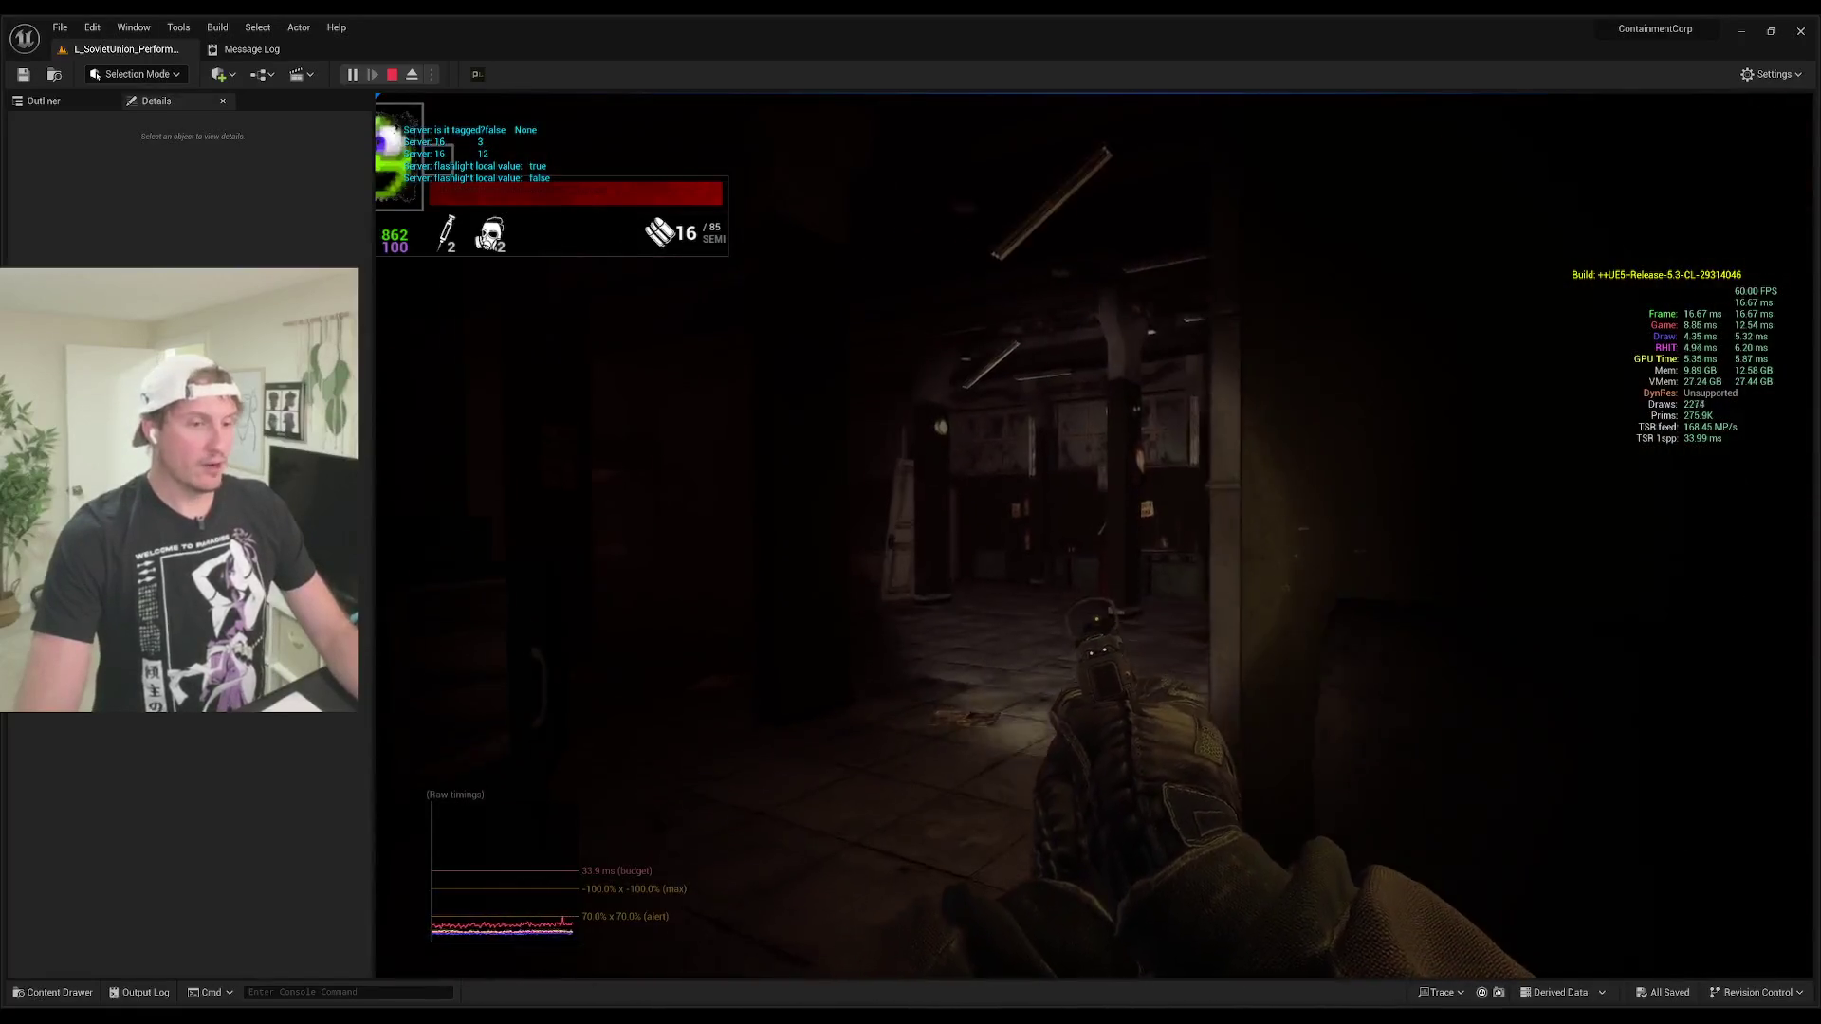
pyautogui.press('w')
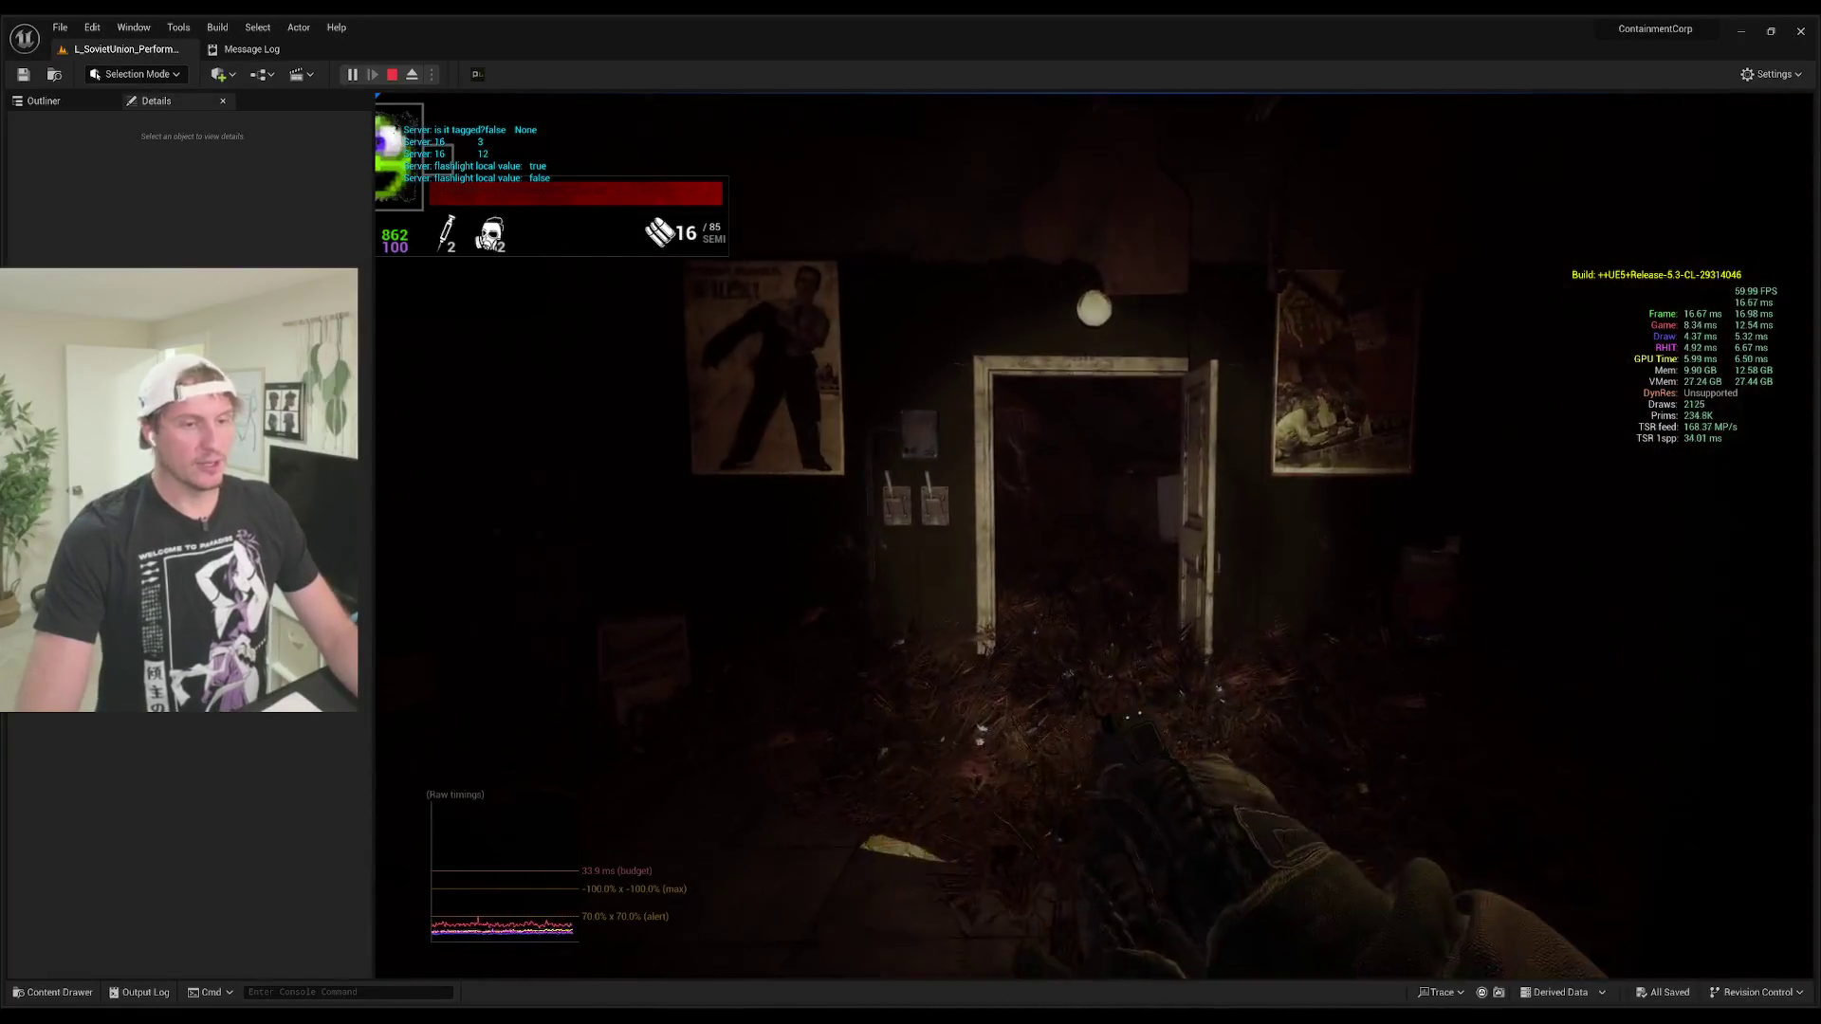
pyautogui.press('1')
pyautogui.press('w')
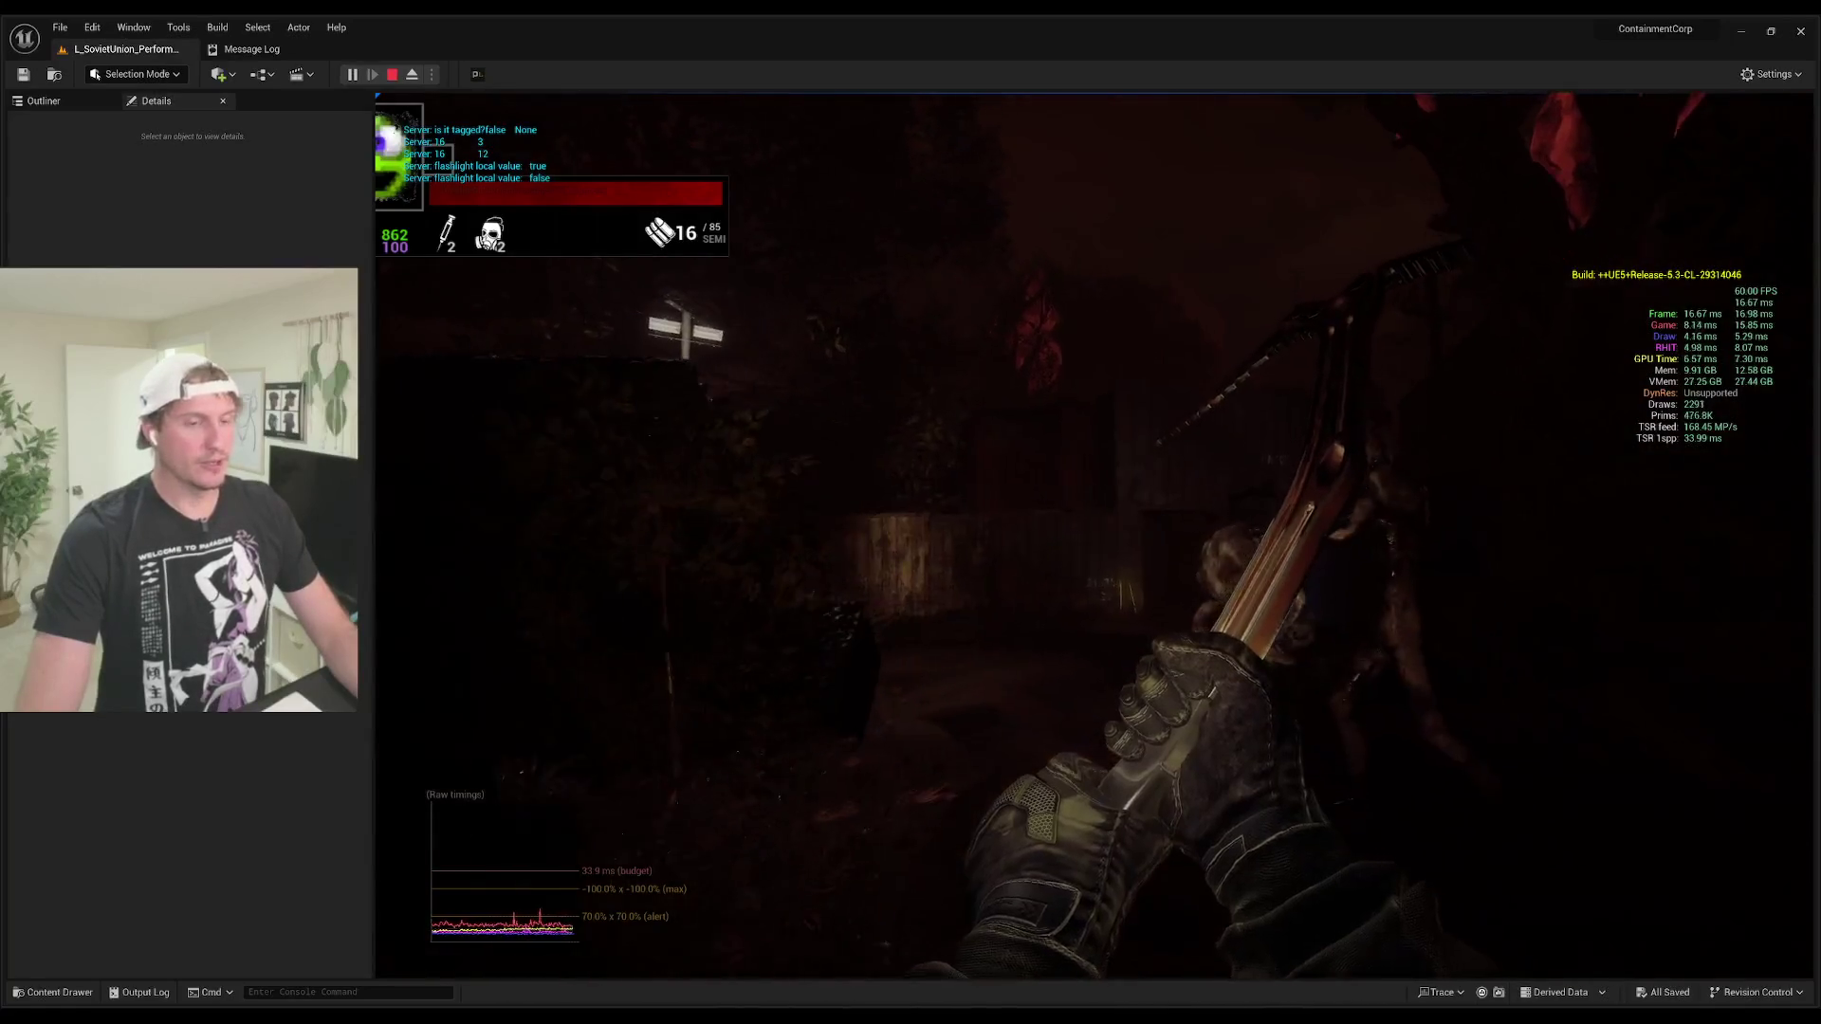
pyautogui.press('w')
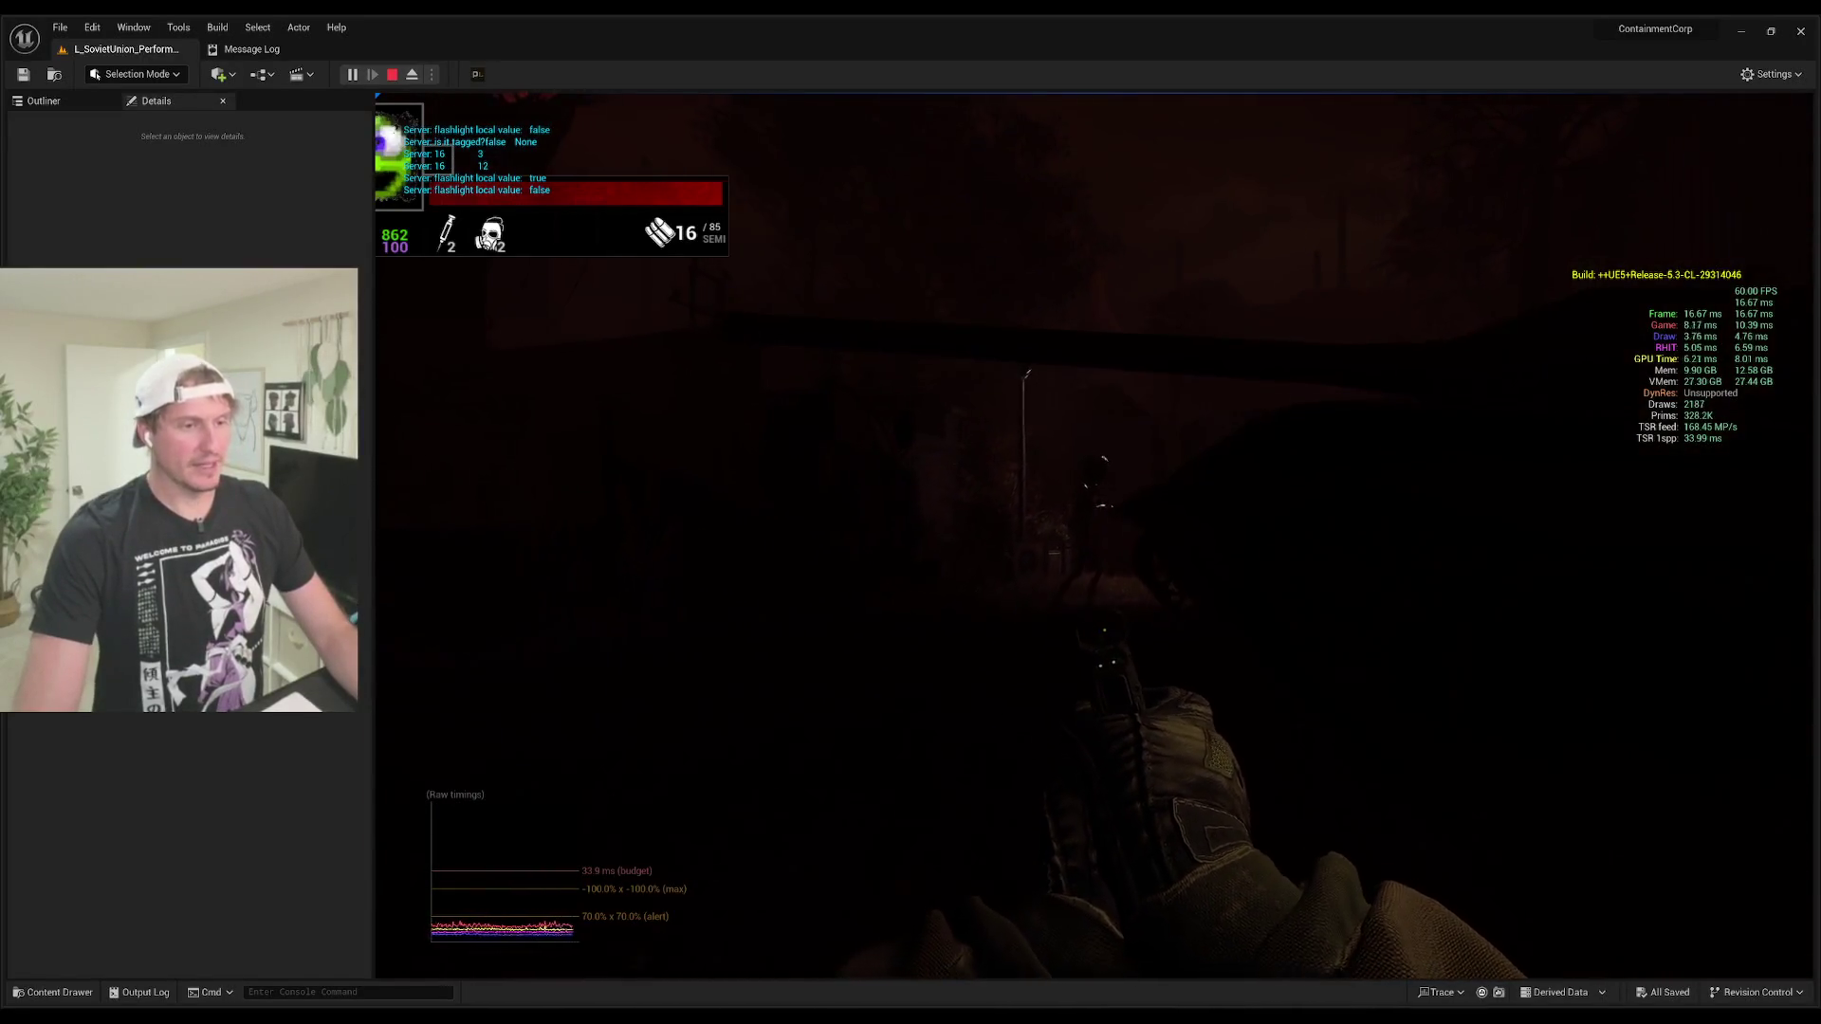
# Step: Advance to the lamp post and shoot the creature there, then move toward the AC units
pyautogui.press('w')
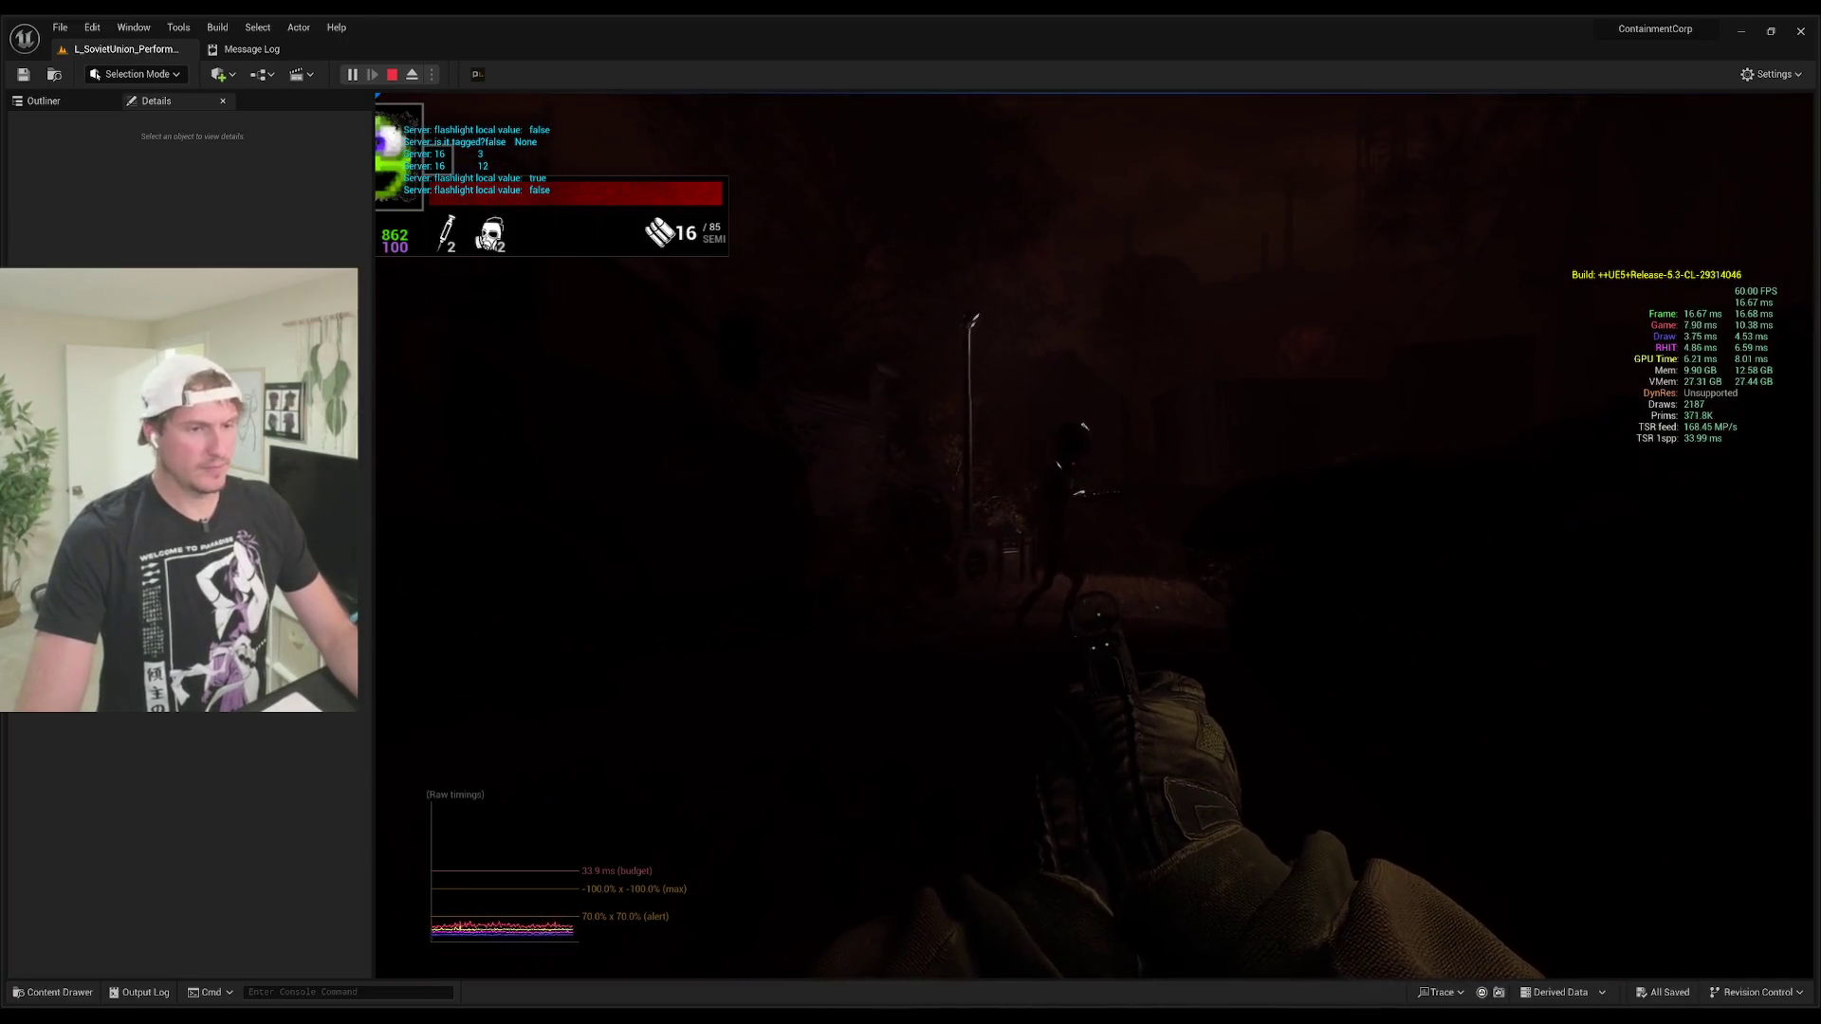
pyautogui.press('w')
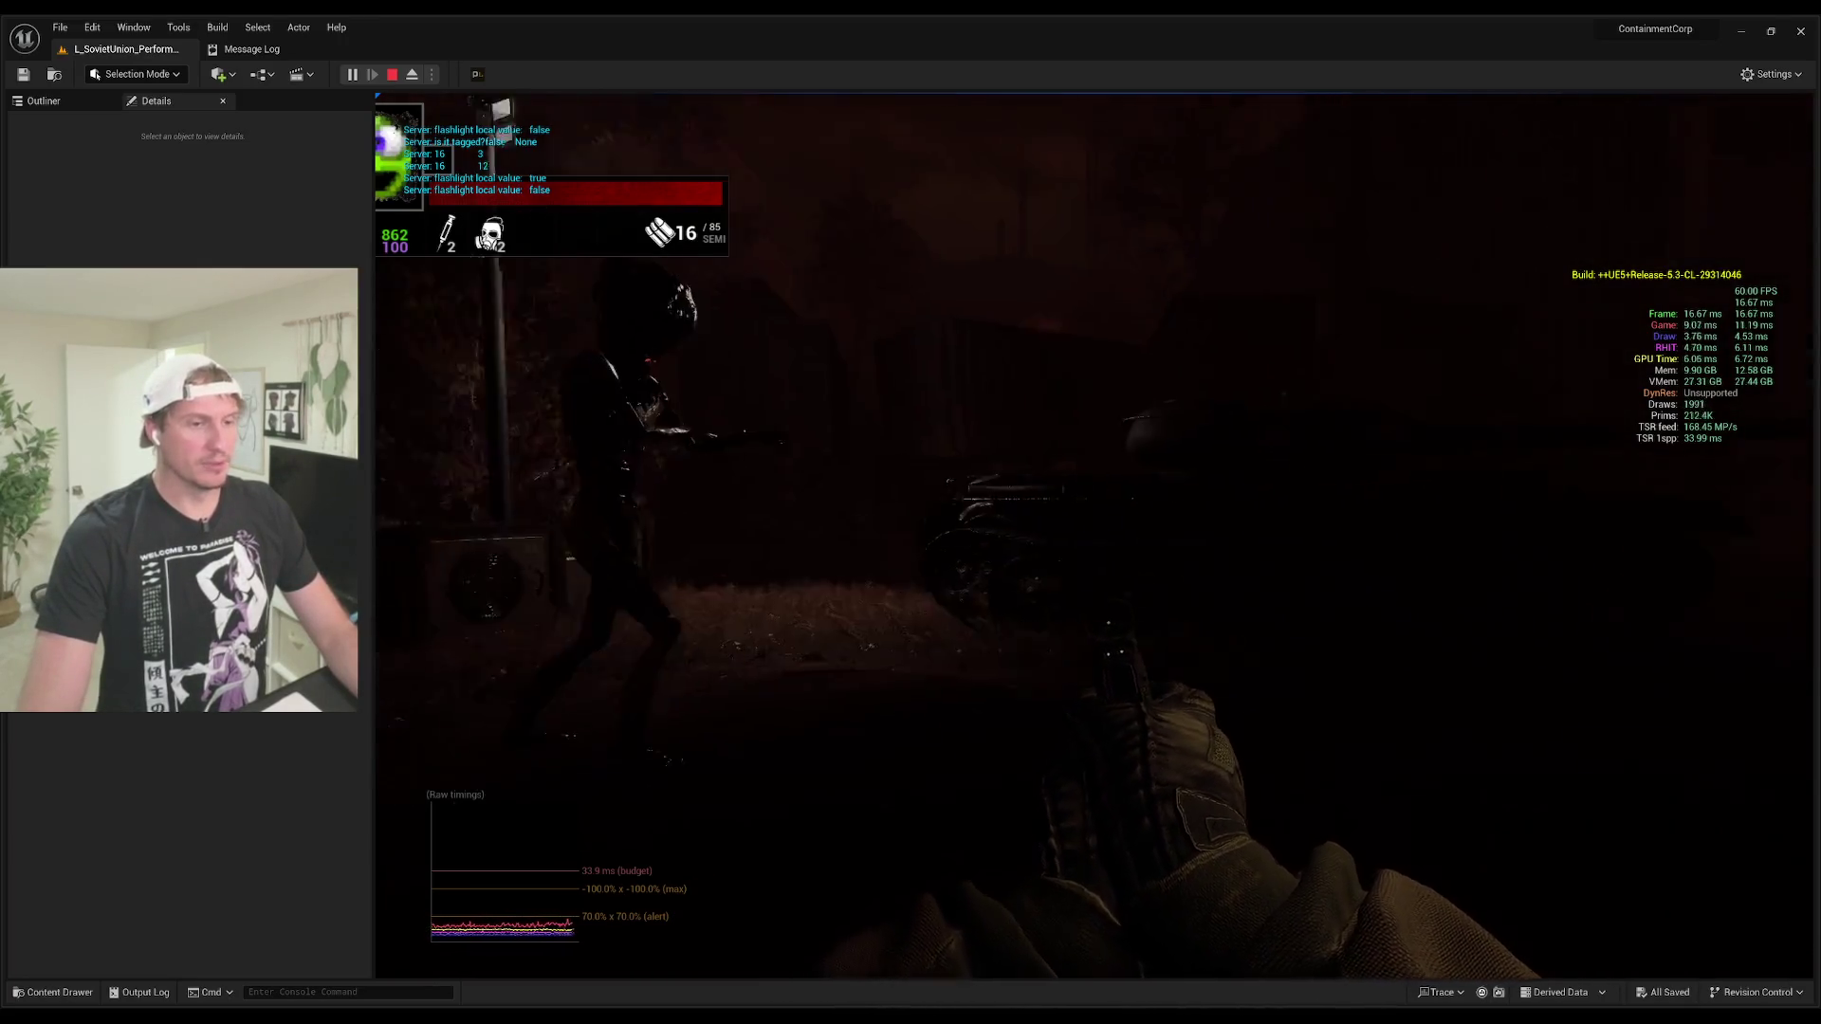
pyautogui.press('w')
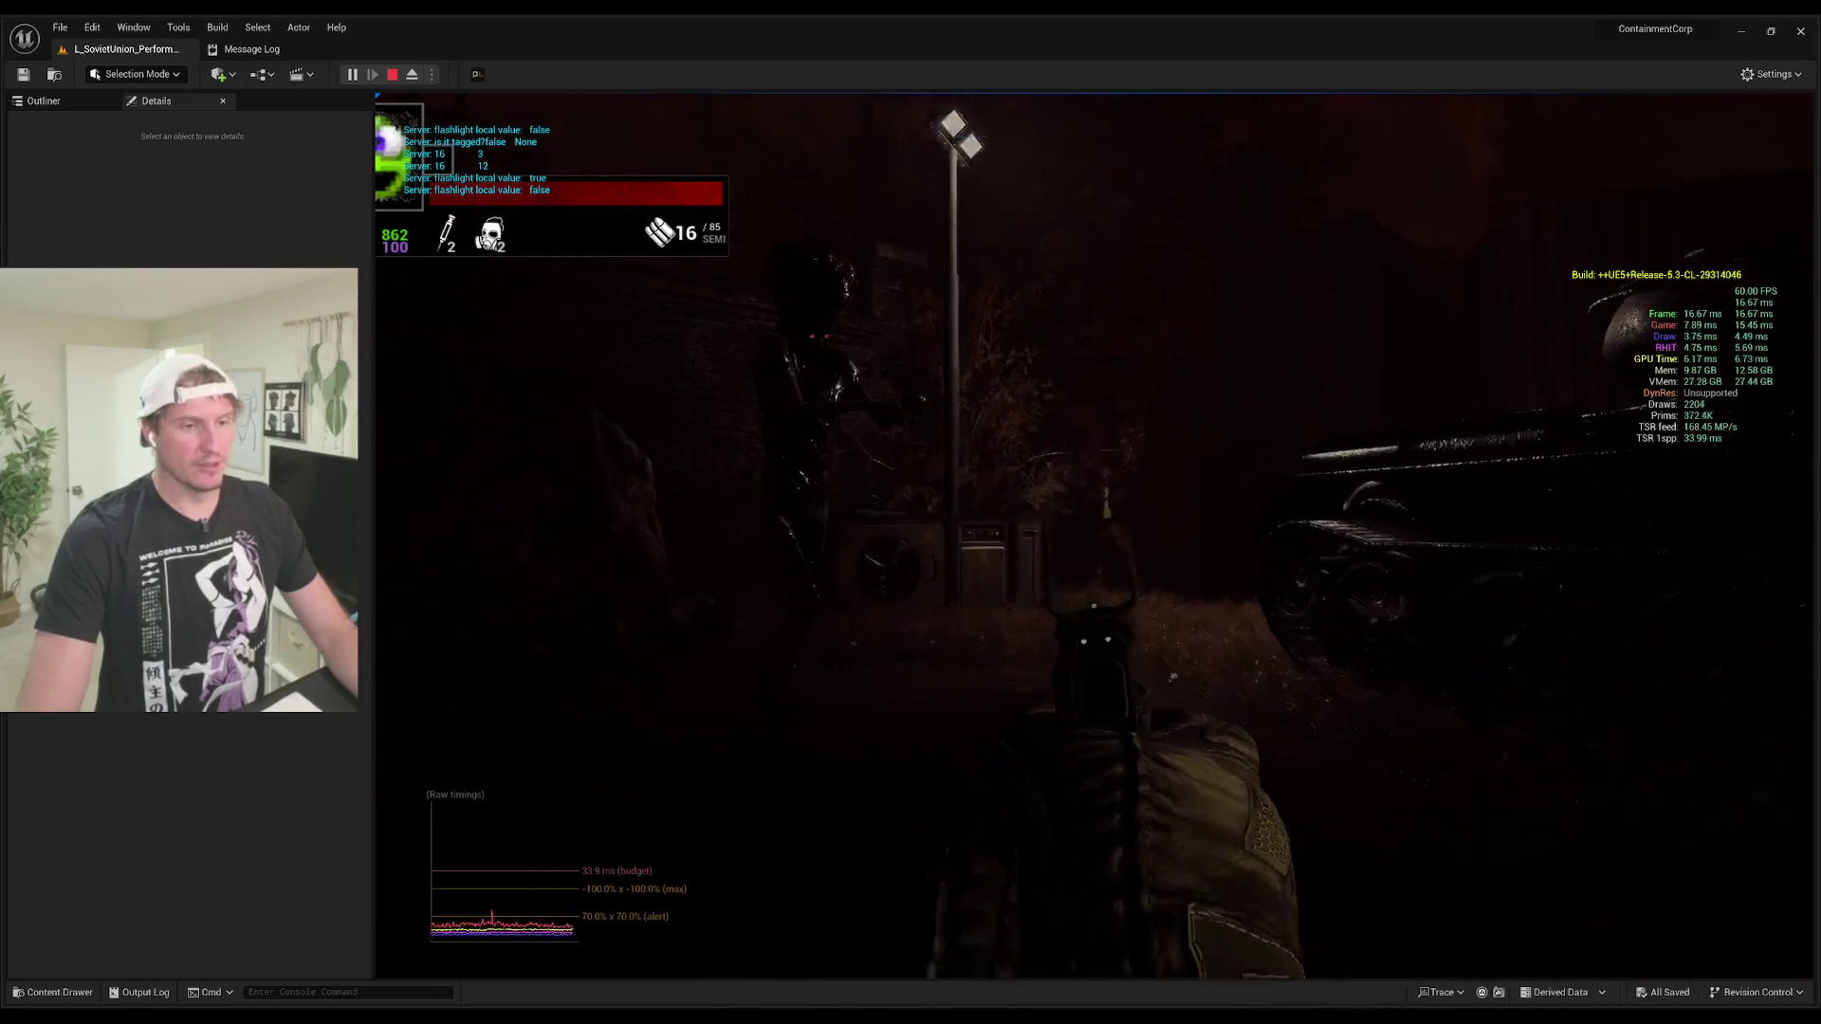
pyautogui.click(1094, 543)
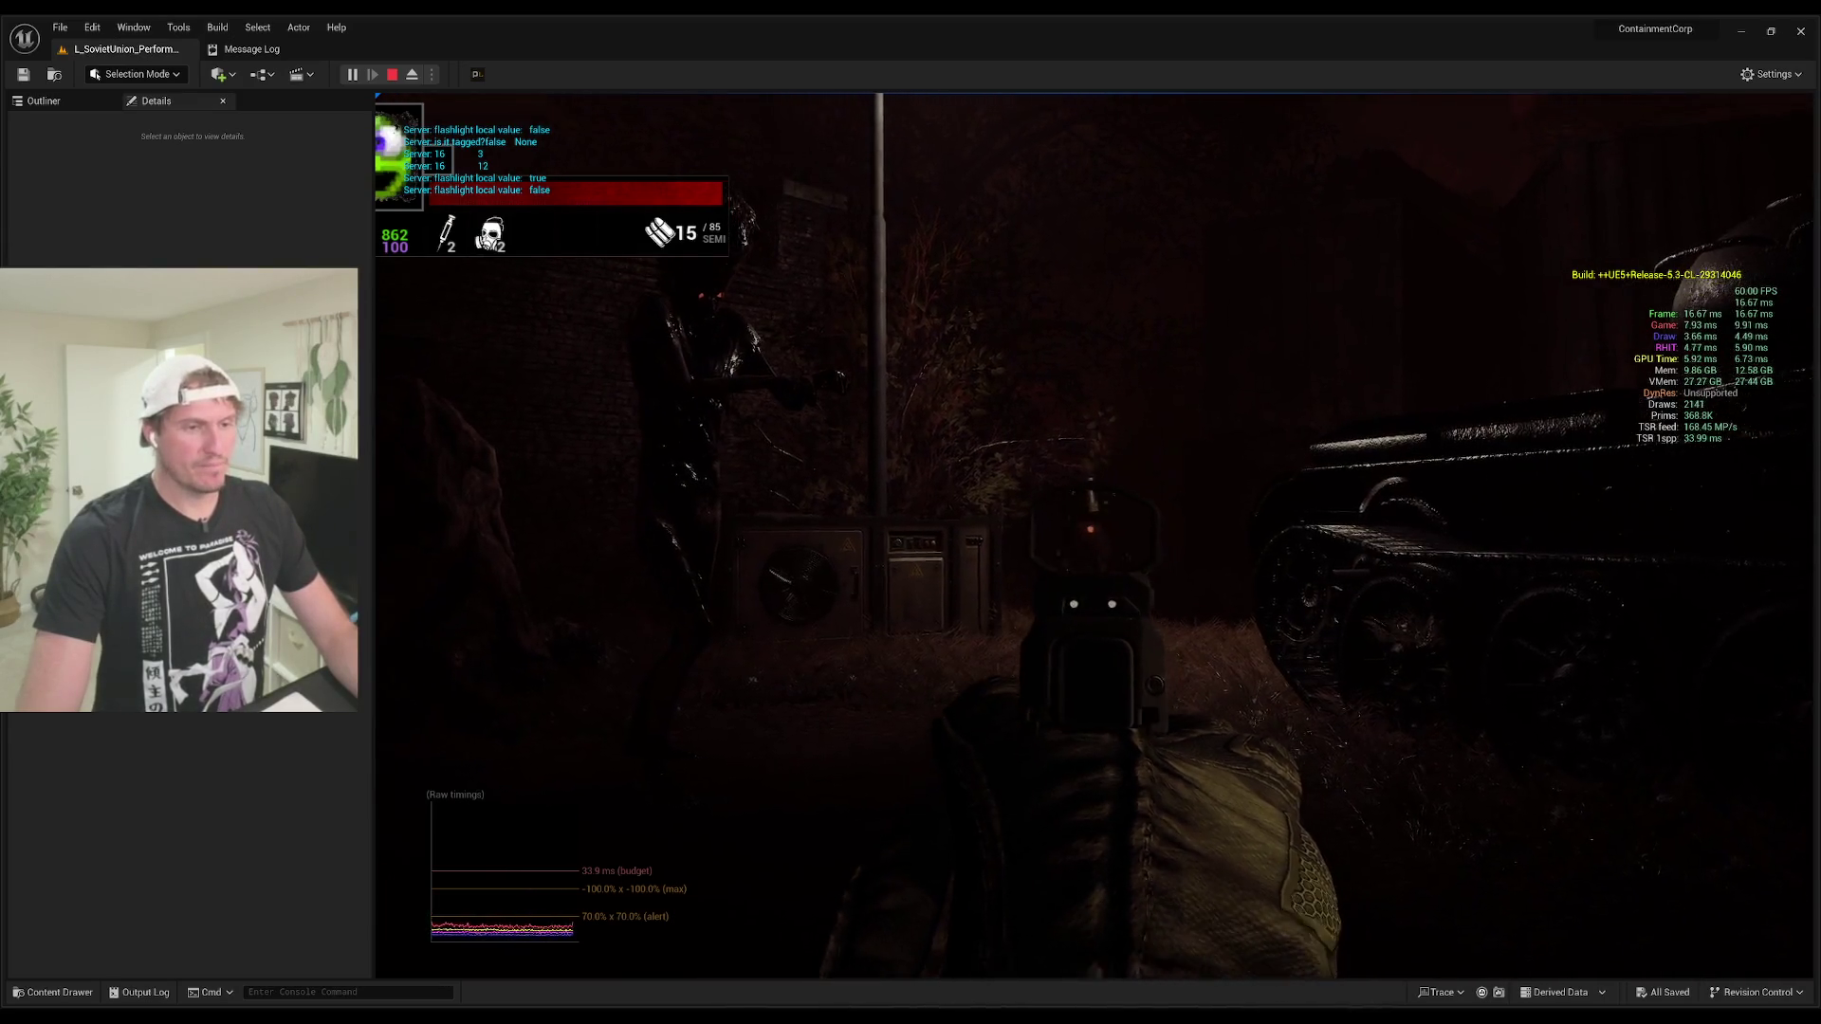
pyautogui.click(1094, 544)
pyautogui.click(1093, 544)
pyautogui.click(1093, 543)
pyautogui.press('w')
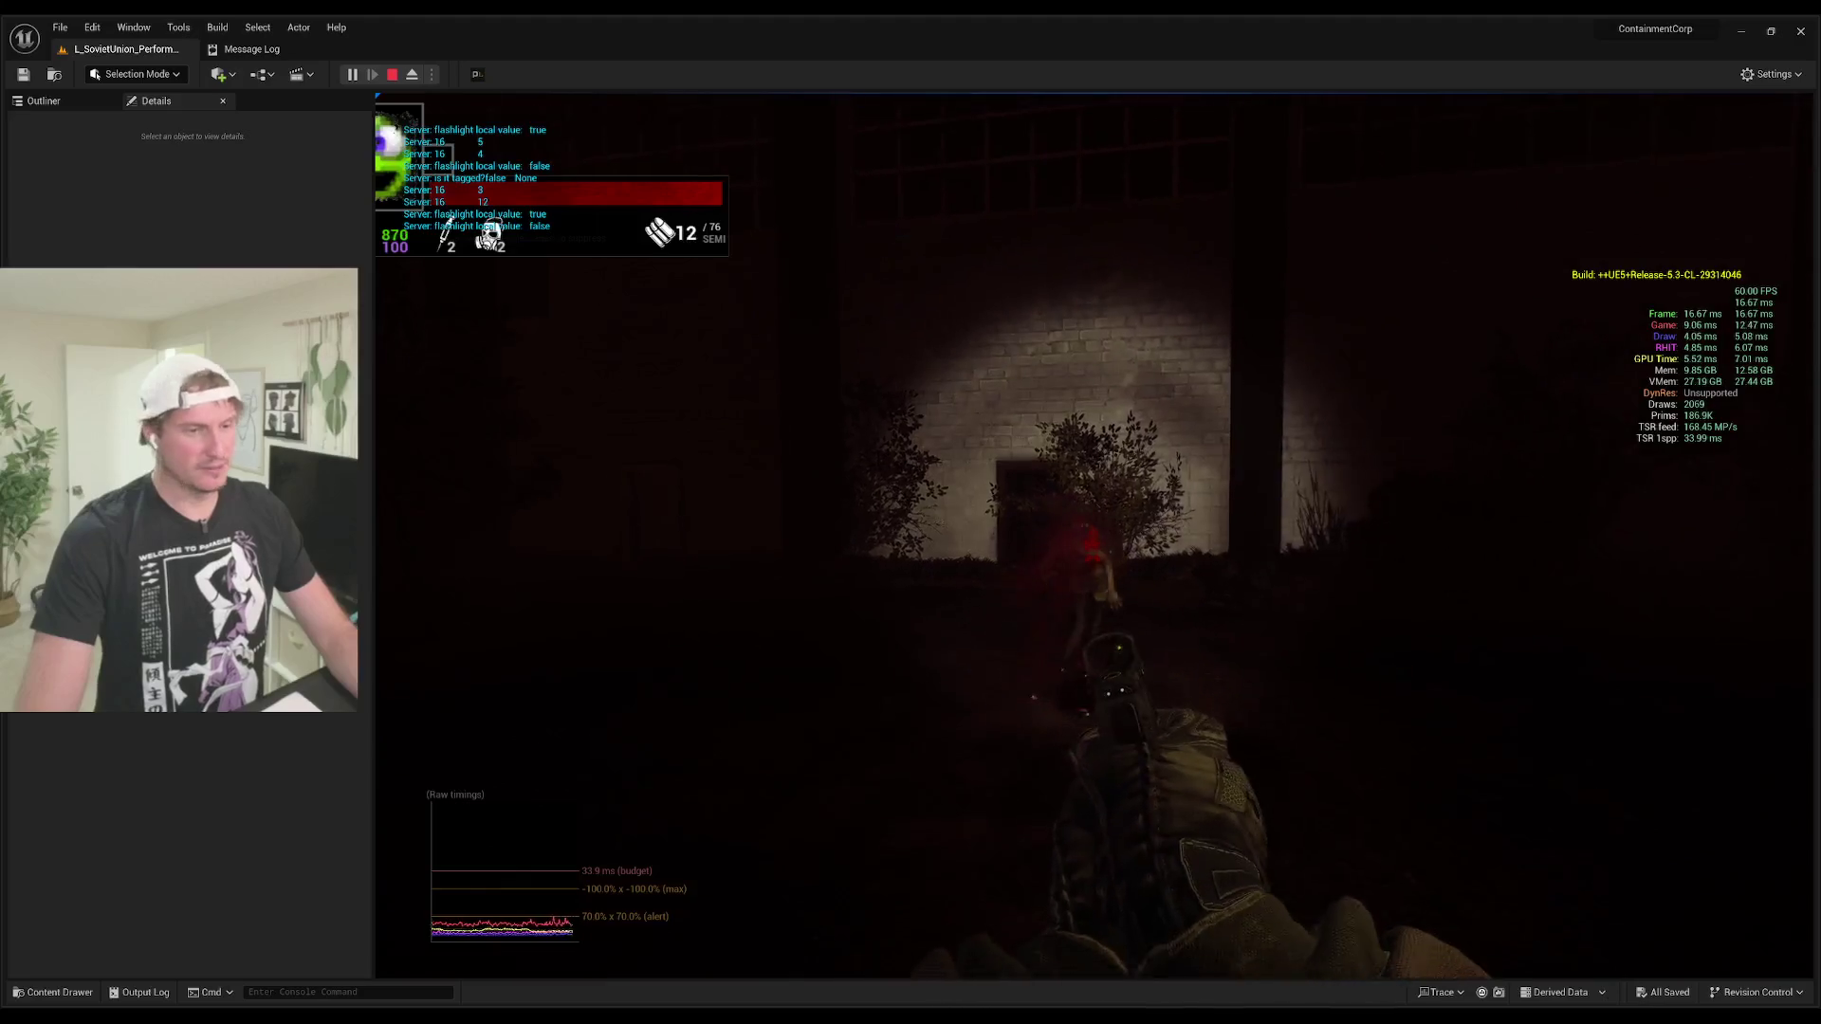
# Step: Reload and shoot the fleshy fungus creature, reloading again afterwards
pyautogui.press('r')
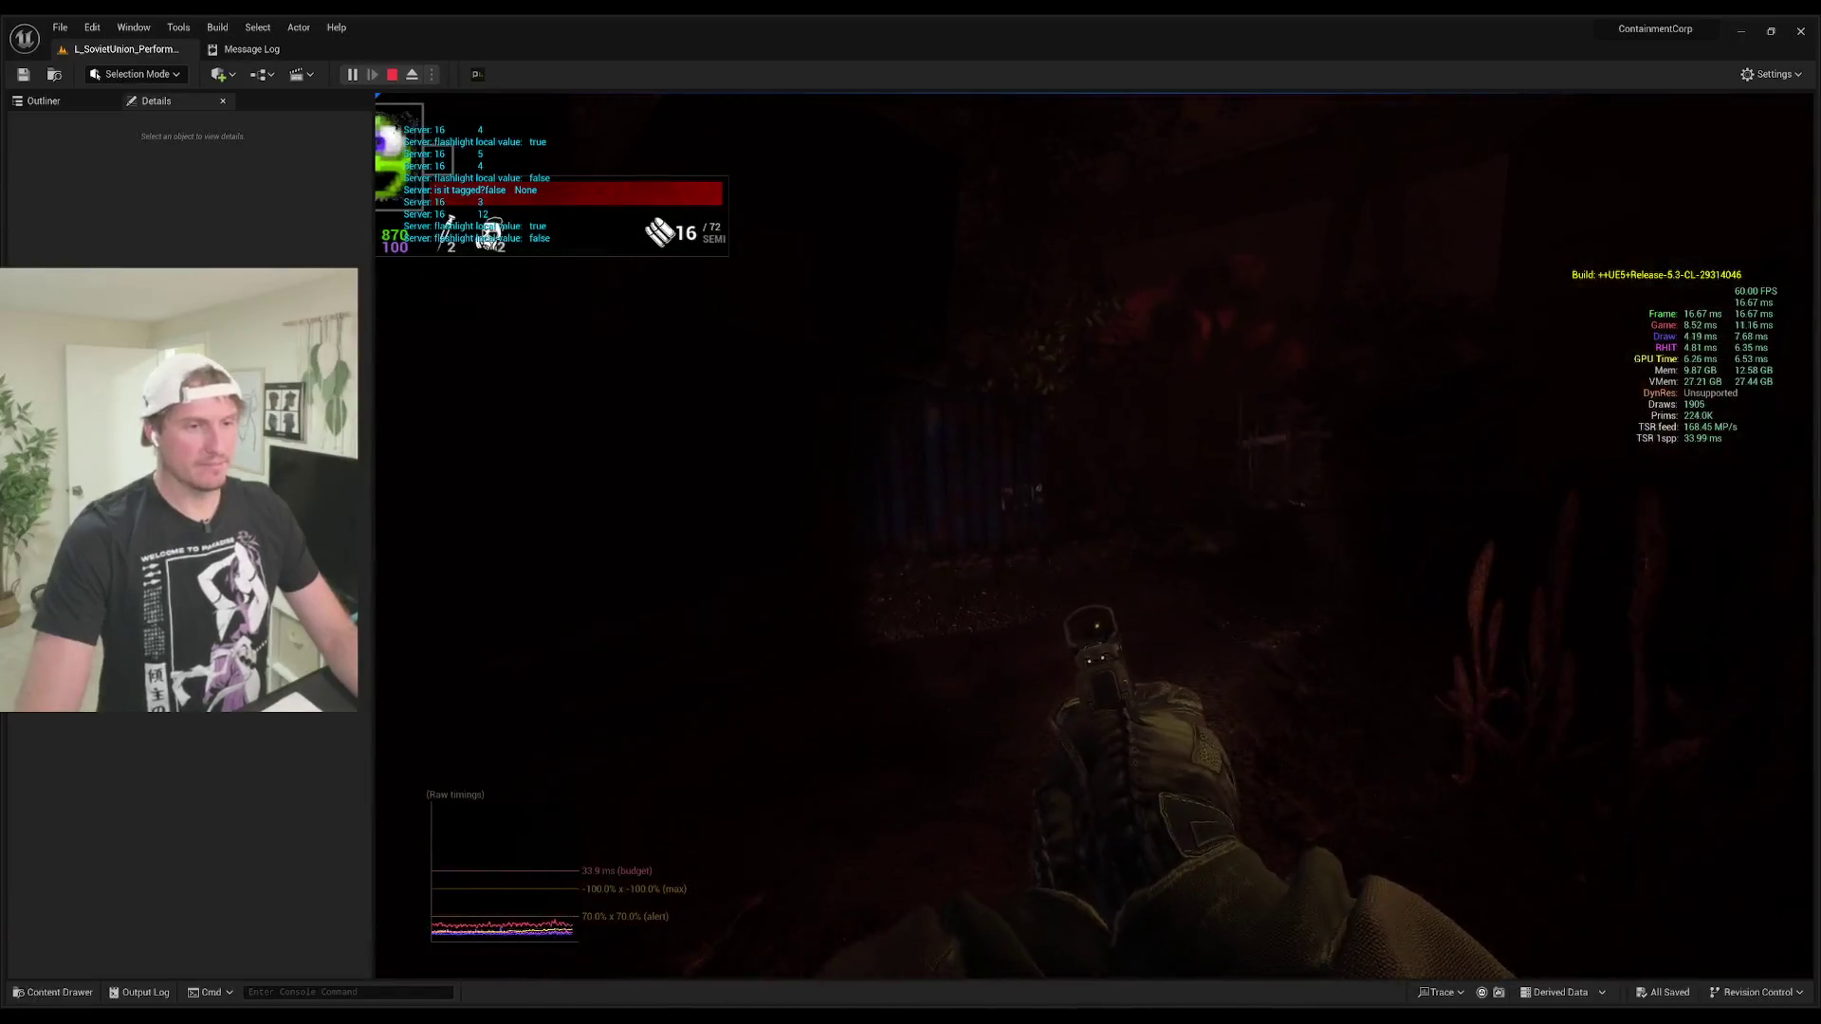
pyautogui.click(1094, 536)
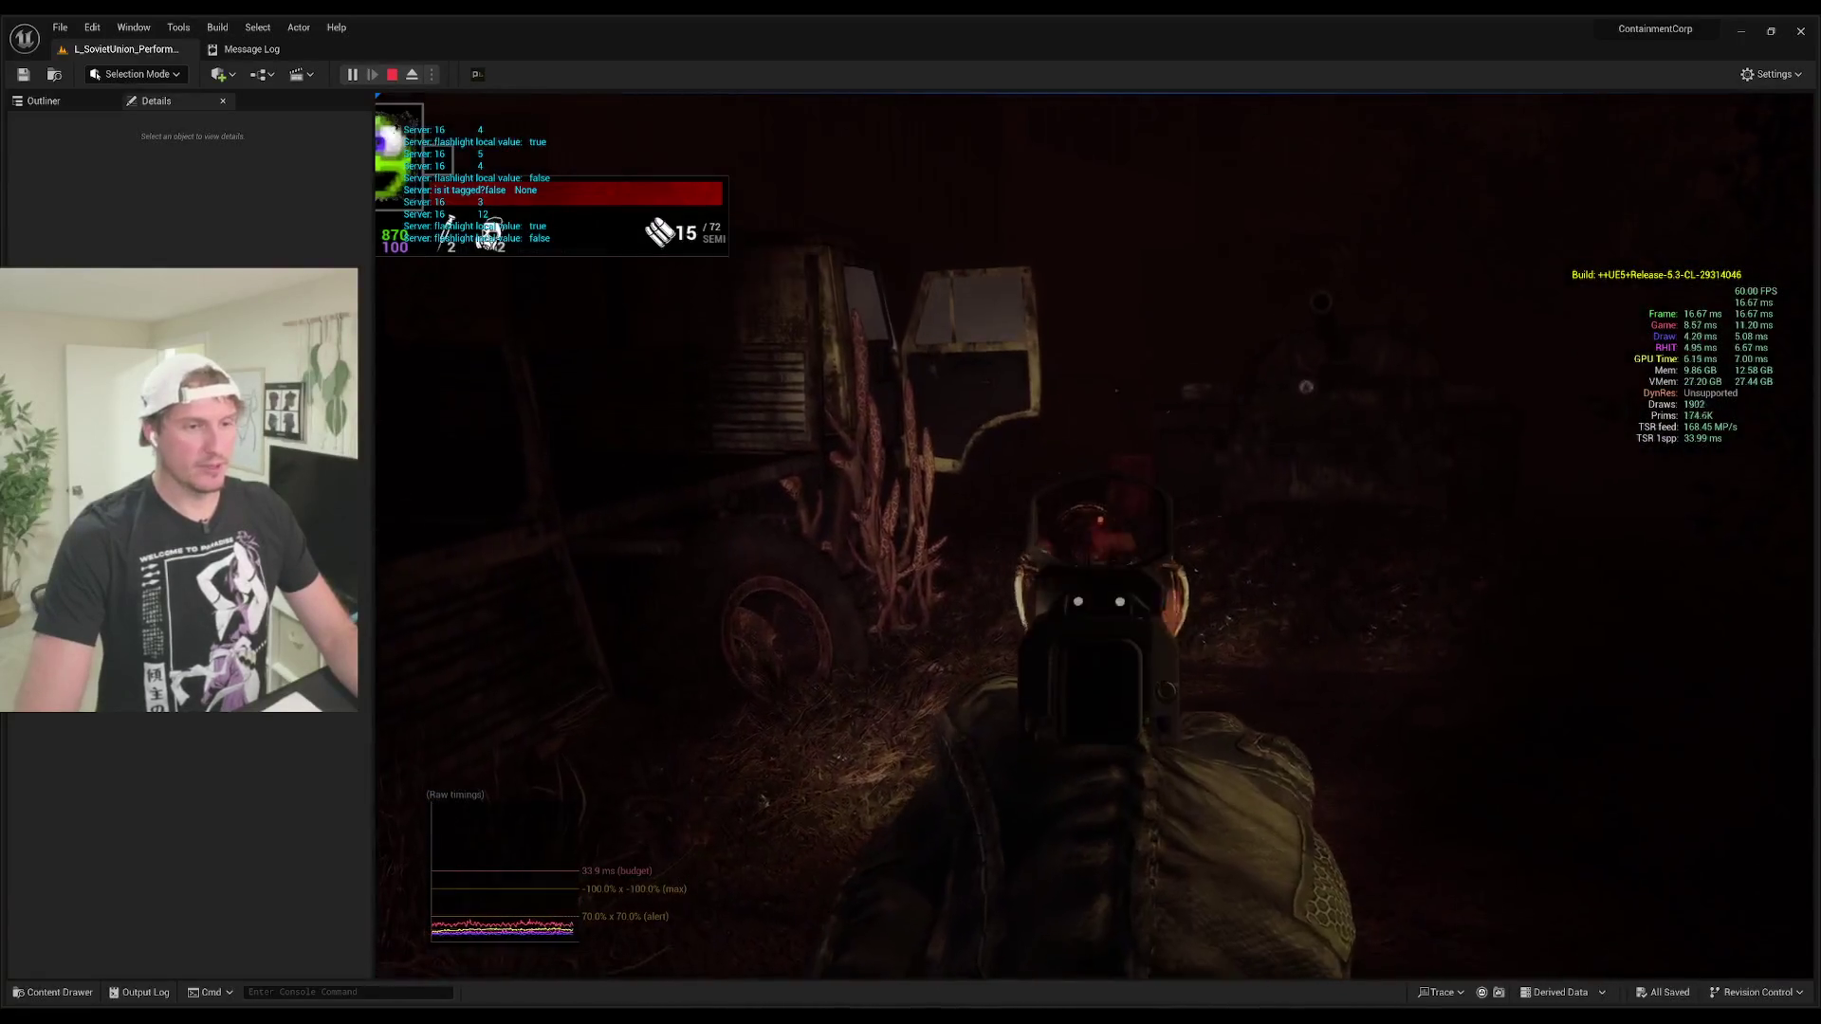
pyautogui.click(1094, 536)
pyautogui.click(1094, 536)
pyautogui.press('r')
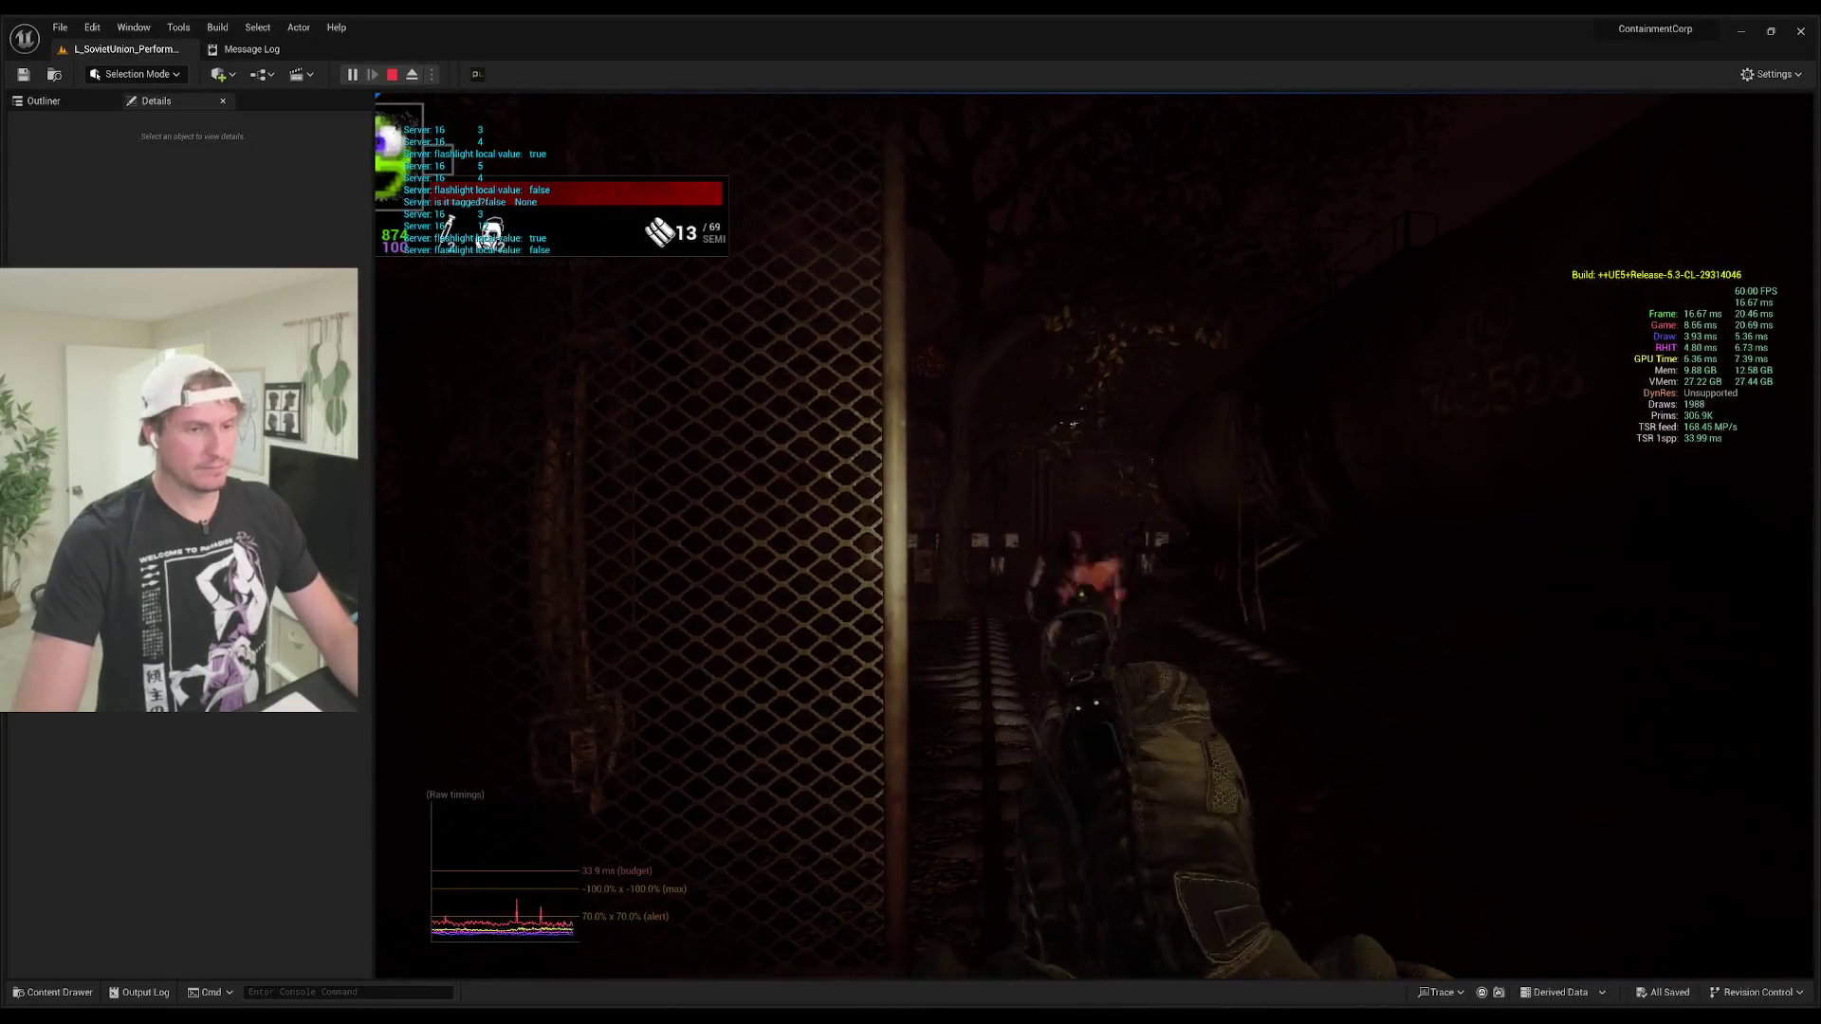
pyautogui.press('r')
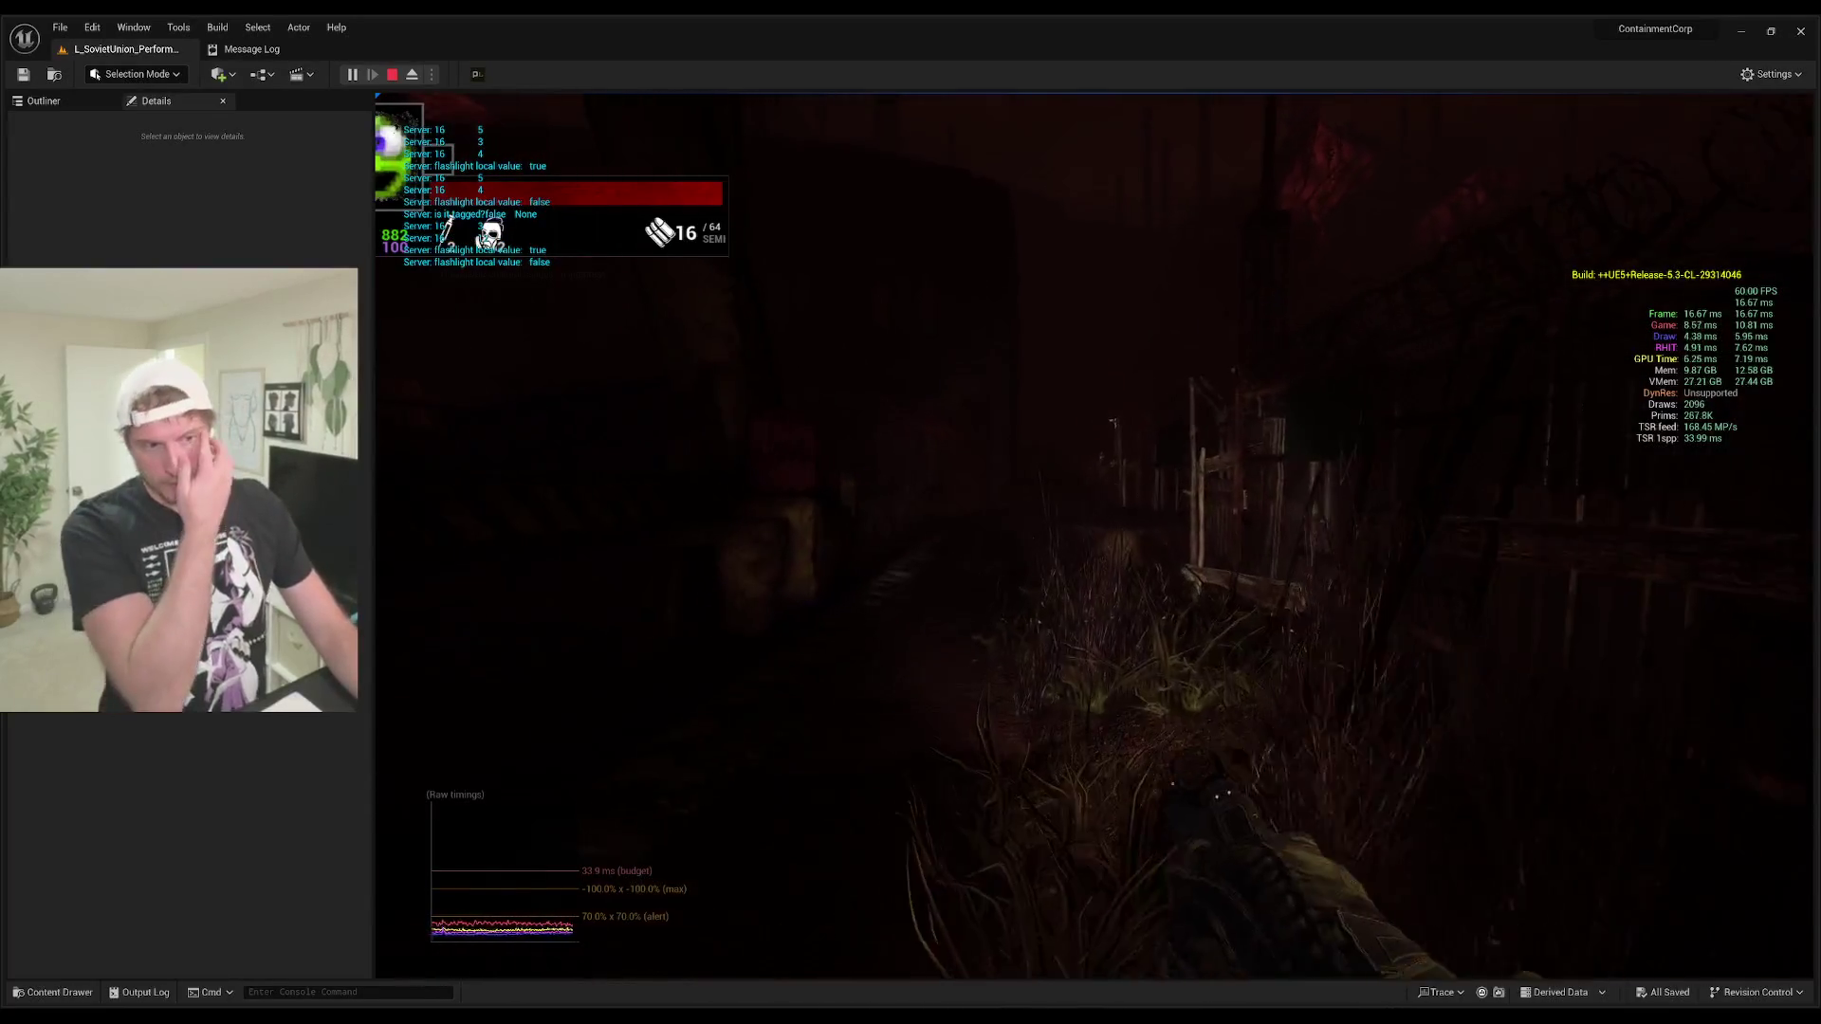
# Step: Shoot the creature near the barrel, aim down the red-dot sight, and fire at enemies by the crate
pyautogui.click(1098, 535)
pyautogui.click(1099, 536)
pyautogui.click(1098, 536)
pyautogui.click(1099, 536)
pyautogui.click(1098, 535)
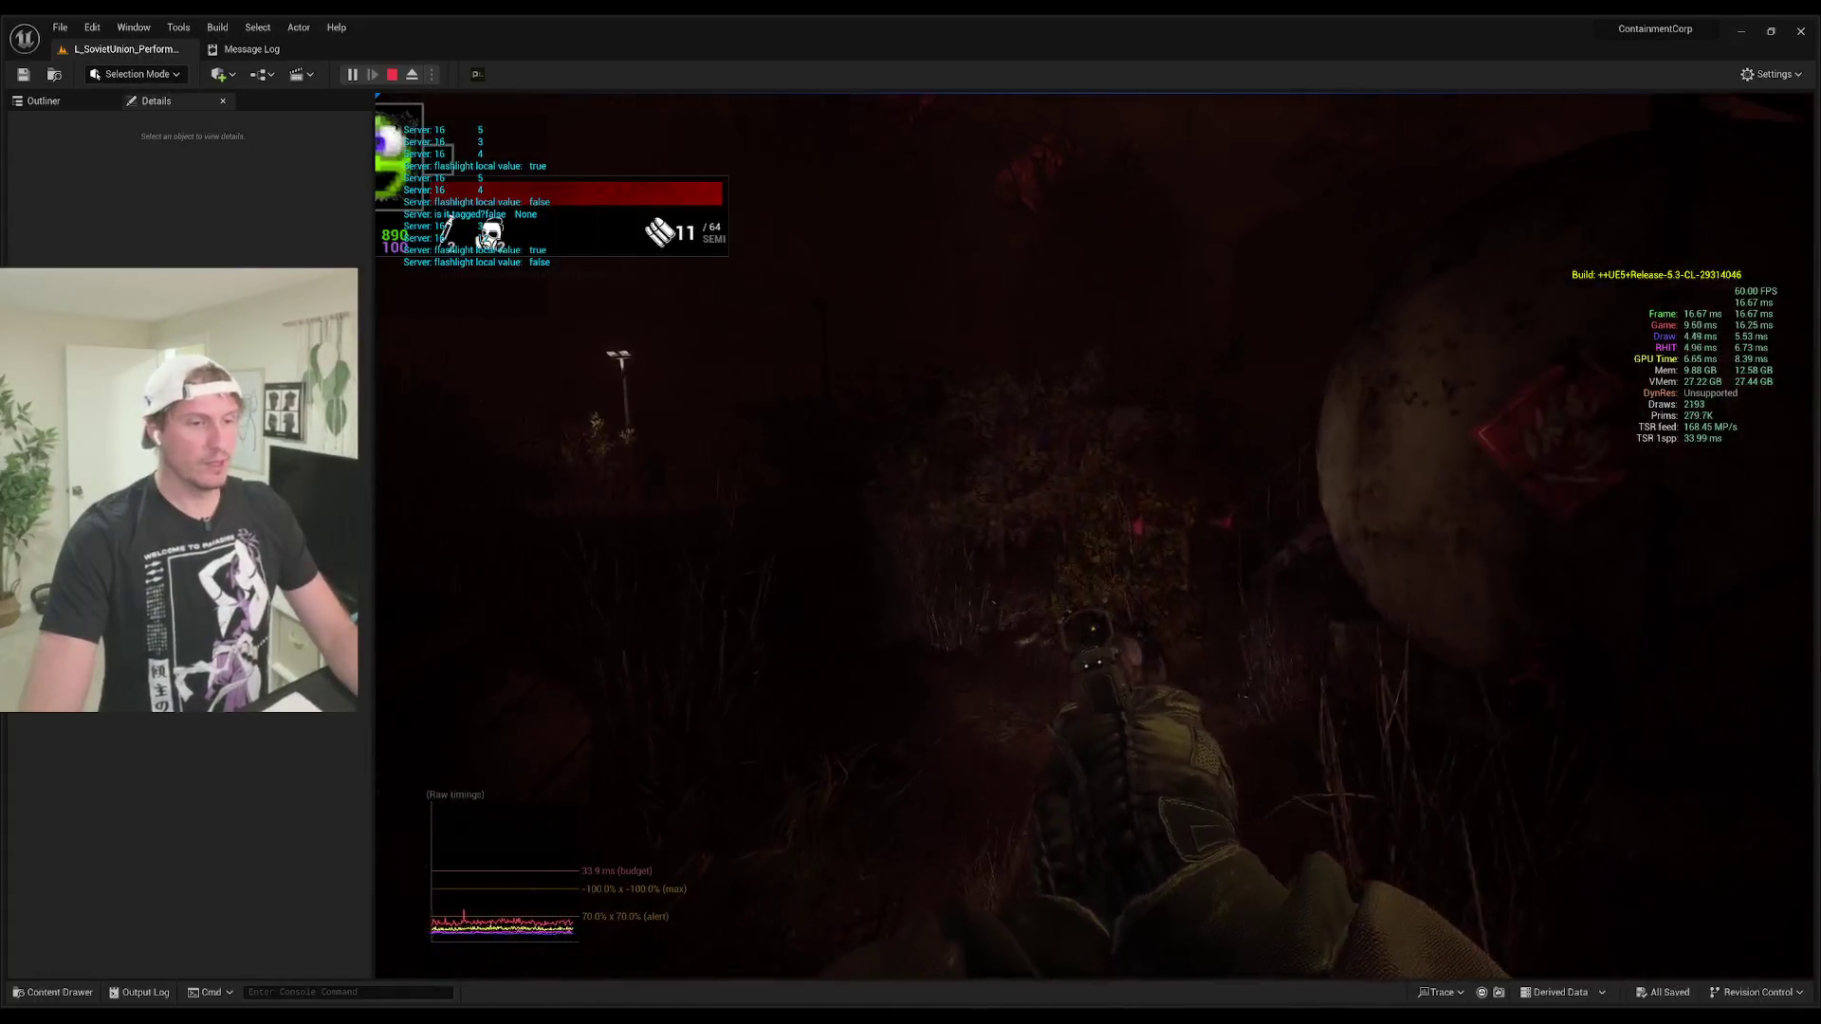
pyautogui.rightClick(1099, 536)
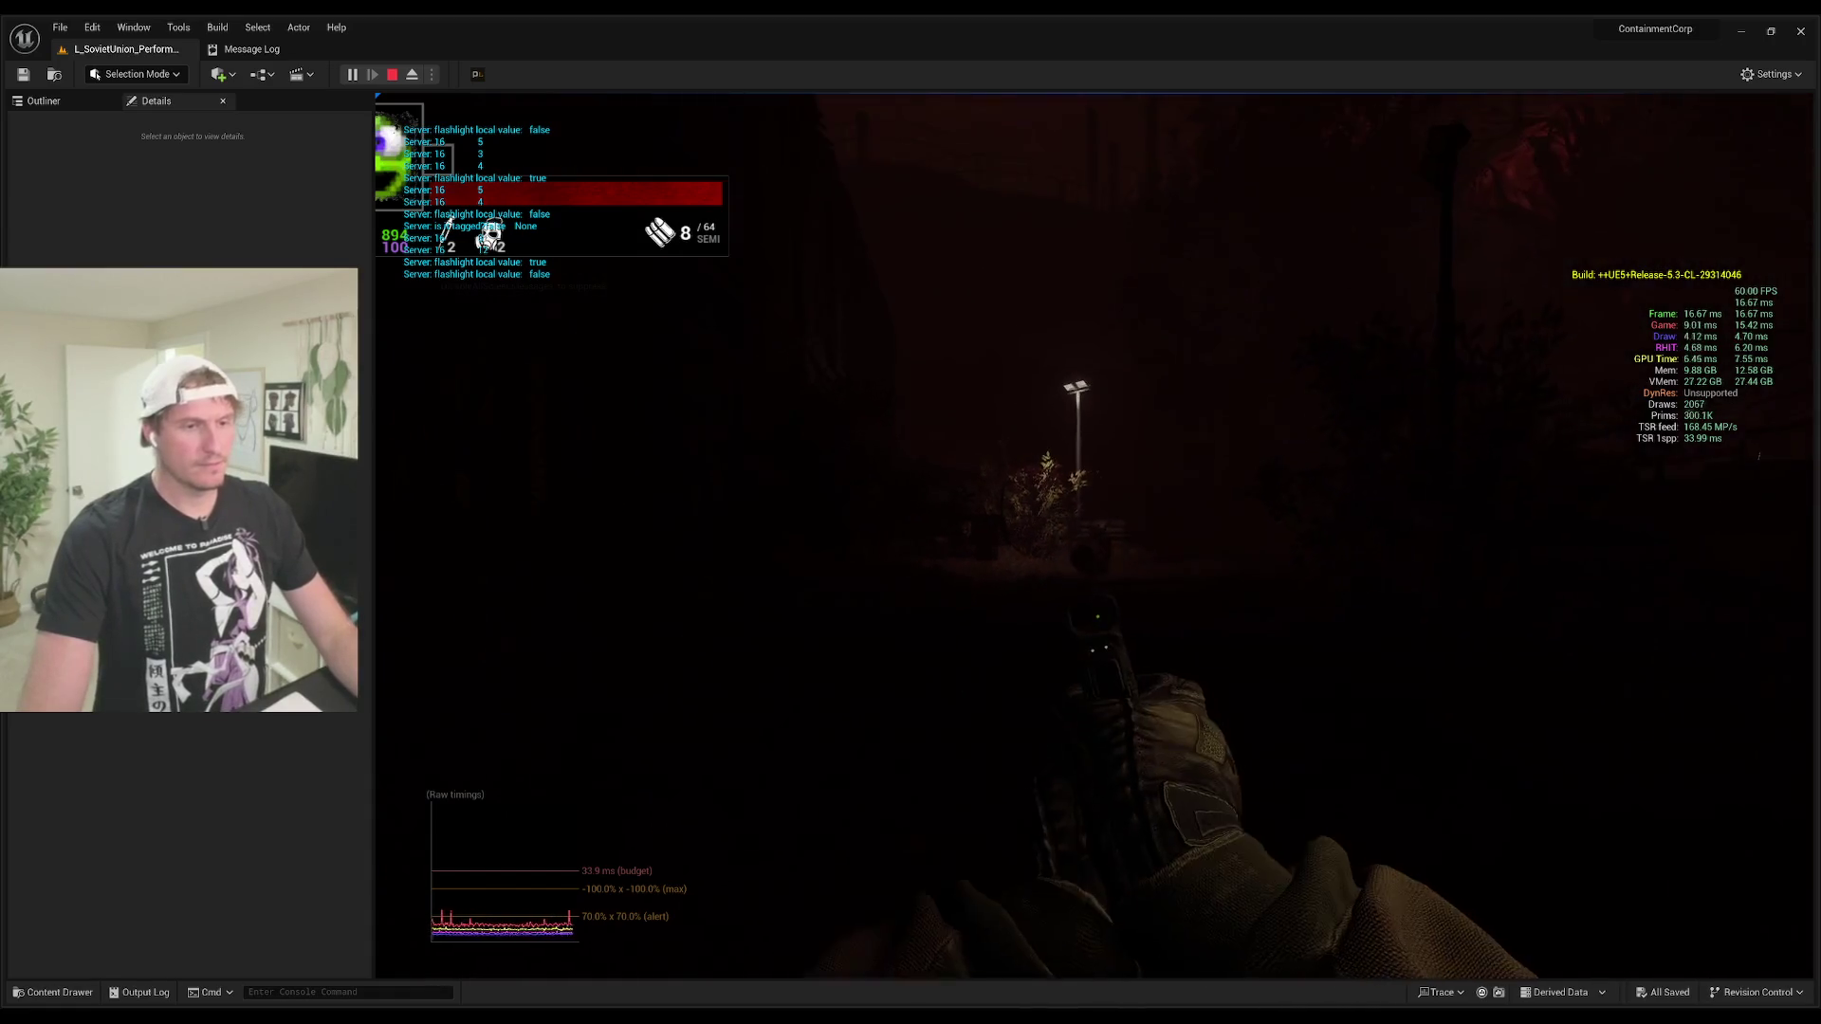
pyautogui.press('r')
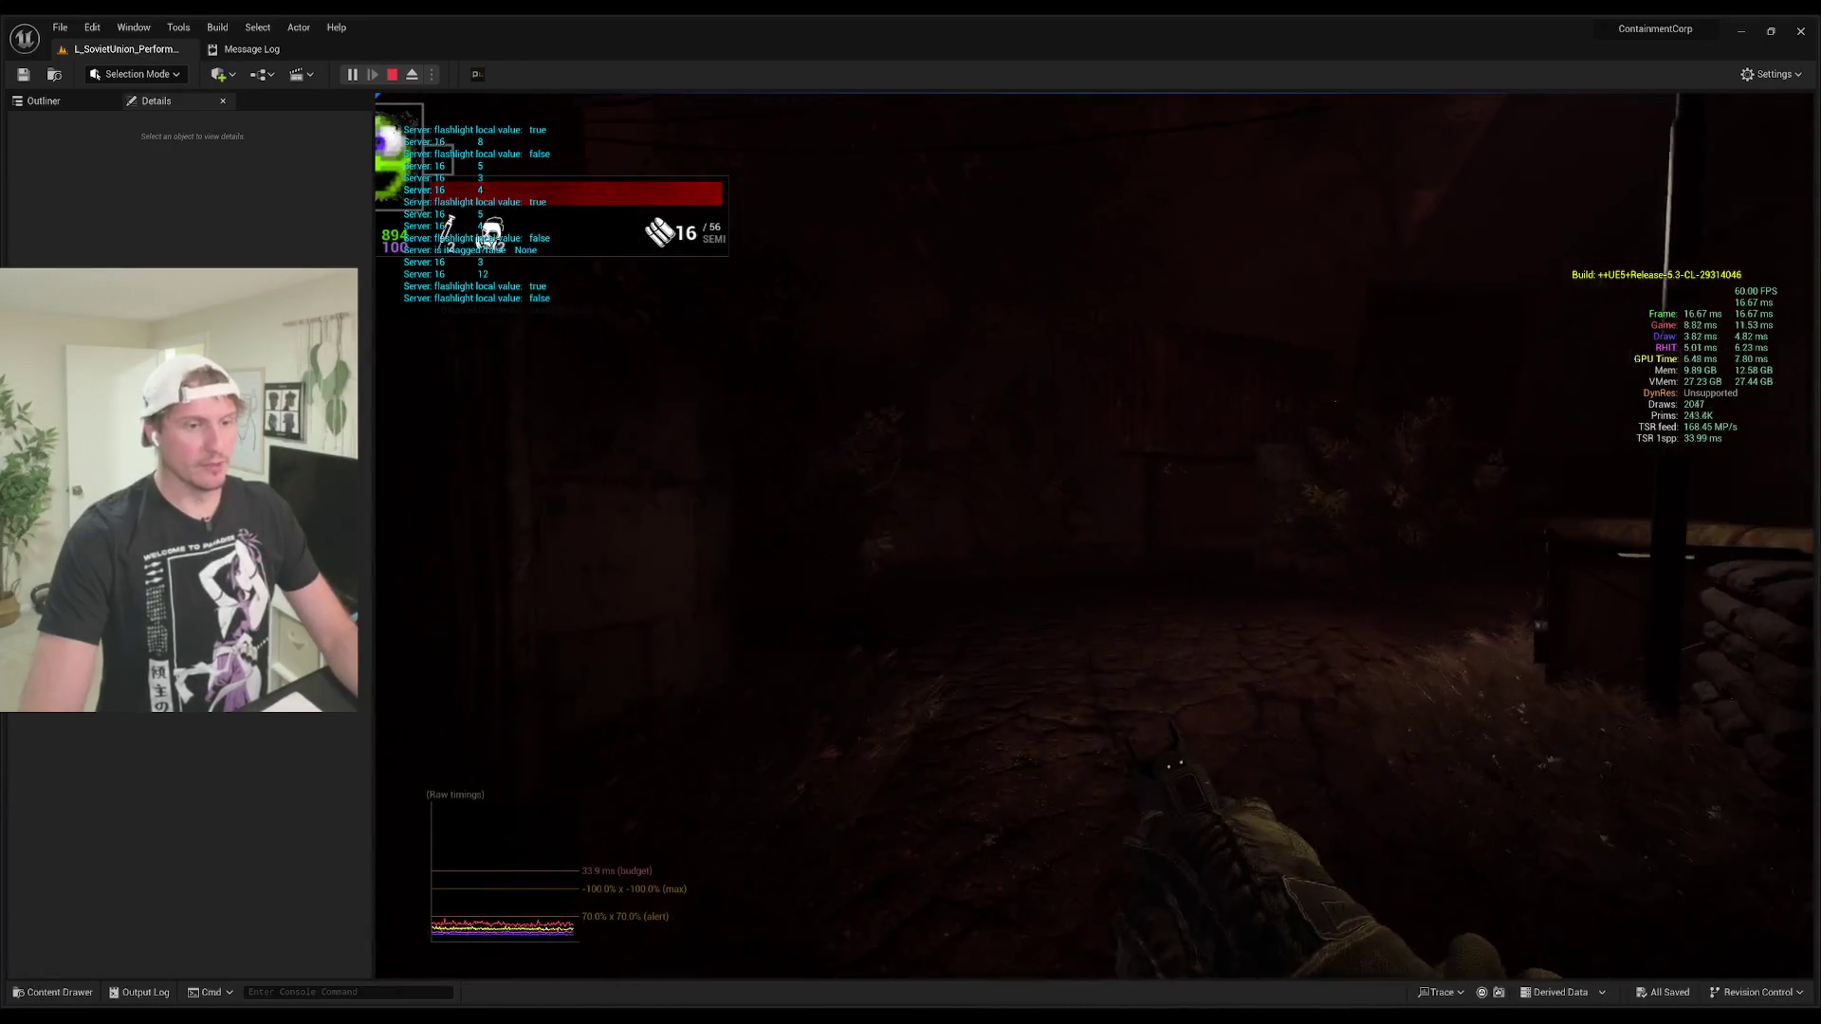
pyautogui.click(1094, 535)
pyautogui.press('r')
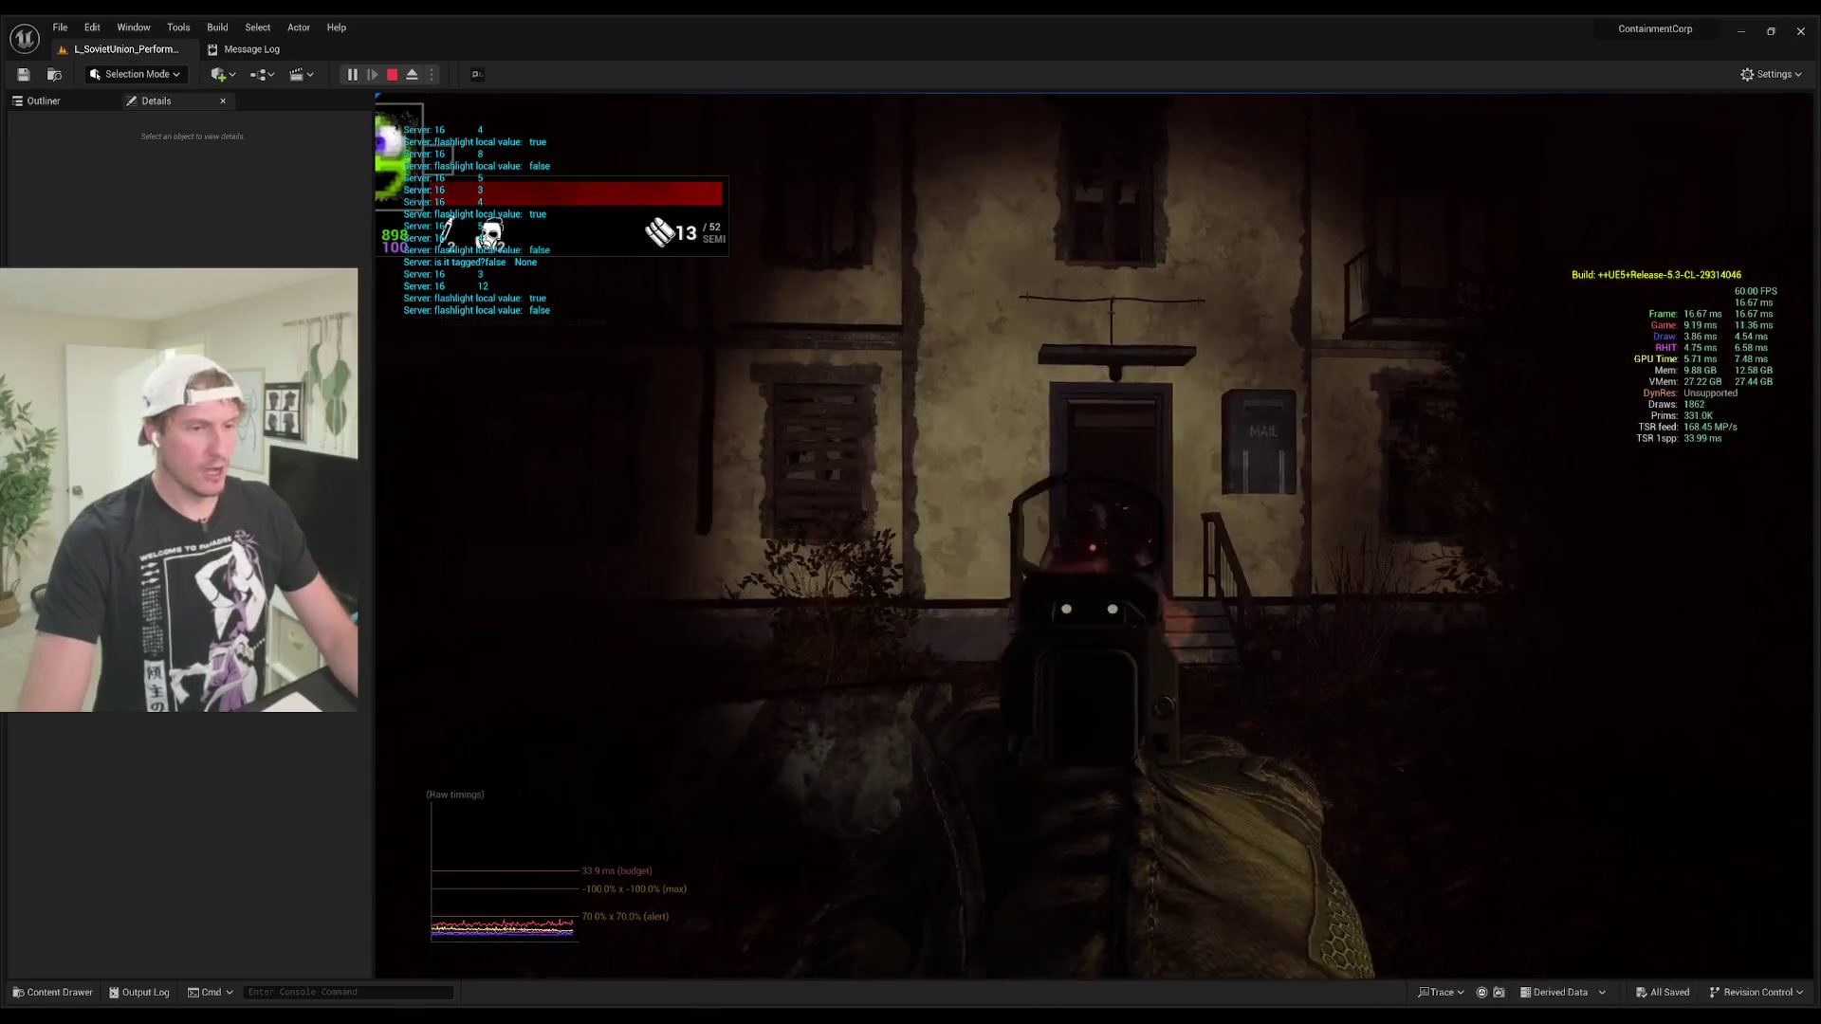
# Step: Shoot the creatures in the foliage and by the container, then move to the stencilled container
pyautogui.click(1095, 534)
pyautogui.click(1094, 534)
pyautogui.click(1094, 534)
pyautogui.click(1094, 534)
pyautogui.click(1094, 534)
pyautogui.click(1094, 534)
pyautogui.click(1094, 534)
pyautogui.press('r')
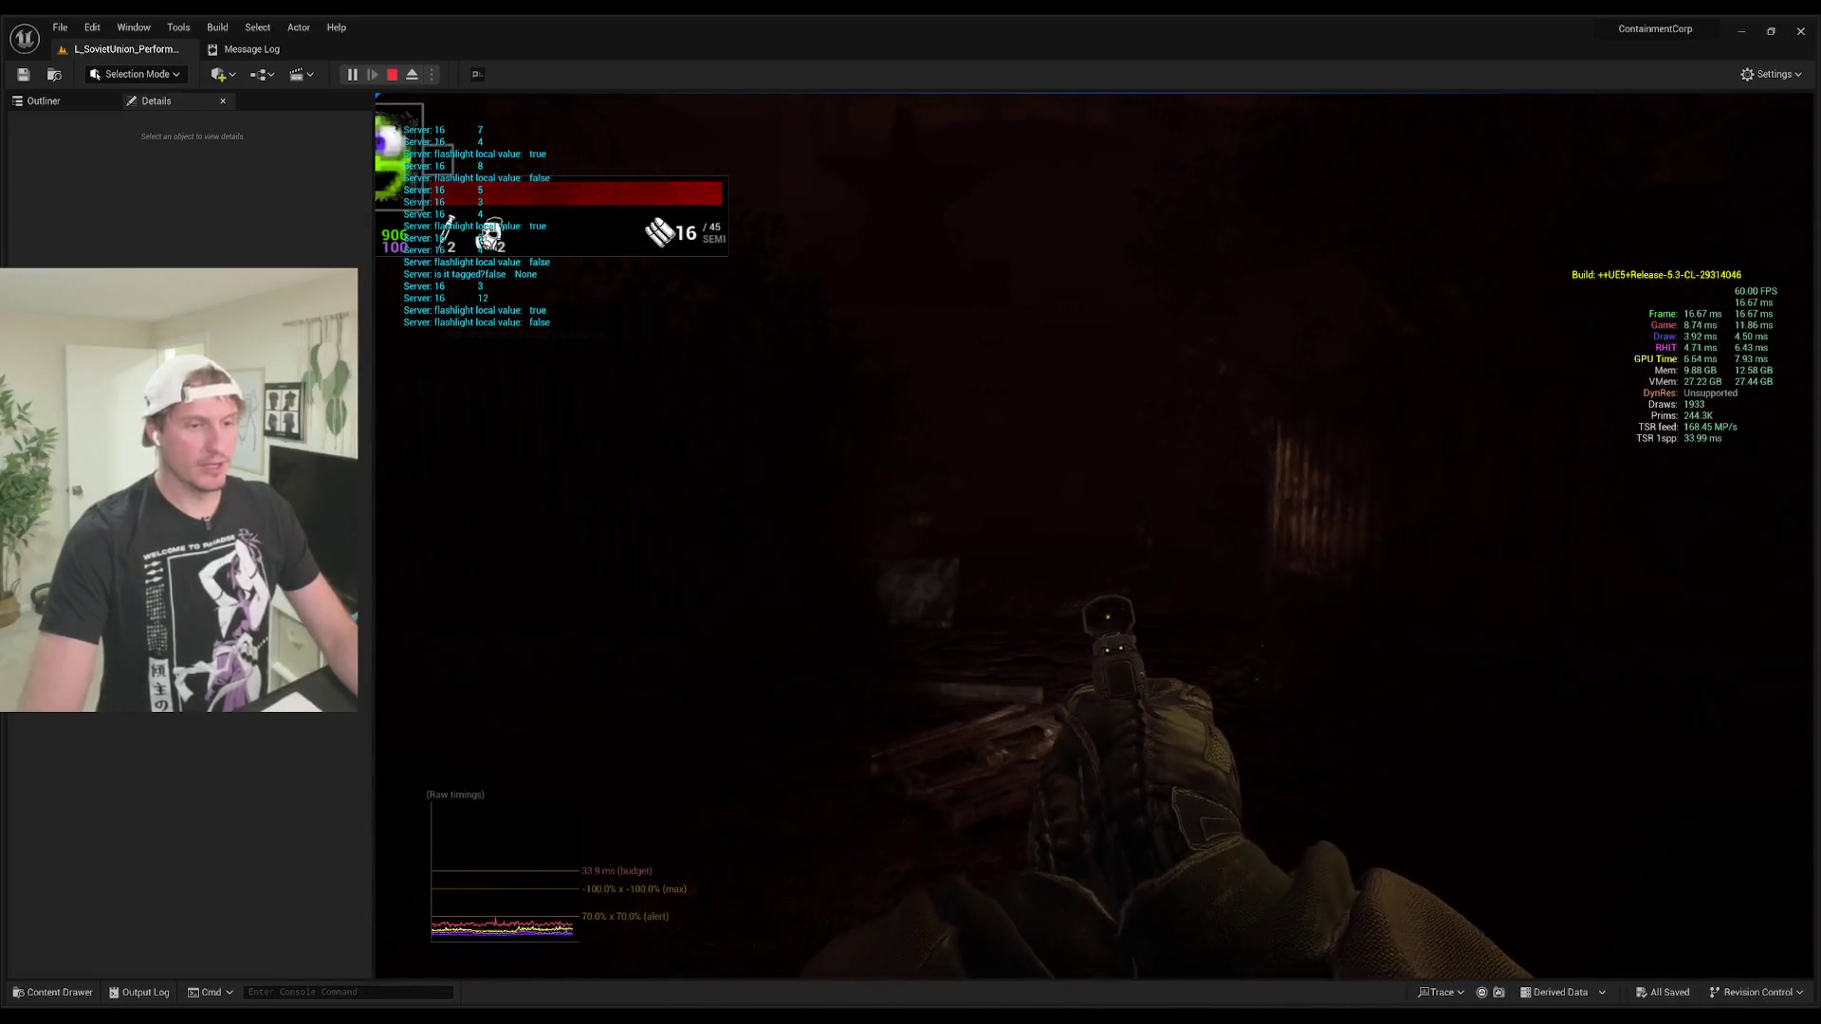
pyautogui.click(1094, 534)
pyautogui.click(1094, 534)
pyautogui.click(1094, 534)
pyautogui.click(1095, 534)
pyautogui.click(1095, 534)
pyautogui.click(1095, 534)
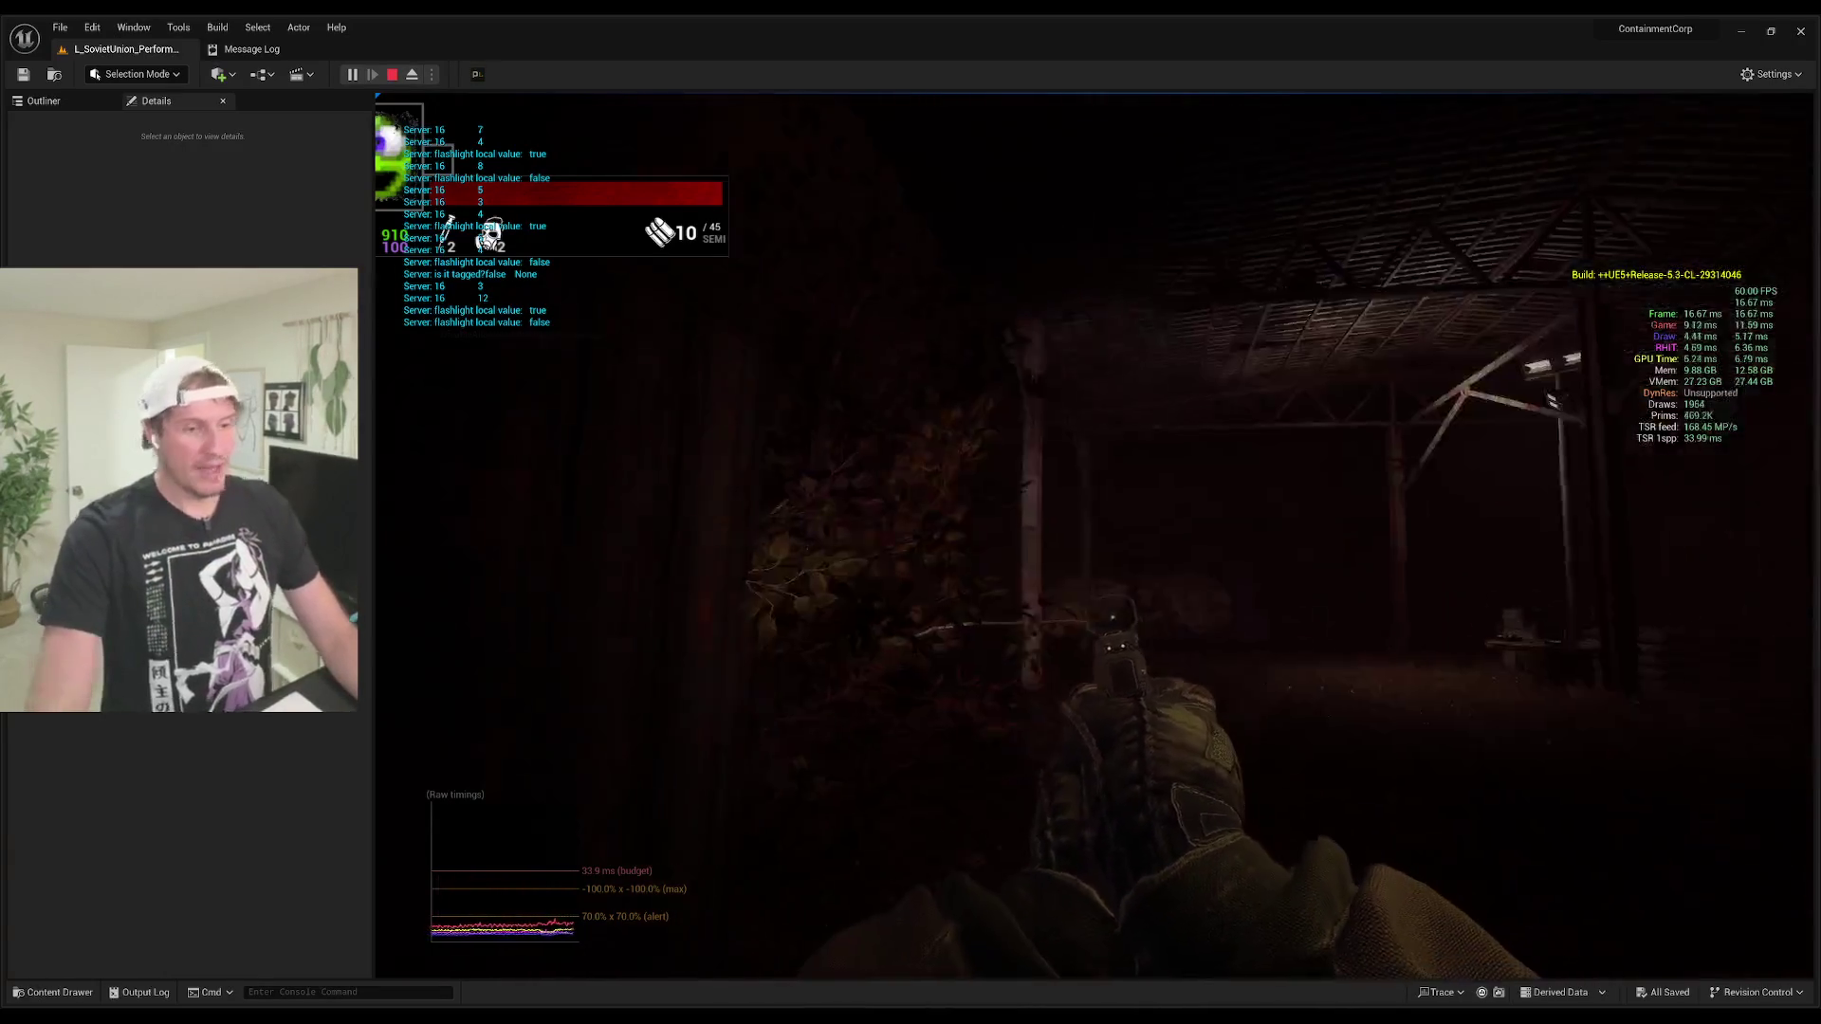
pyautogui.rightClick(1095, 534)
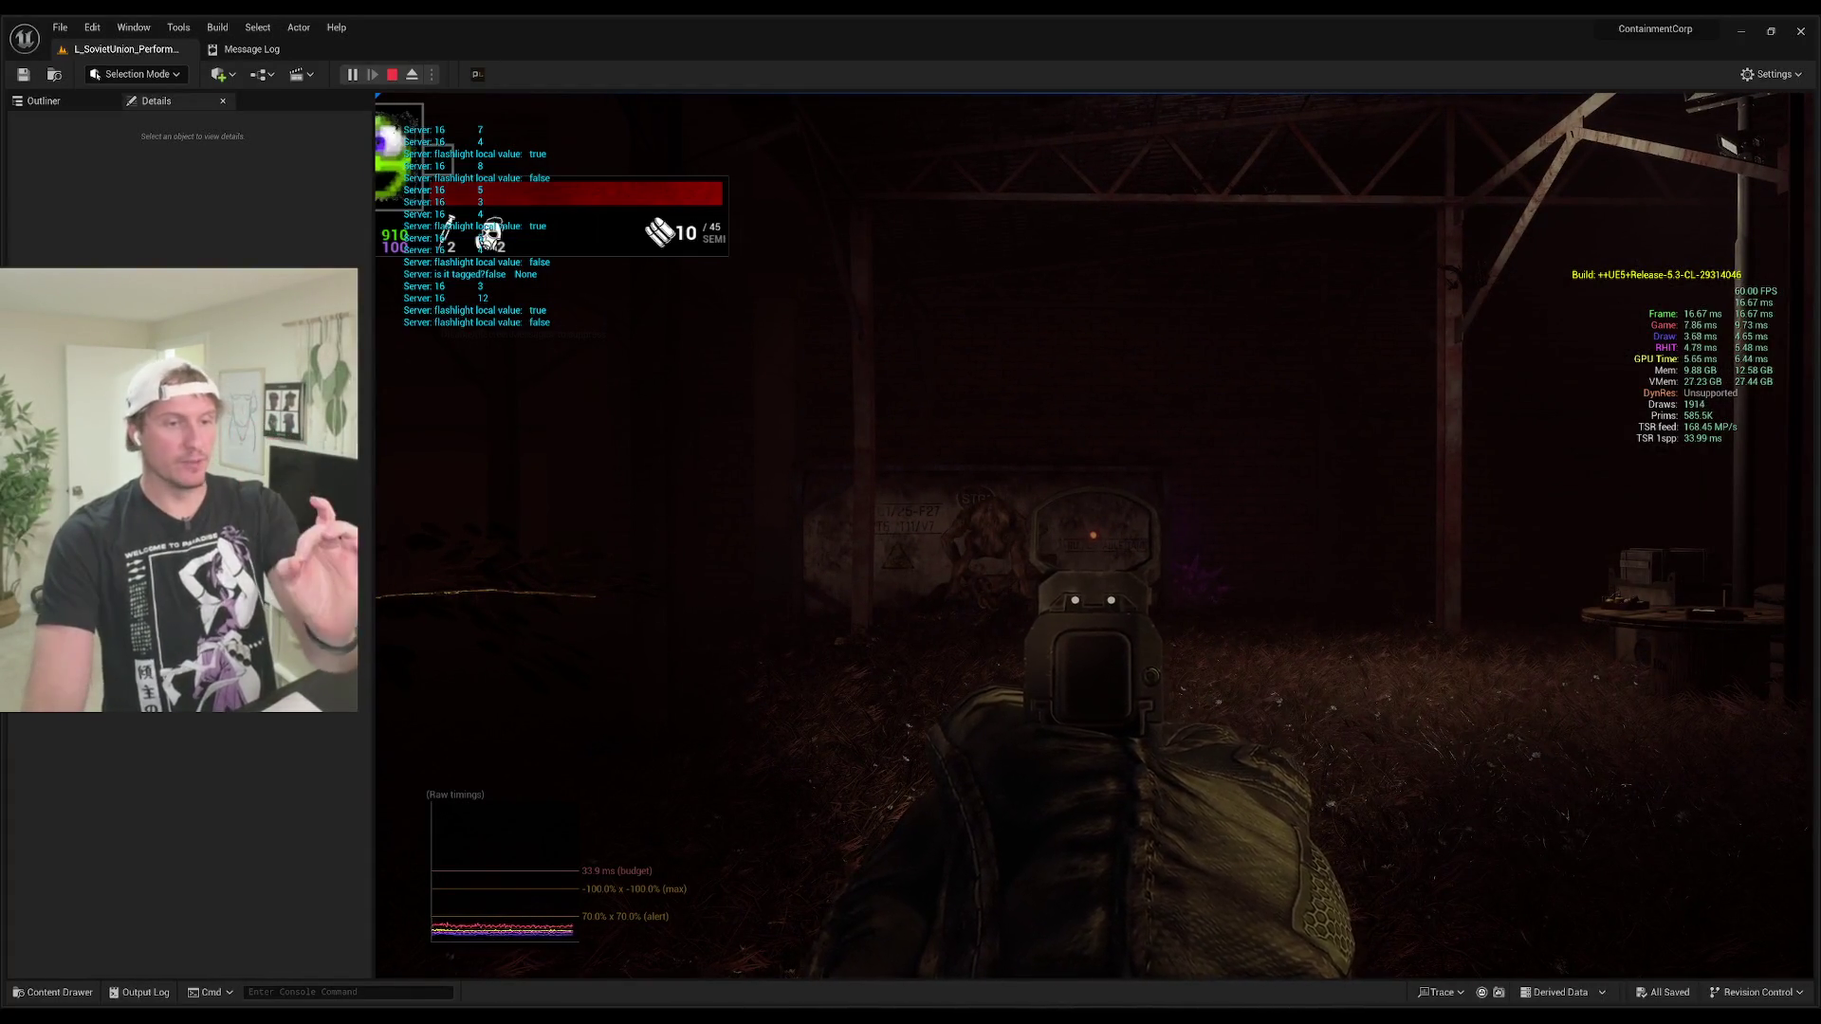
pyautogui.press('w')
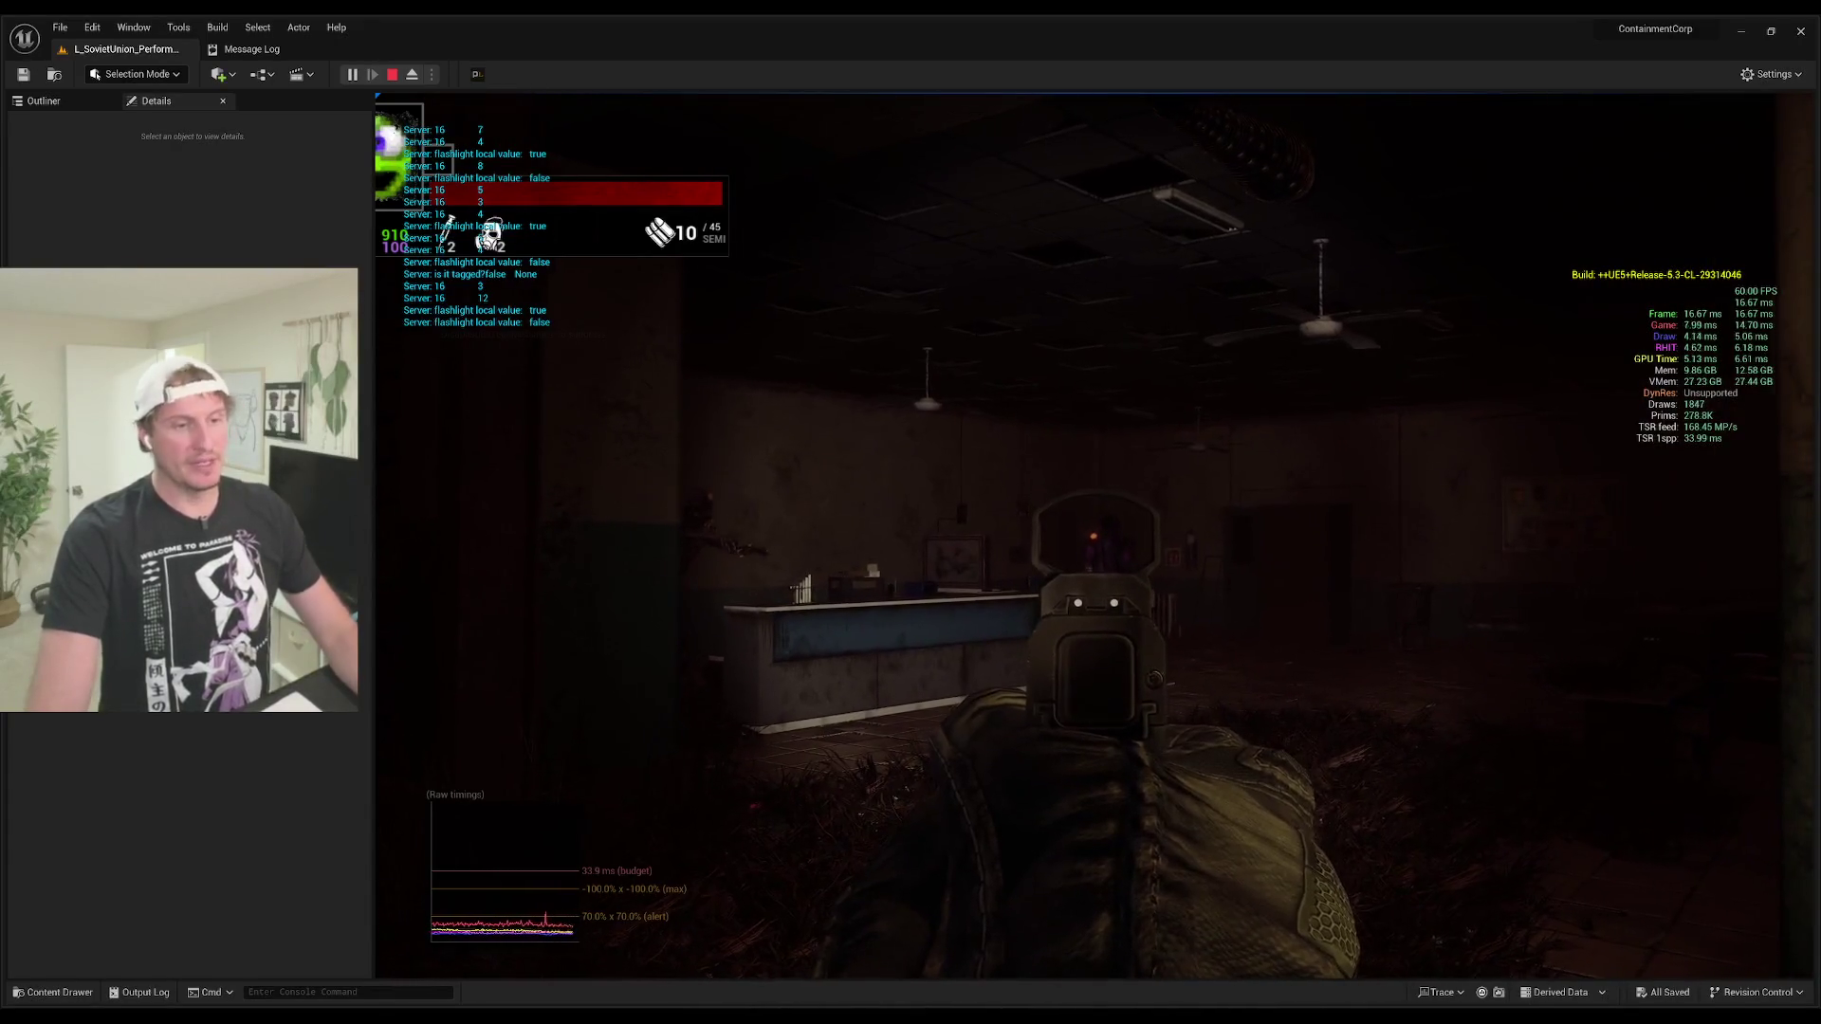
# Step: Shoot down the creature with a burst of pistol fire
pyautogui.click(1094, 534)
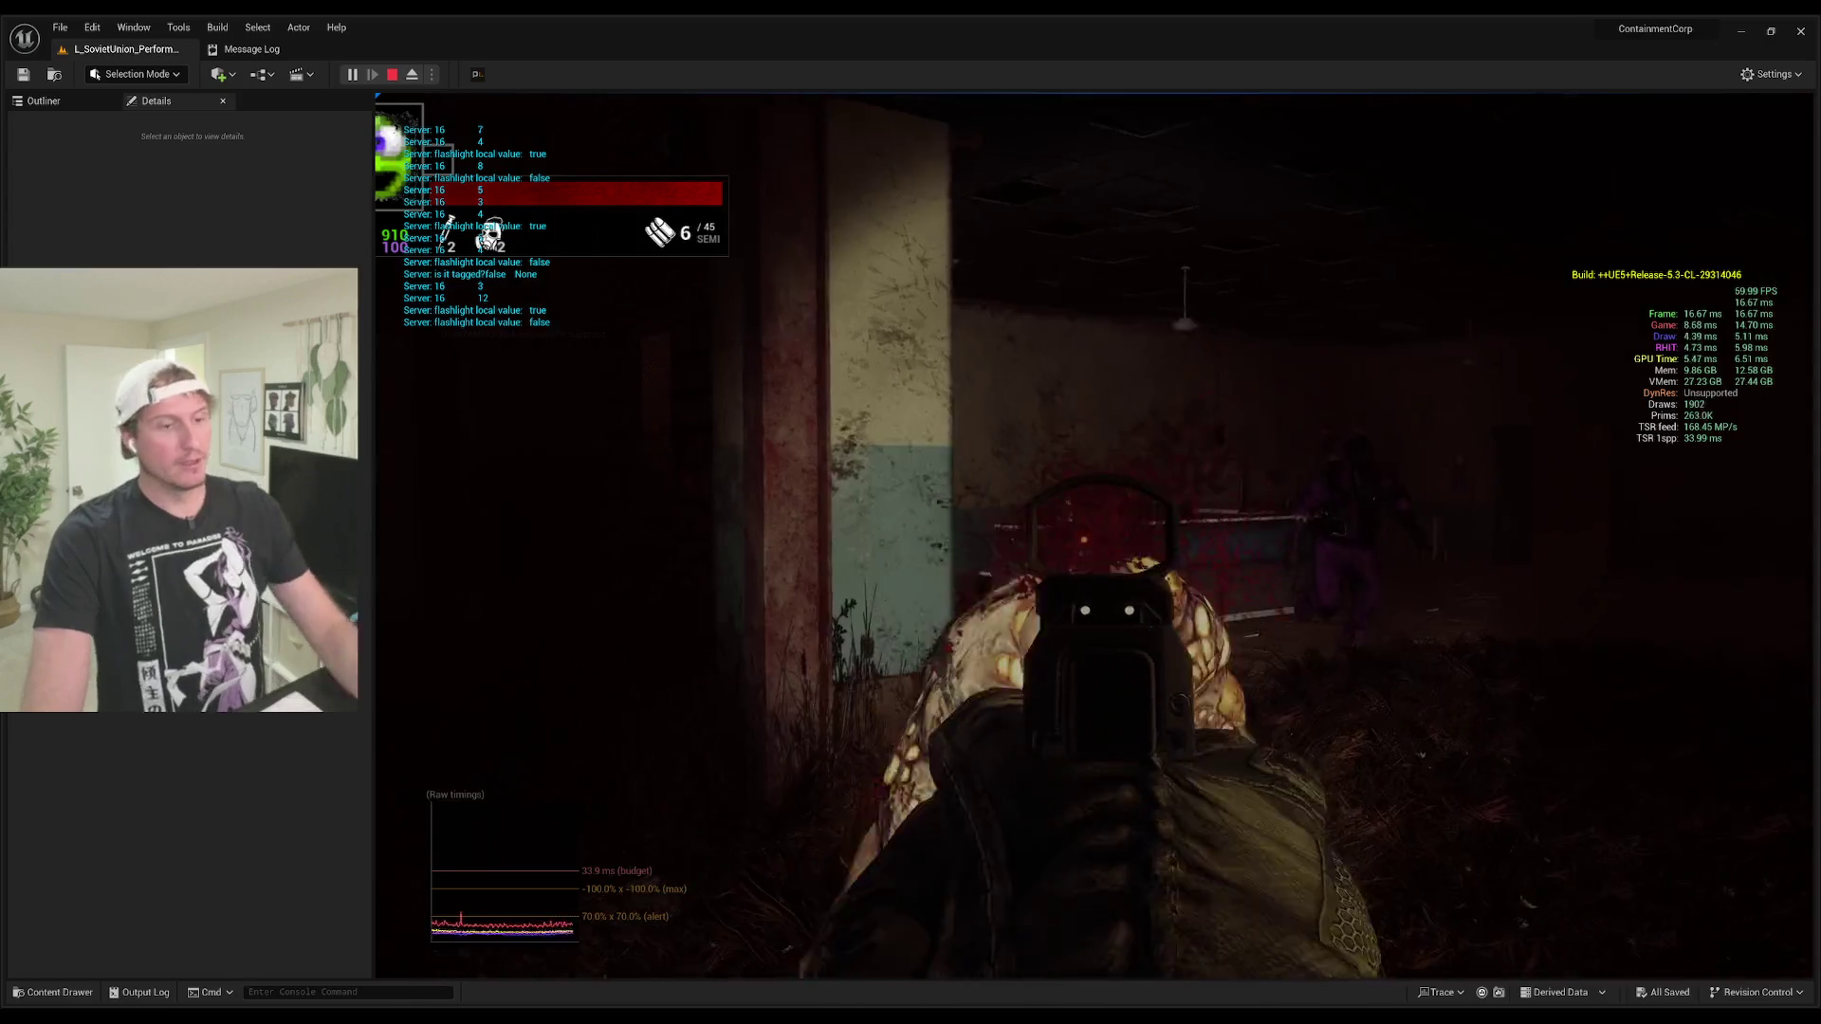
pyautogui.click(1093, 534)
pyautogui.click(1094, 534)
pyautogui.click(1094, 534)
pyautogui.click(1093, 534)
pyautogui.click(1094, 534)
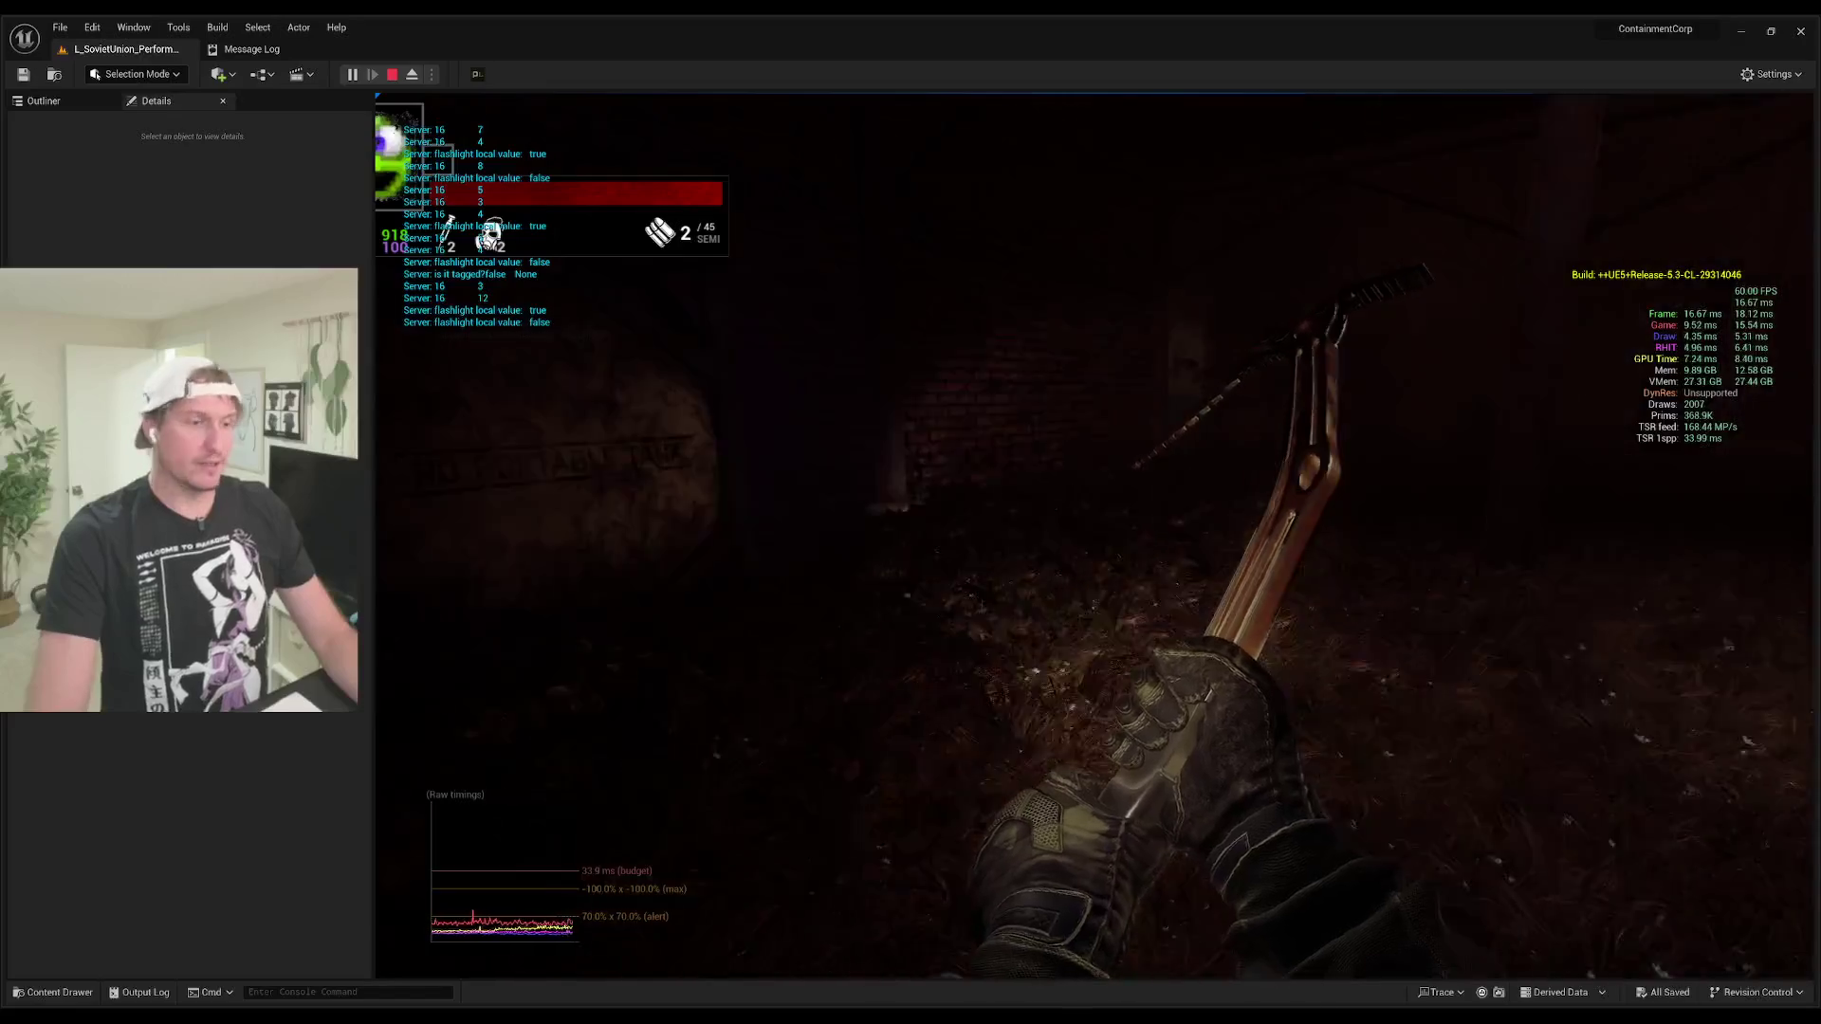
# Step: Smash the purple crystal with the melee weapon and loot the supplies at the counter
pyautogui.click(1093, 534)
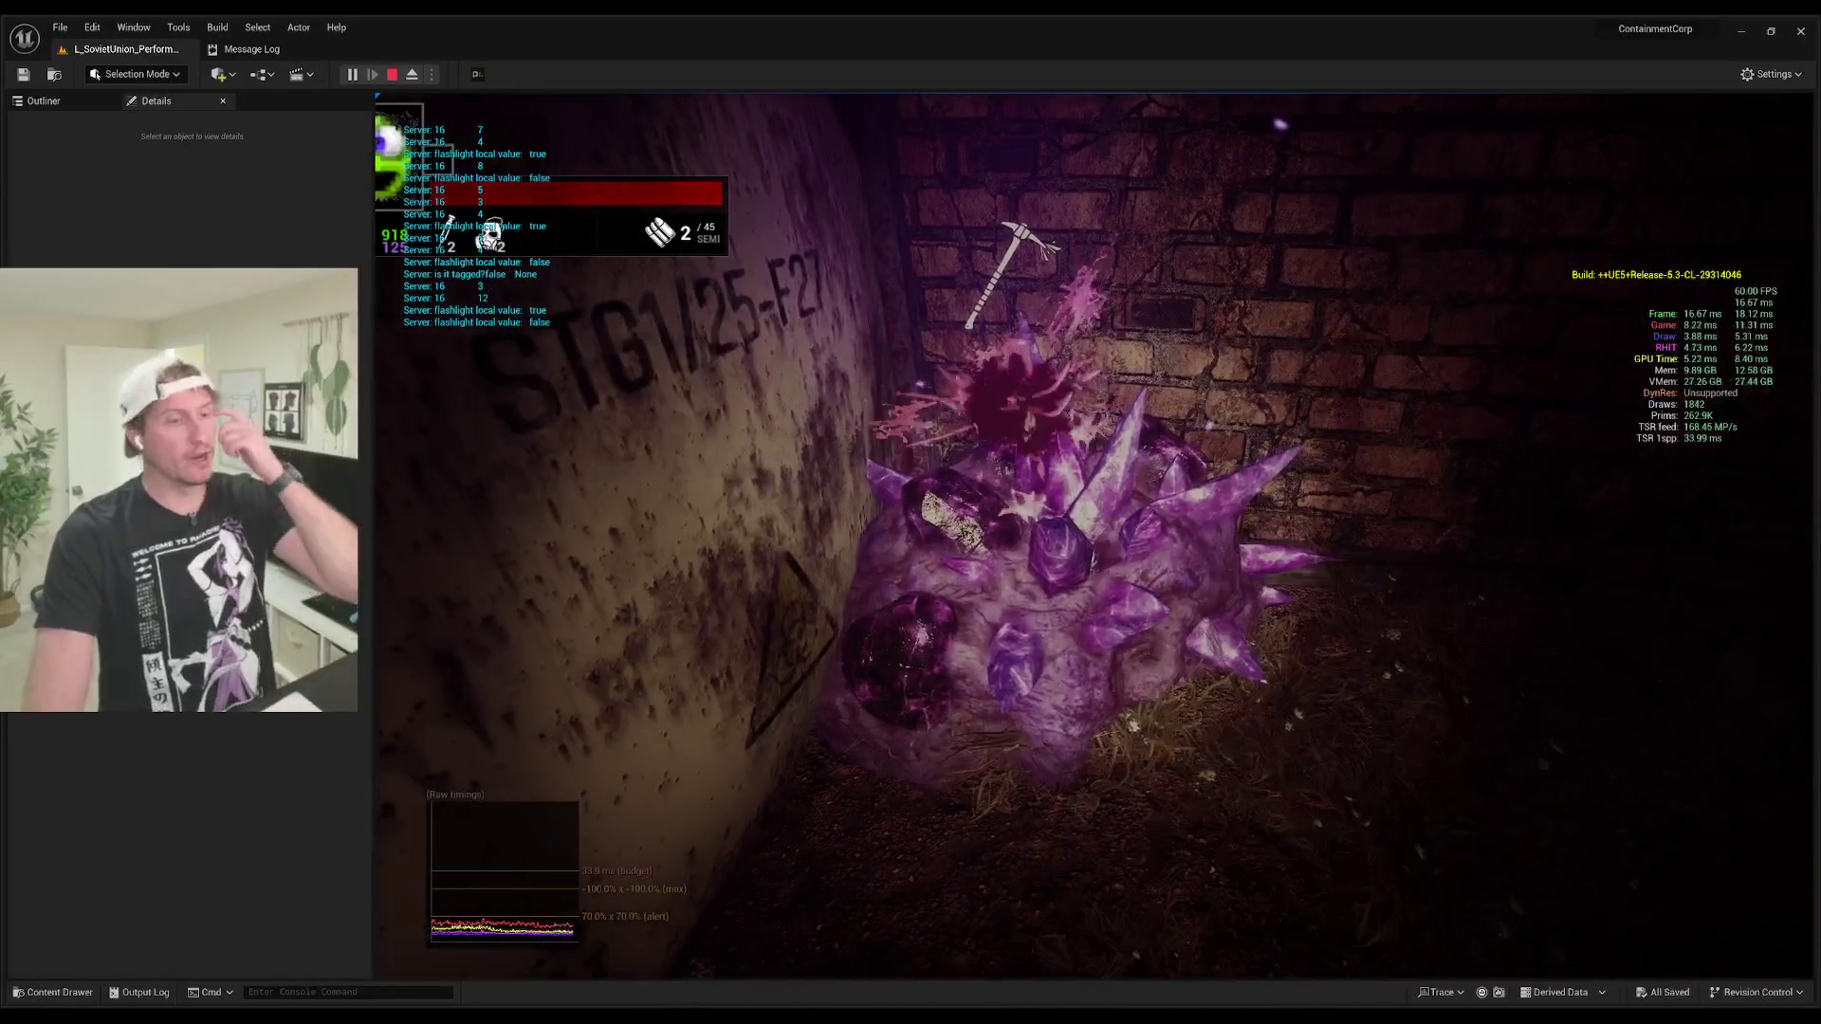
pyautogui.click(1094, 534)
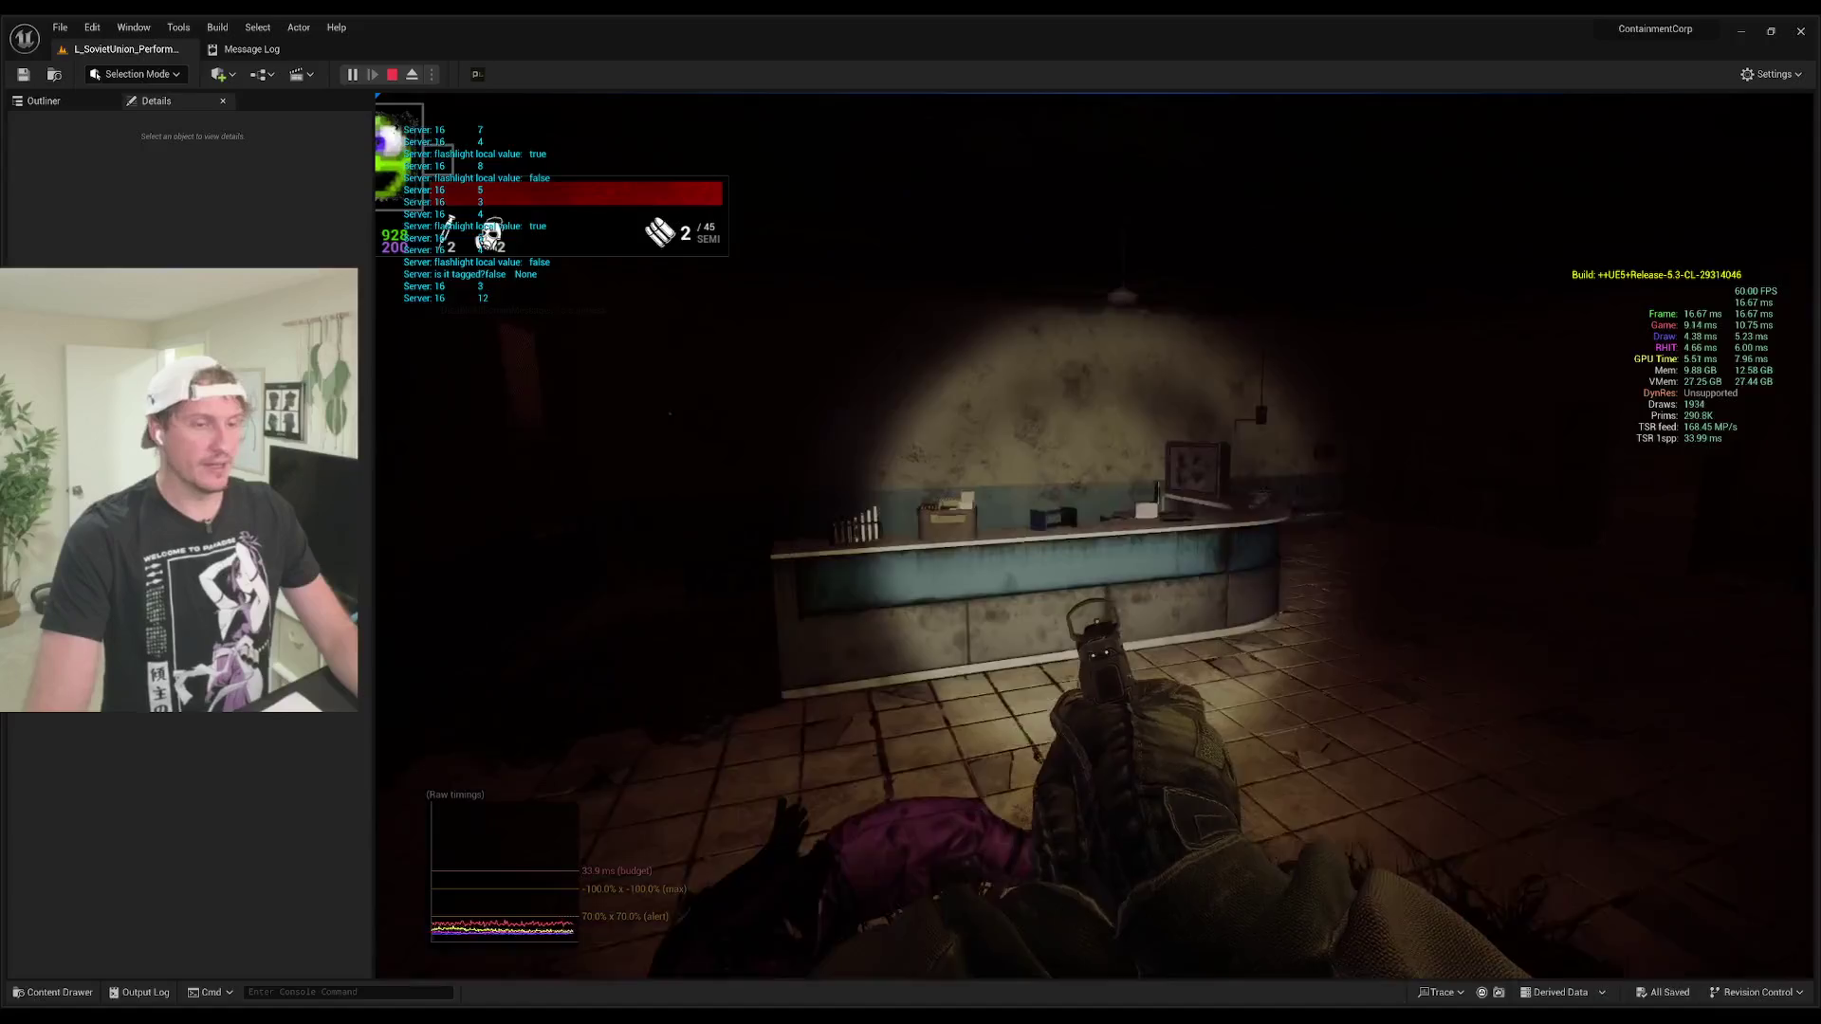
pyautogui.press('e')
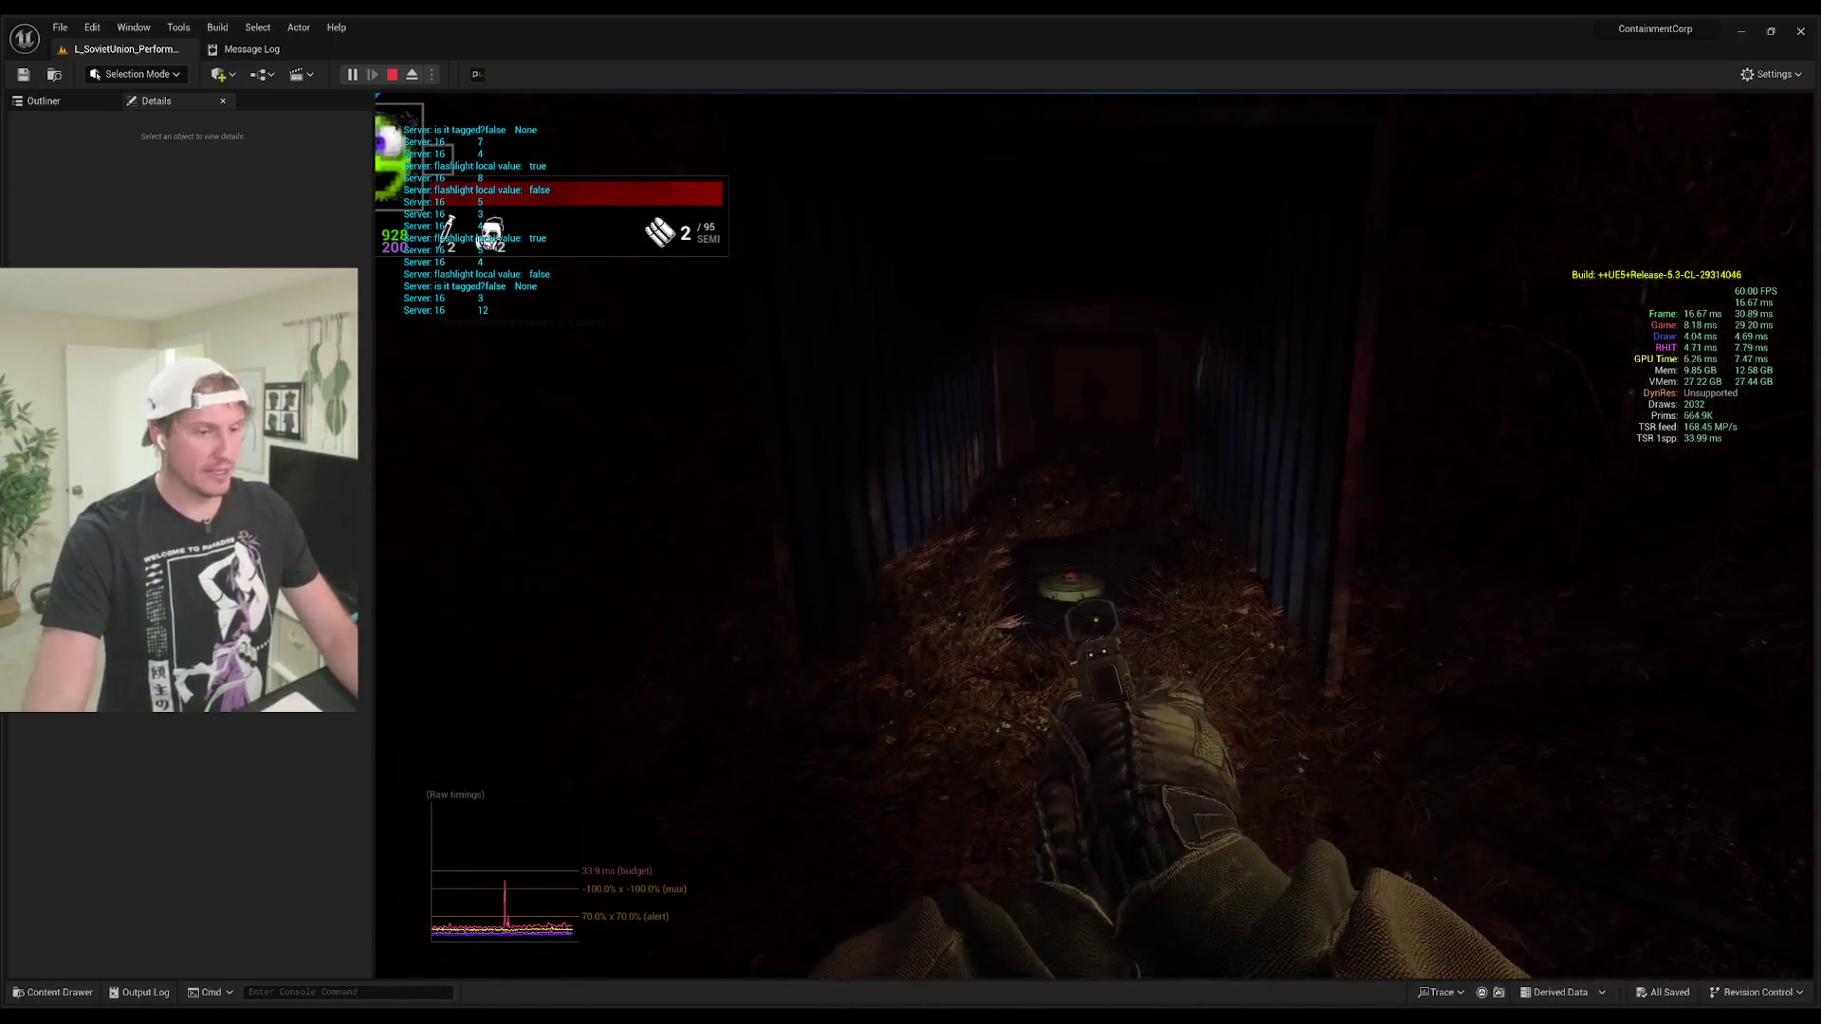
# Step: Take out and stow the disarm tablet, fire the pistol, then release the mouse and stop PIE
pyautogui.press('e')
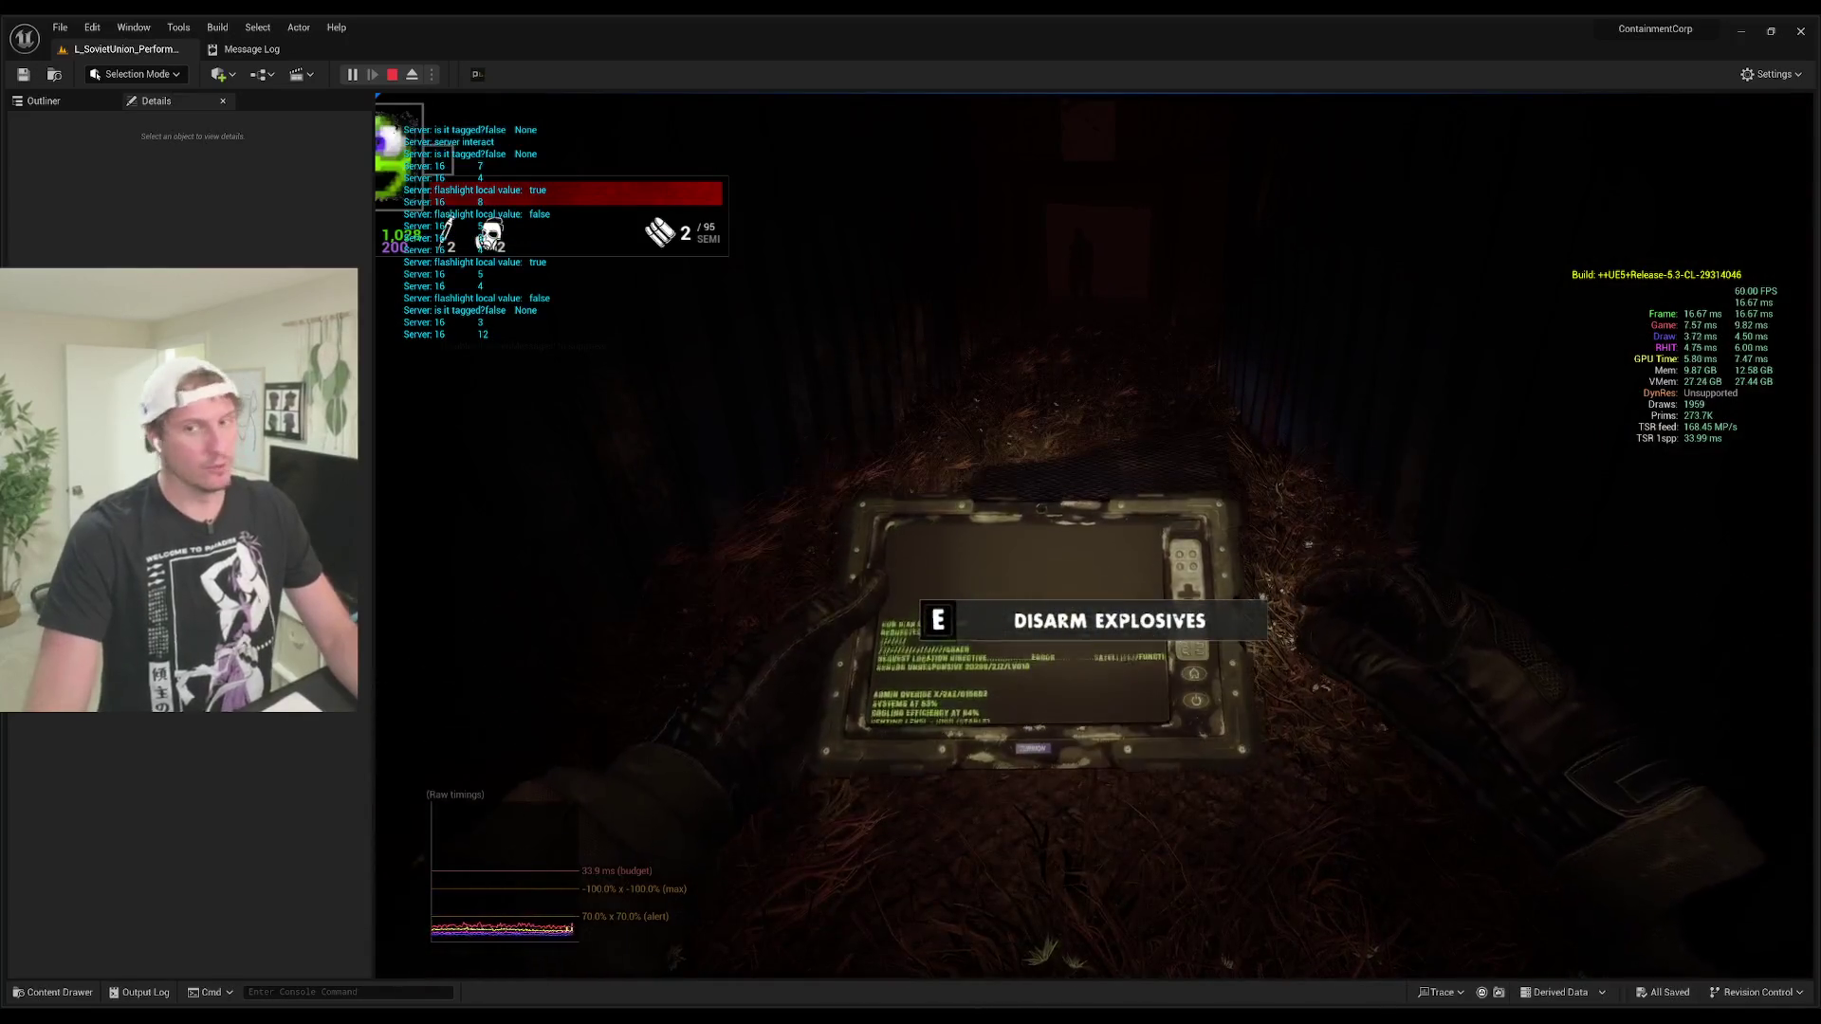
pyautogui.press('e')
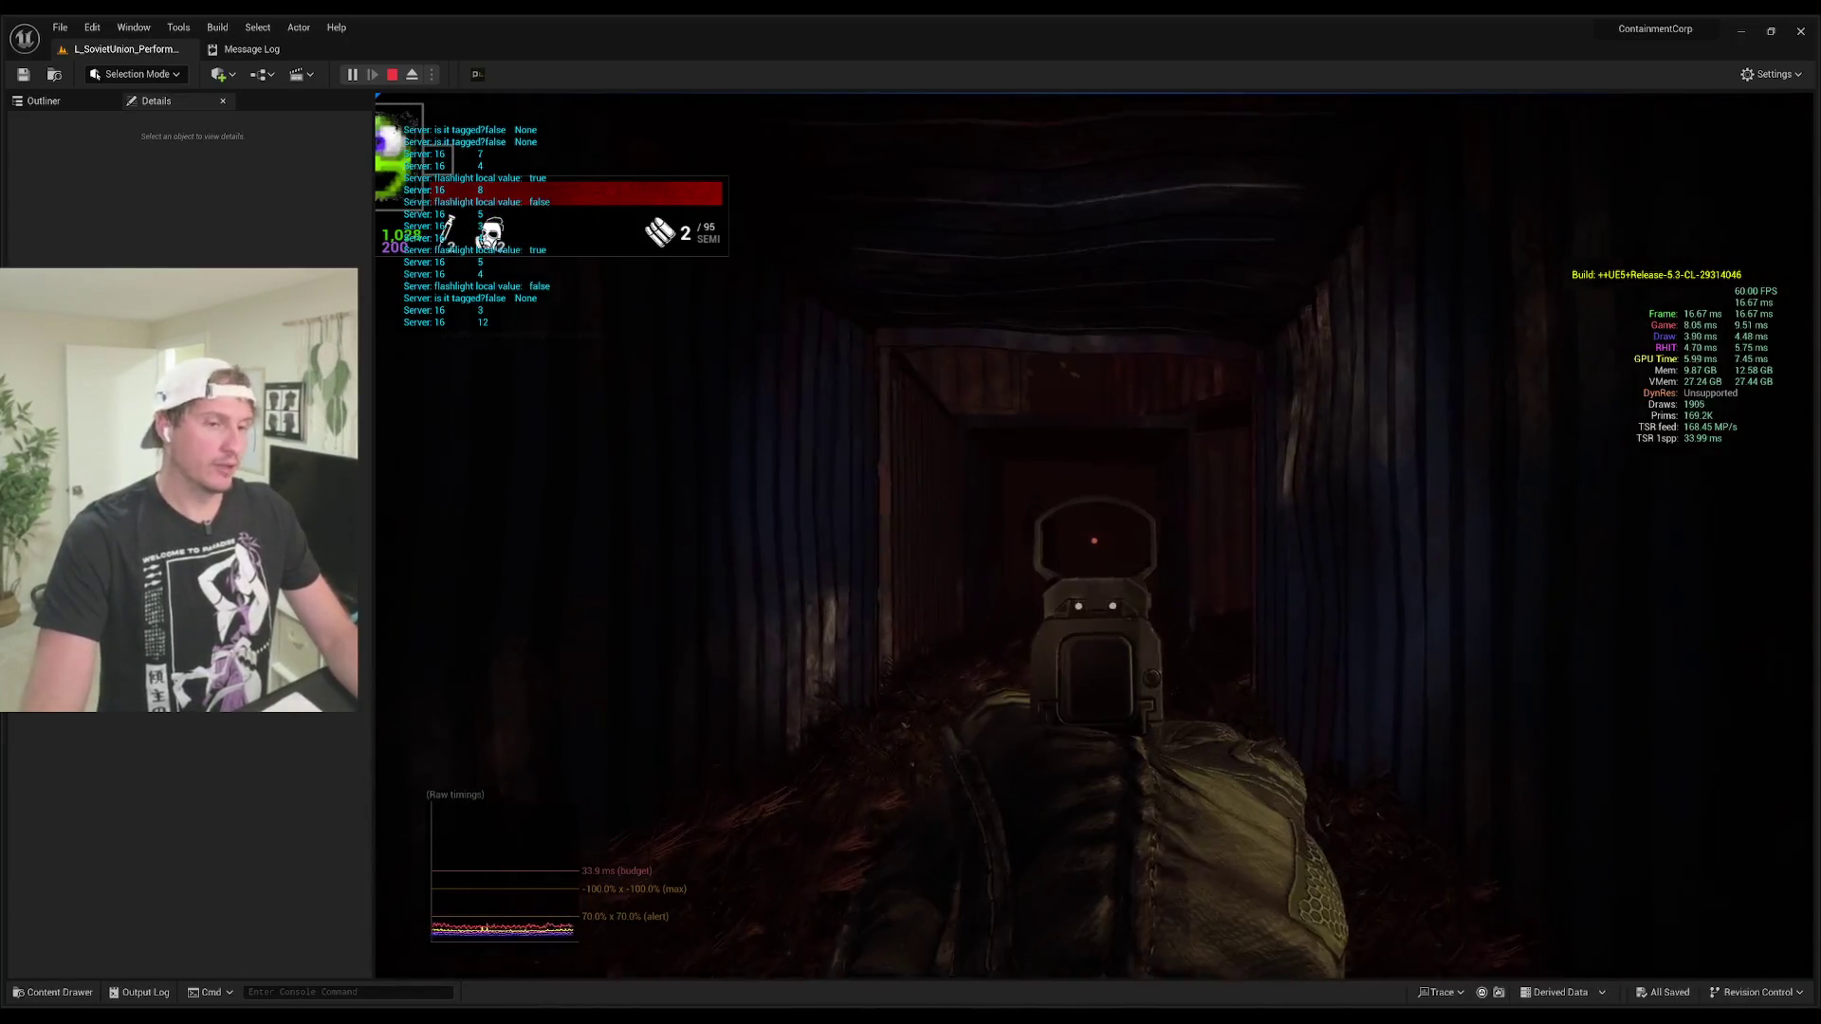
pyautogui.click(1087, 537)
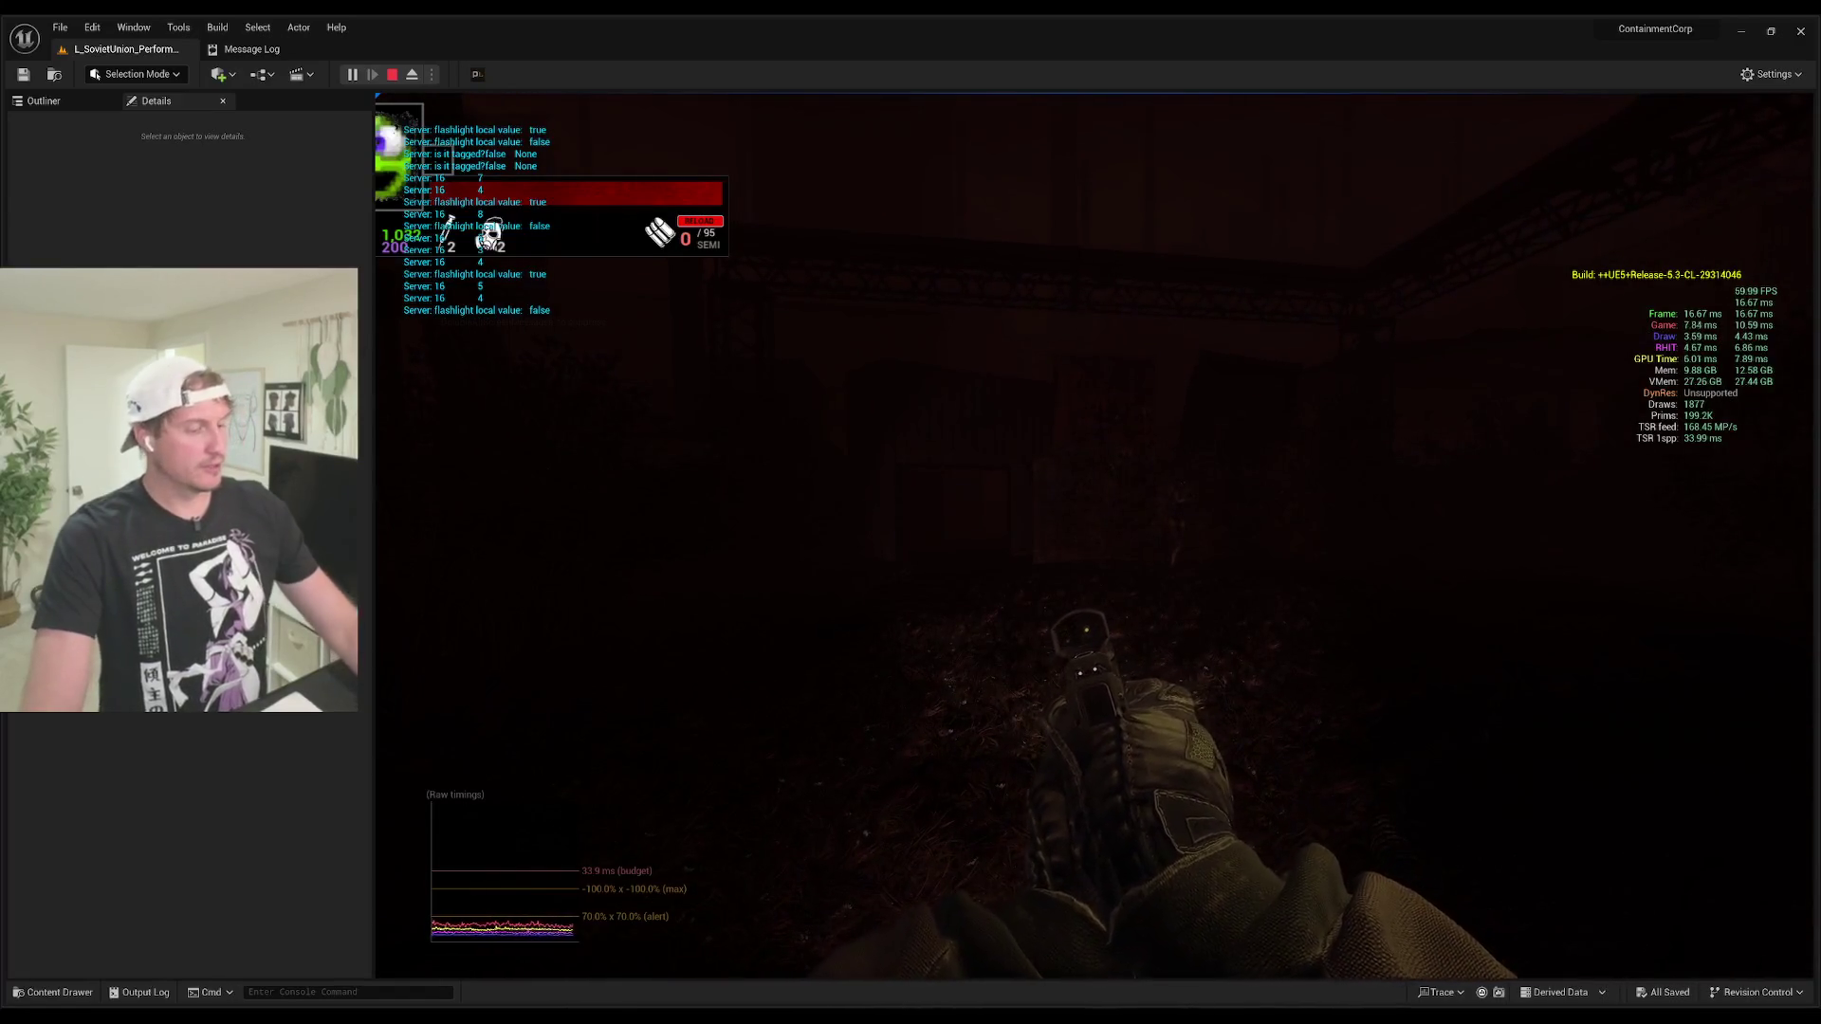
pyautogui.hotkey('shift', 'F1')
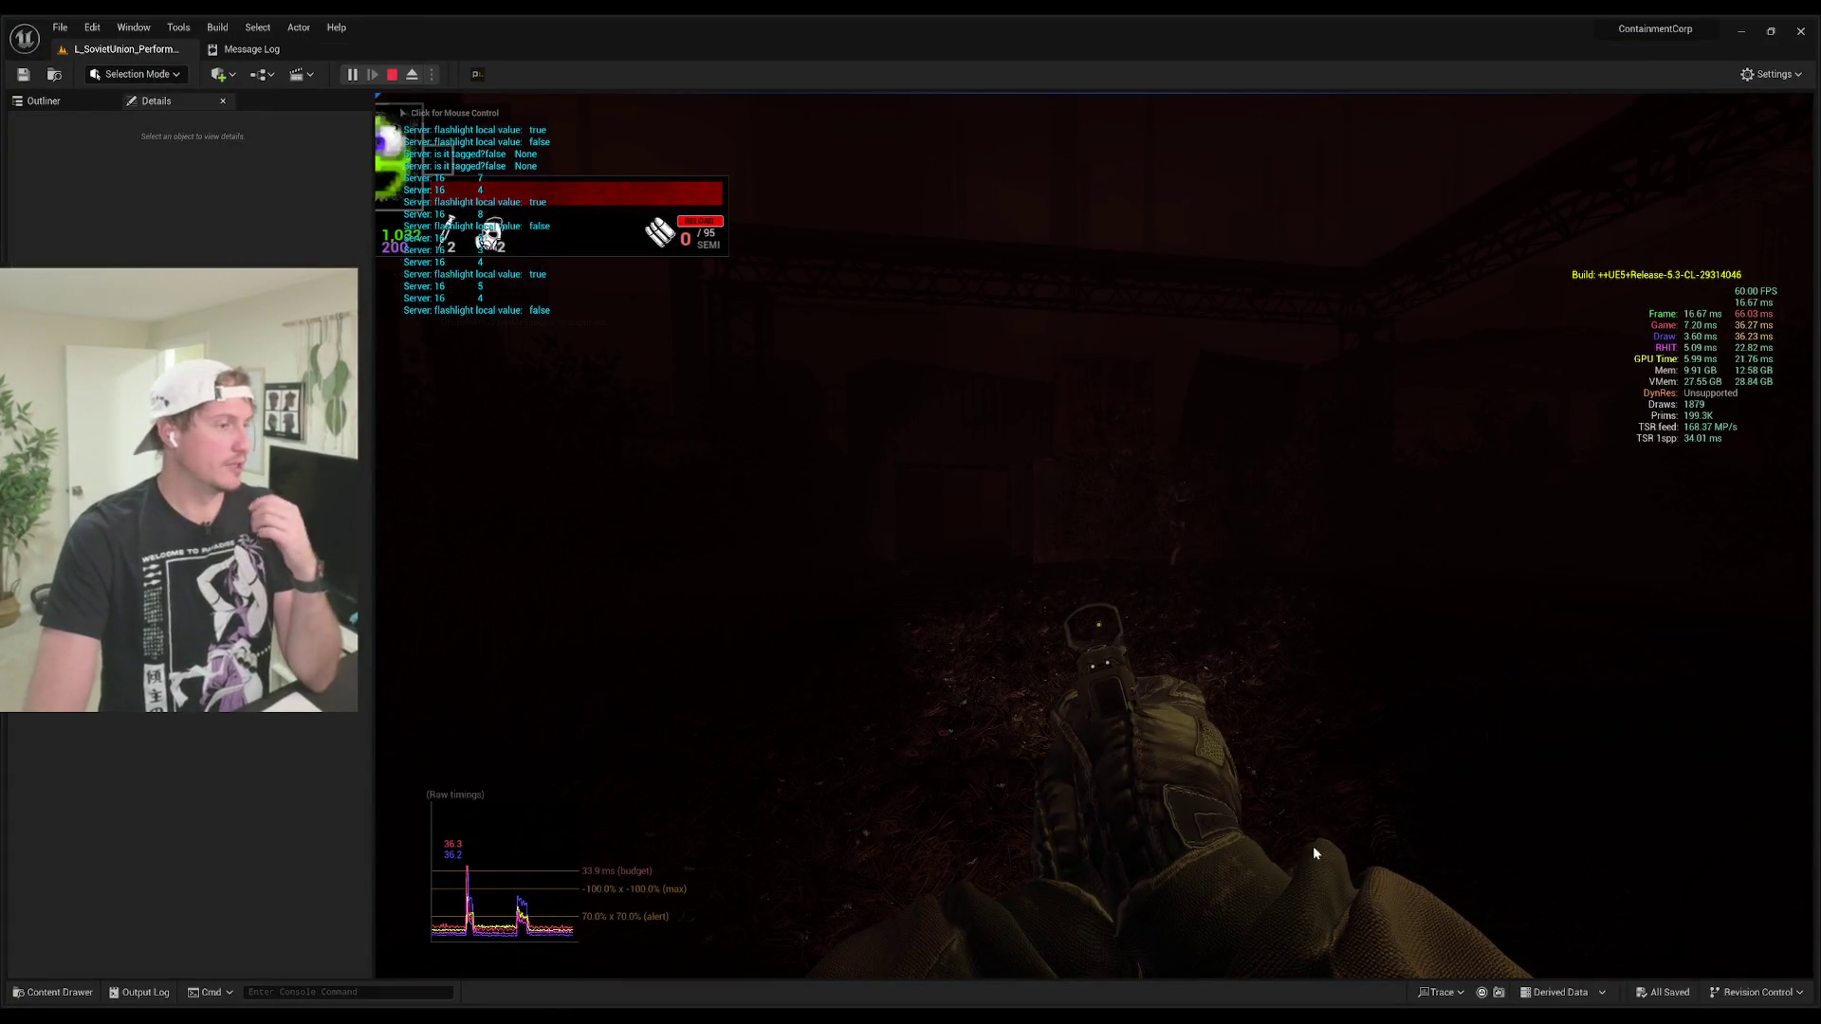
pyautogui.press('Escape')
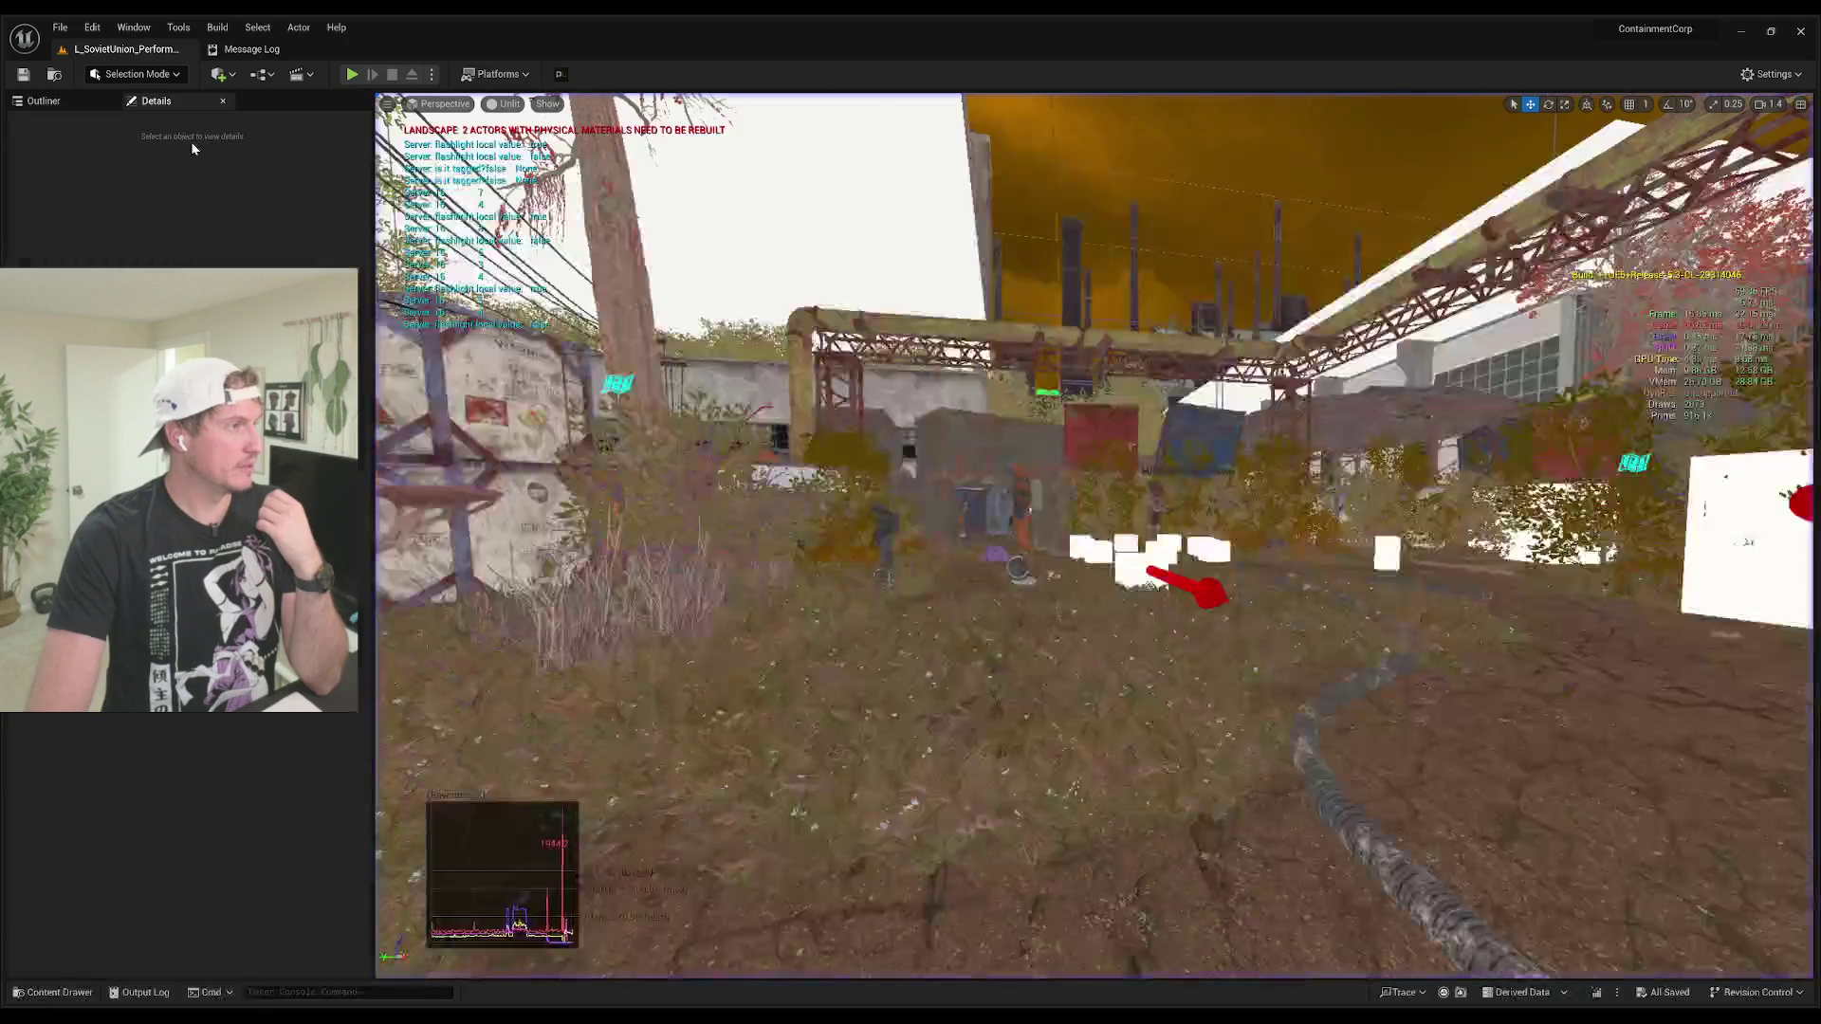
# Step: Open the L_Favela_Performance level from the TestLevels folder and close the Content Drawer
pyautogui.click(57, 991)
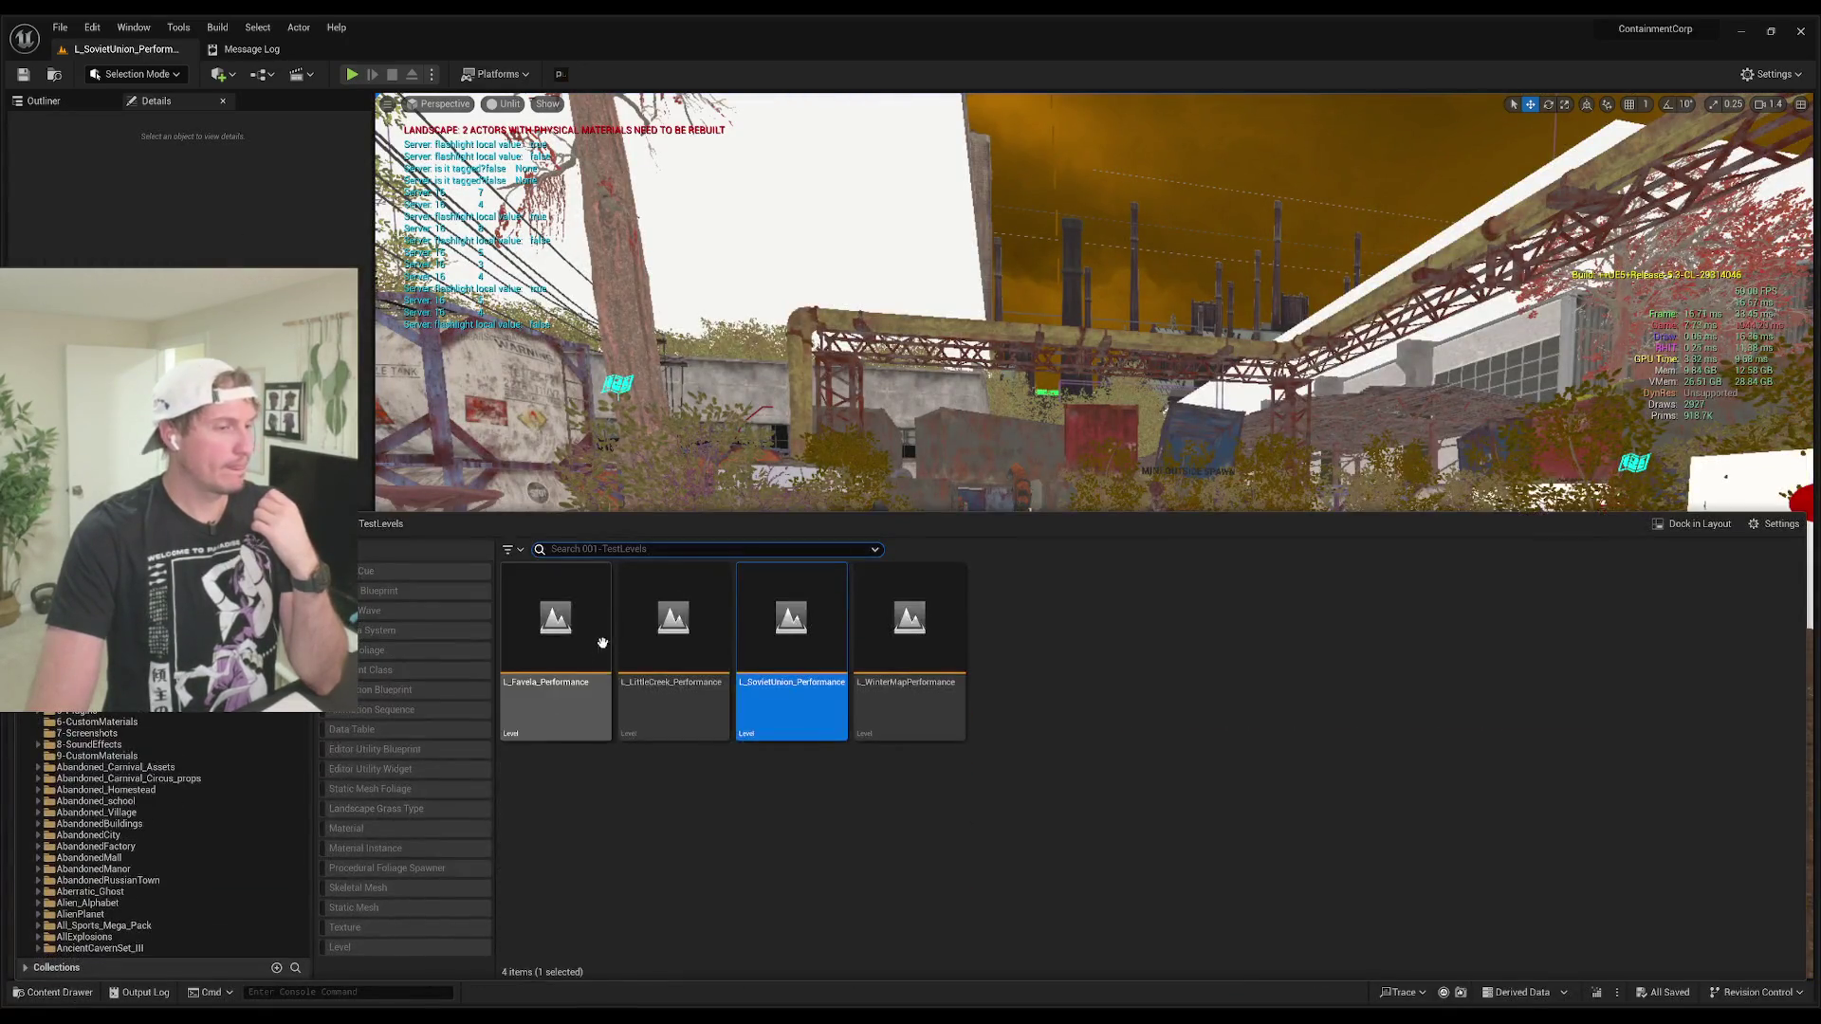
pyautogui.click(585, 616)
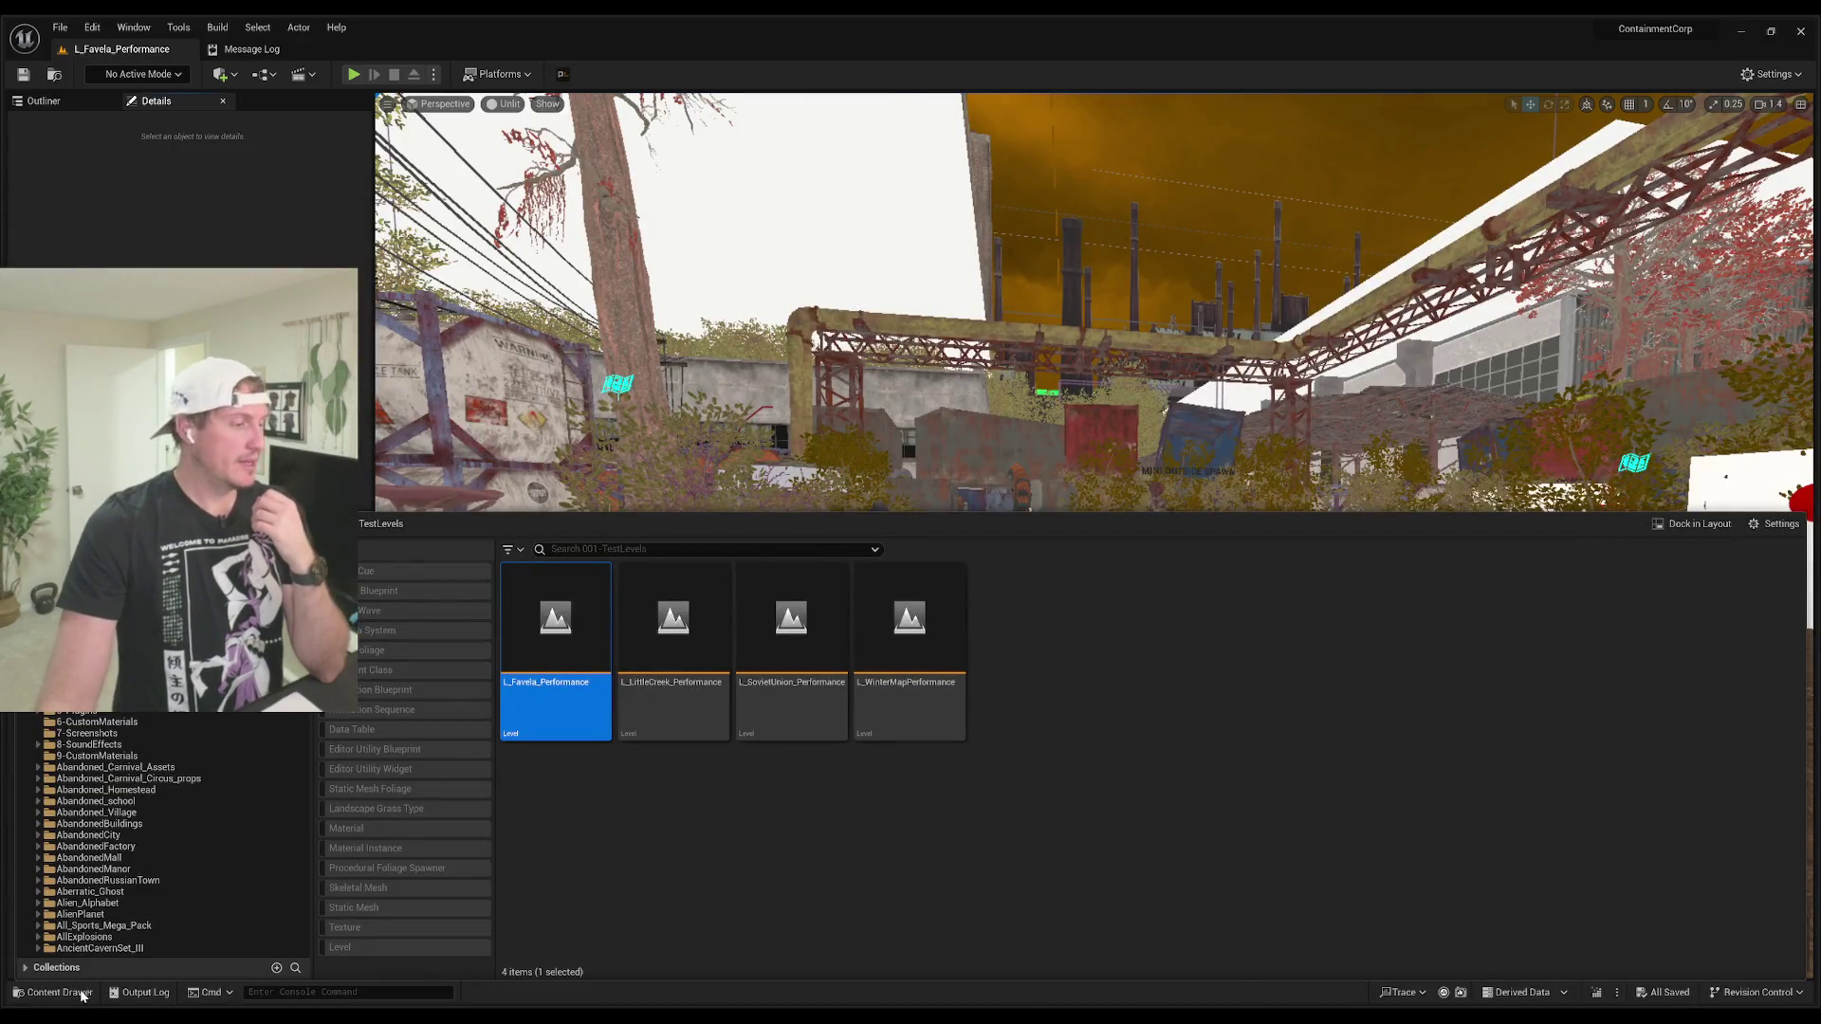
pyautogui.click(85, 994)
# Step: Fly the editor camera down the Favela alley and start a Play-in-Editor session
pyautogui.moveTo(930, 613)
pyautogui.mouseDown()
pyautogui.moveTo(813, 963)
pyautogui.moveTo(721, 953)
pyautogui.moveTo(854, 929)
pyautogui.moveTo(873, 949)
pyautogui.moveTo(920, 920)
pyautogui.moveTo(927, 594)
pyautogui.mouseUp()
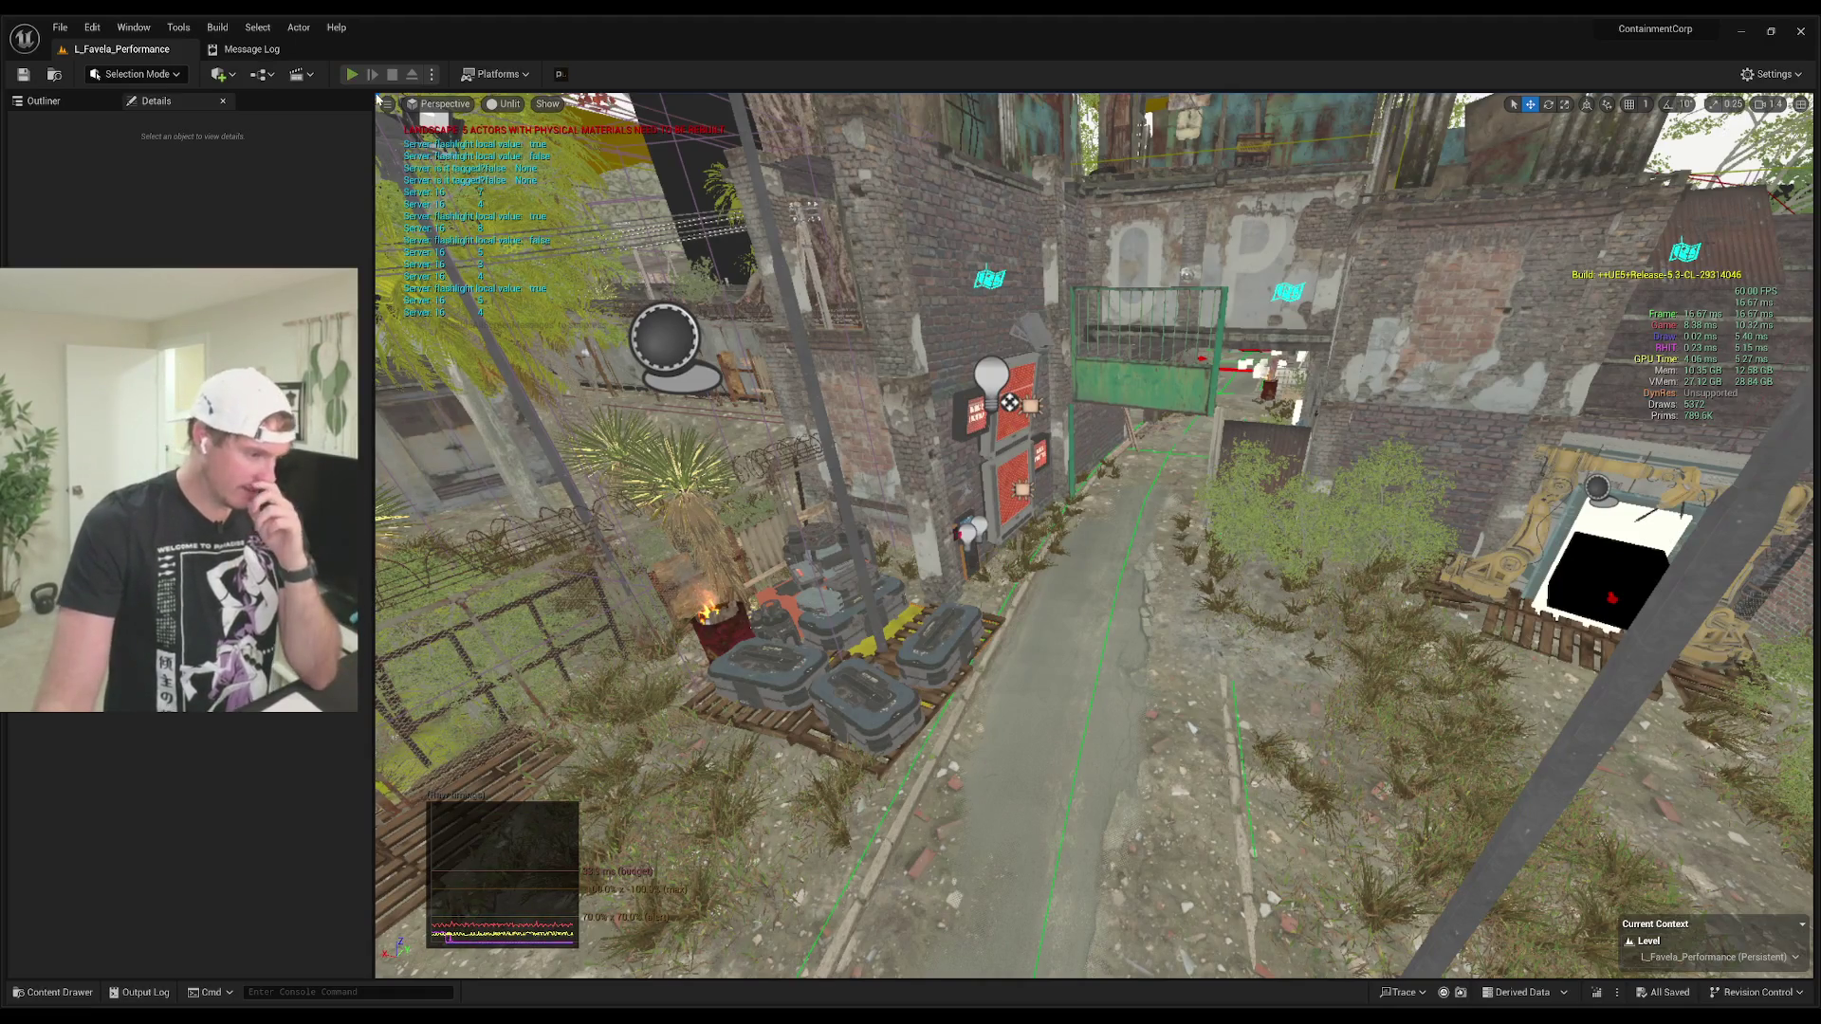
pyautogui.click(352, 74)
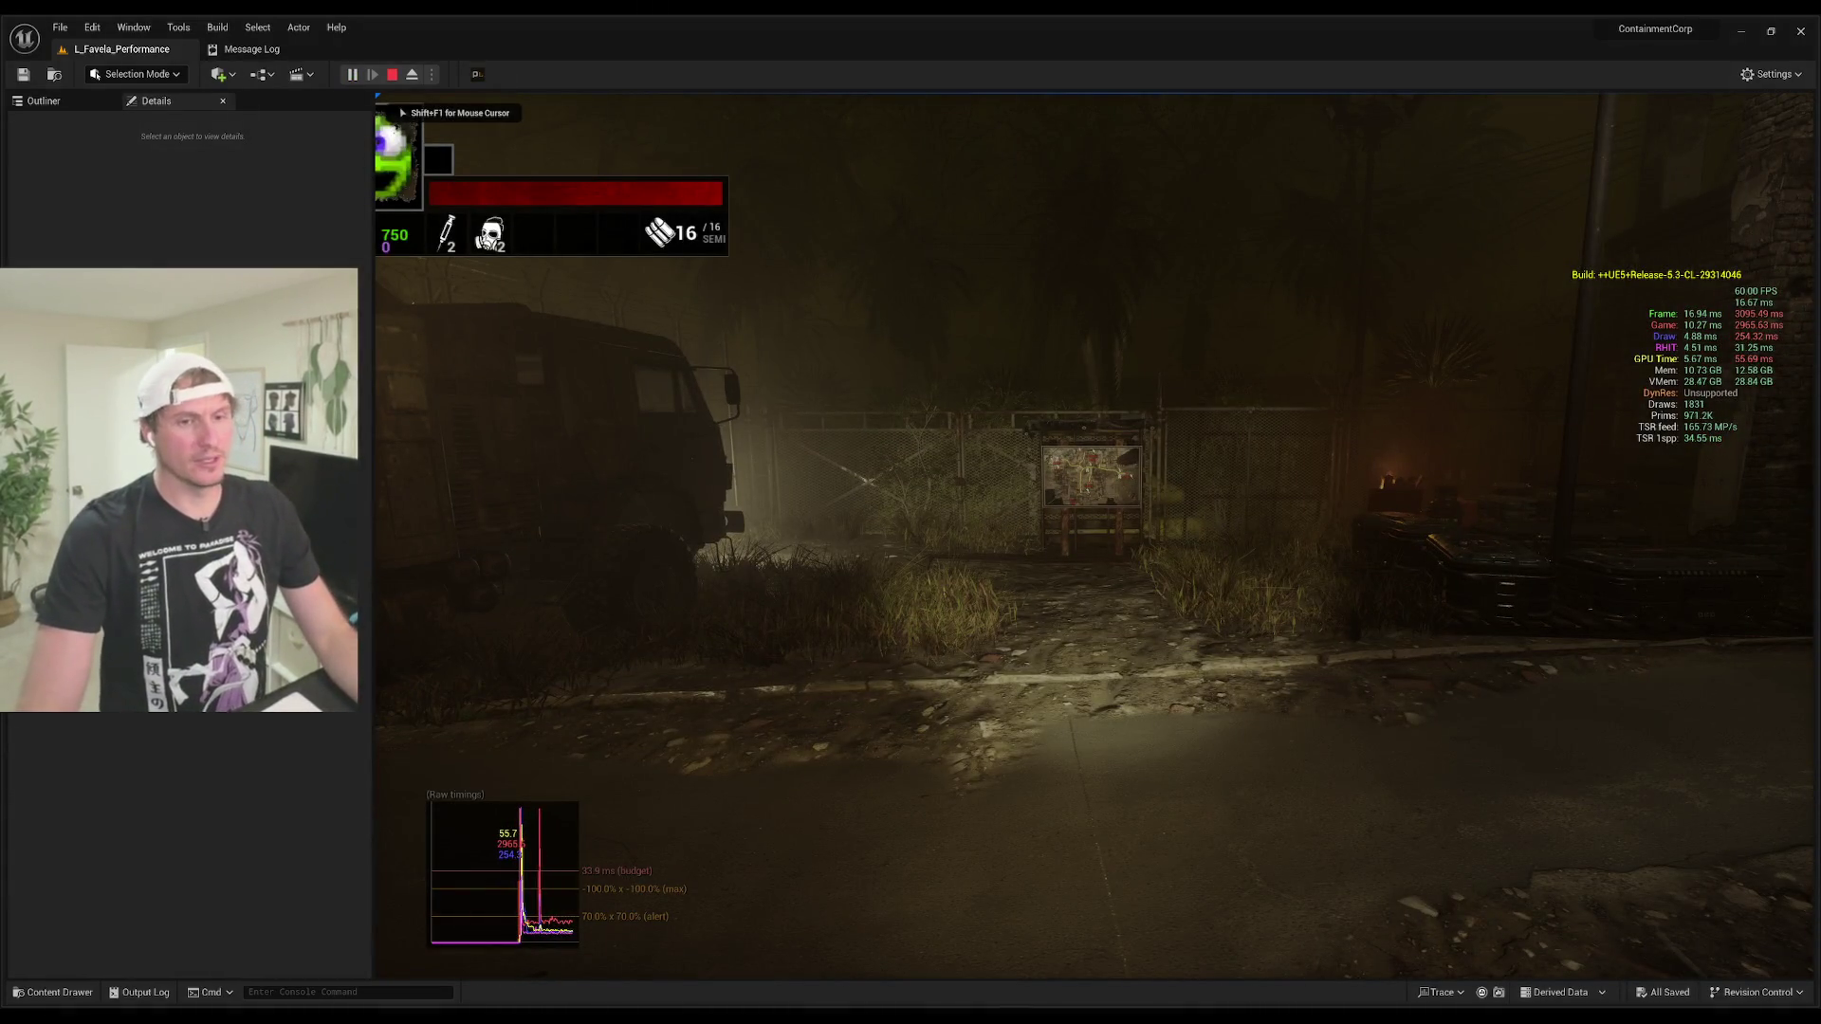
# Step: Explore the brick room and alley with the flashlight off, approaching and backing away from the burning barrel
pyautogui.press('w')
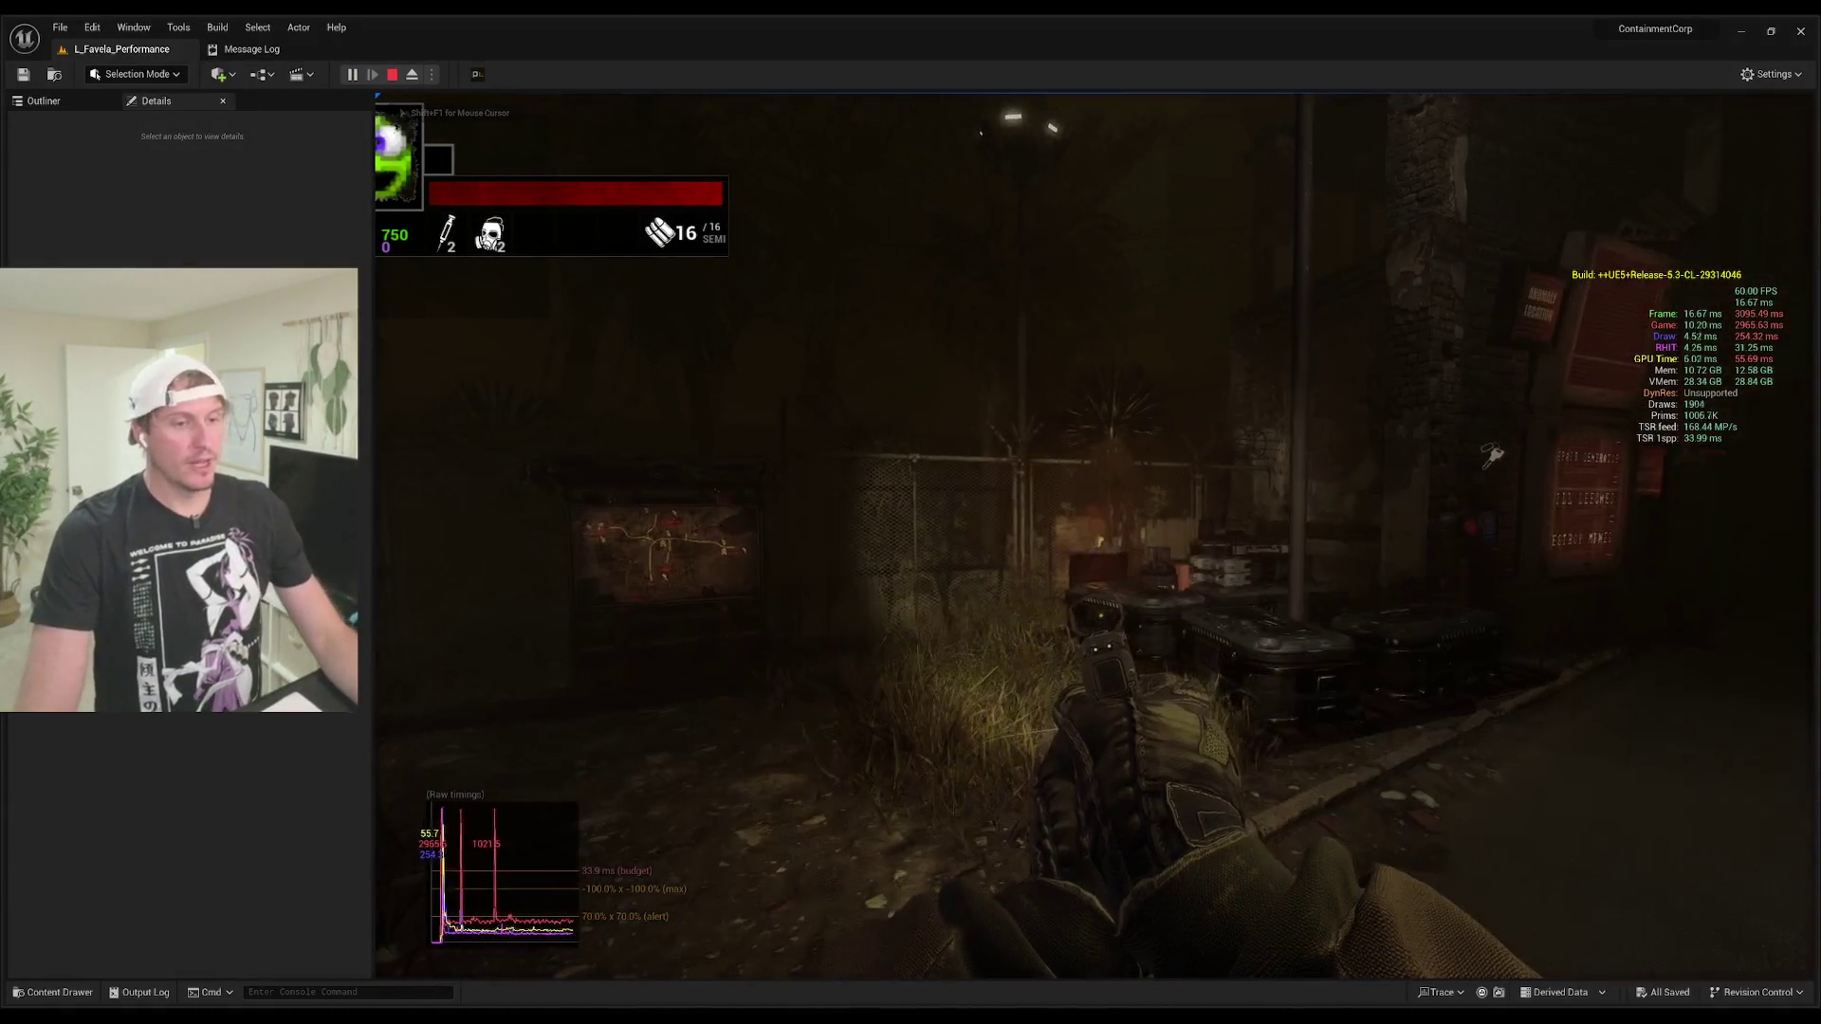
pyautogui.moveTo(1096, 532)
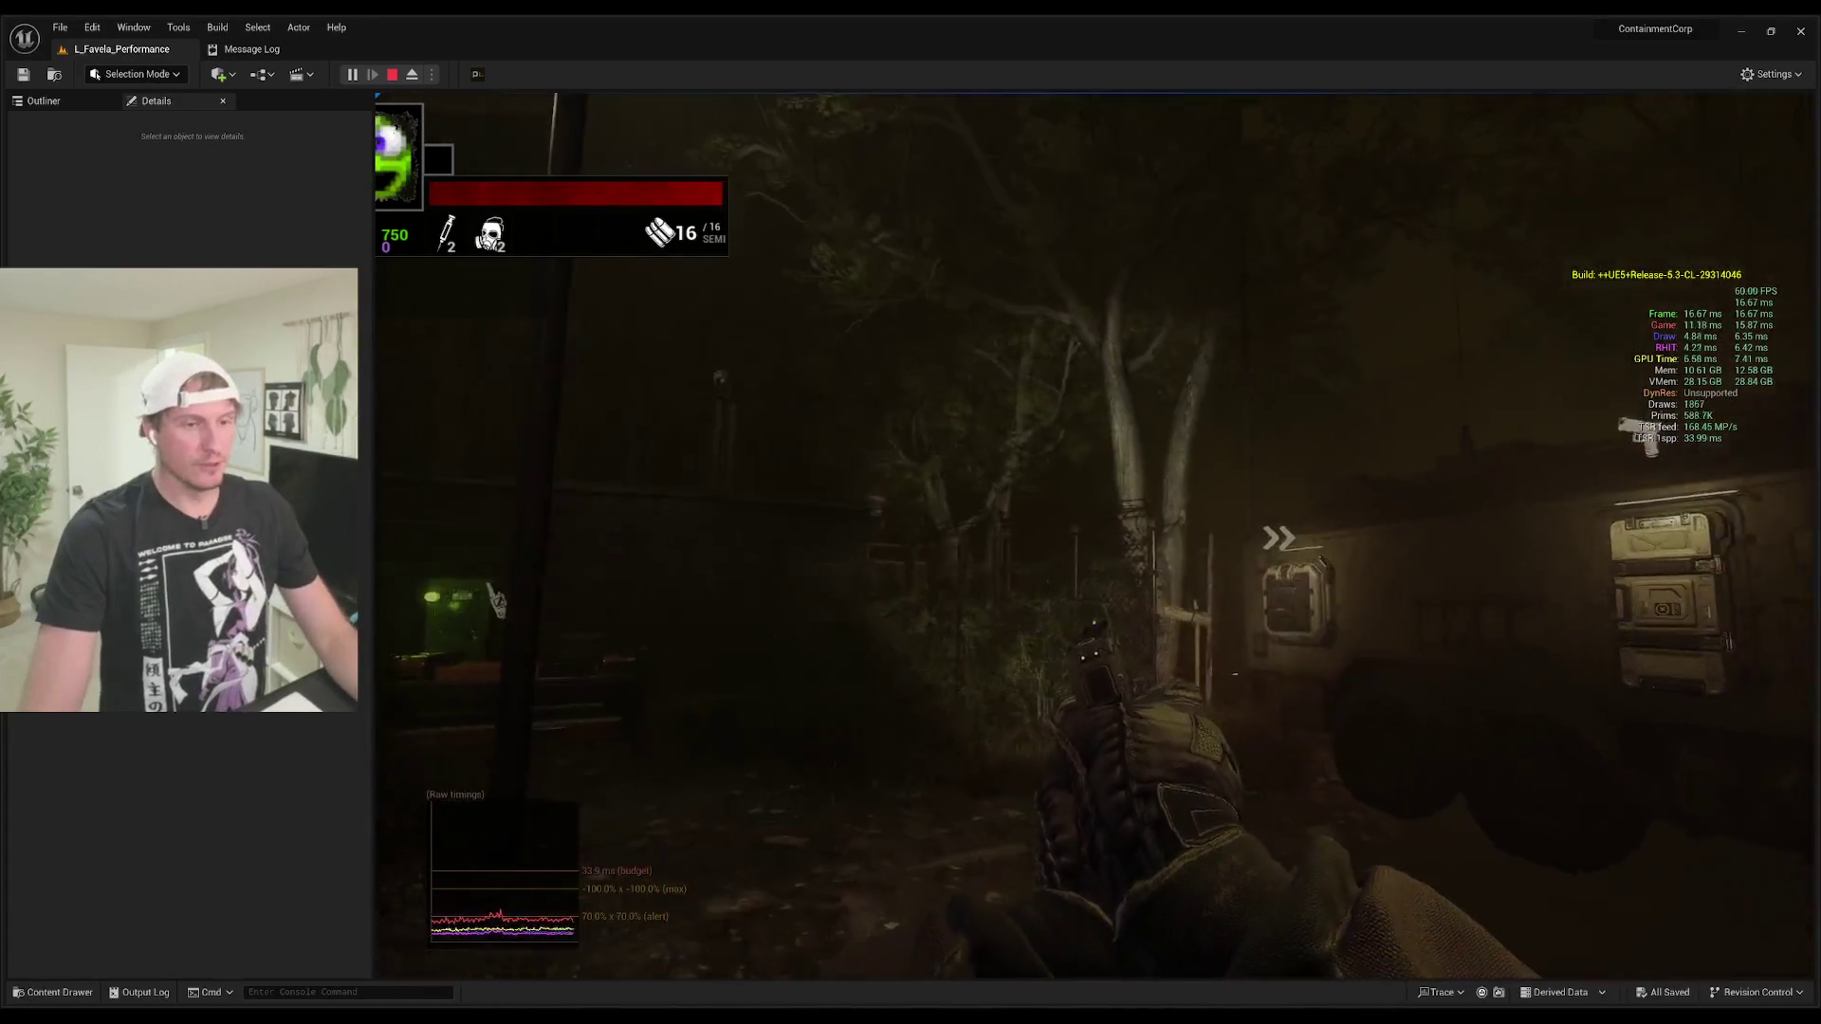
pyautogui.press('w')
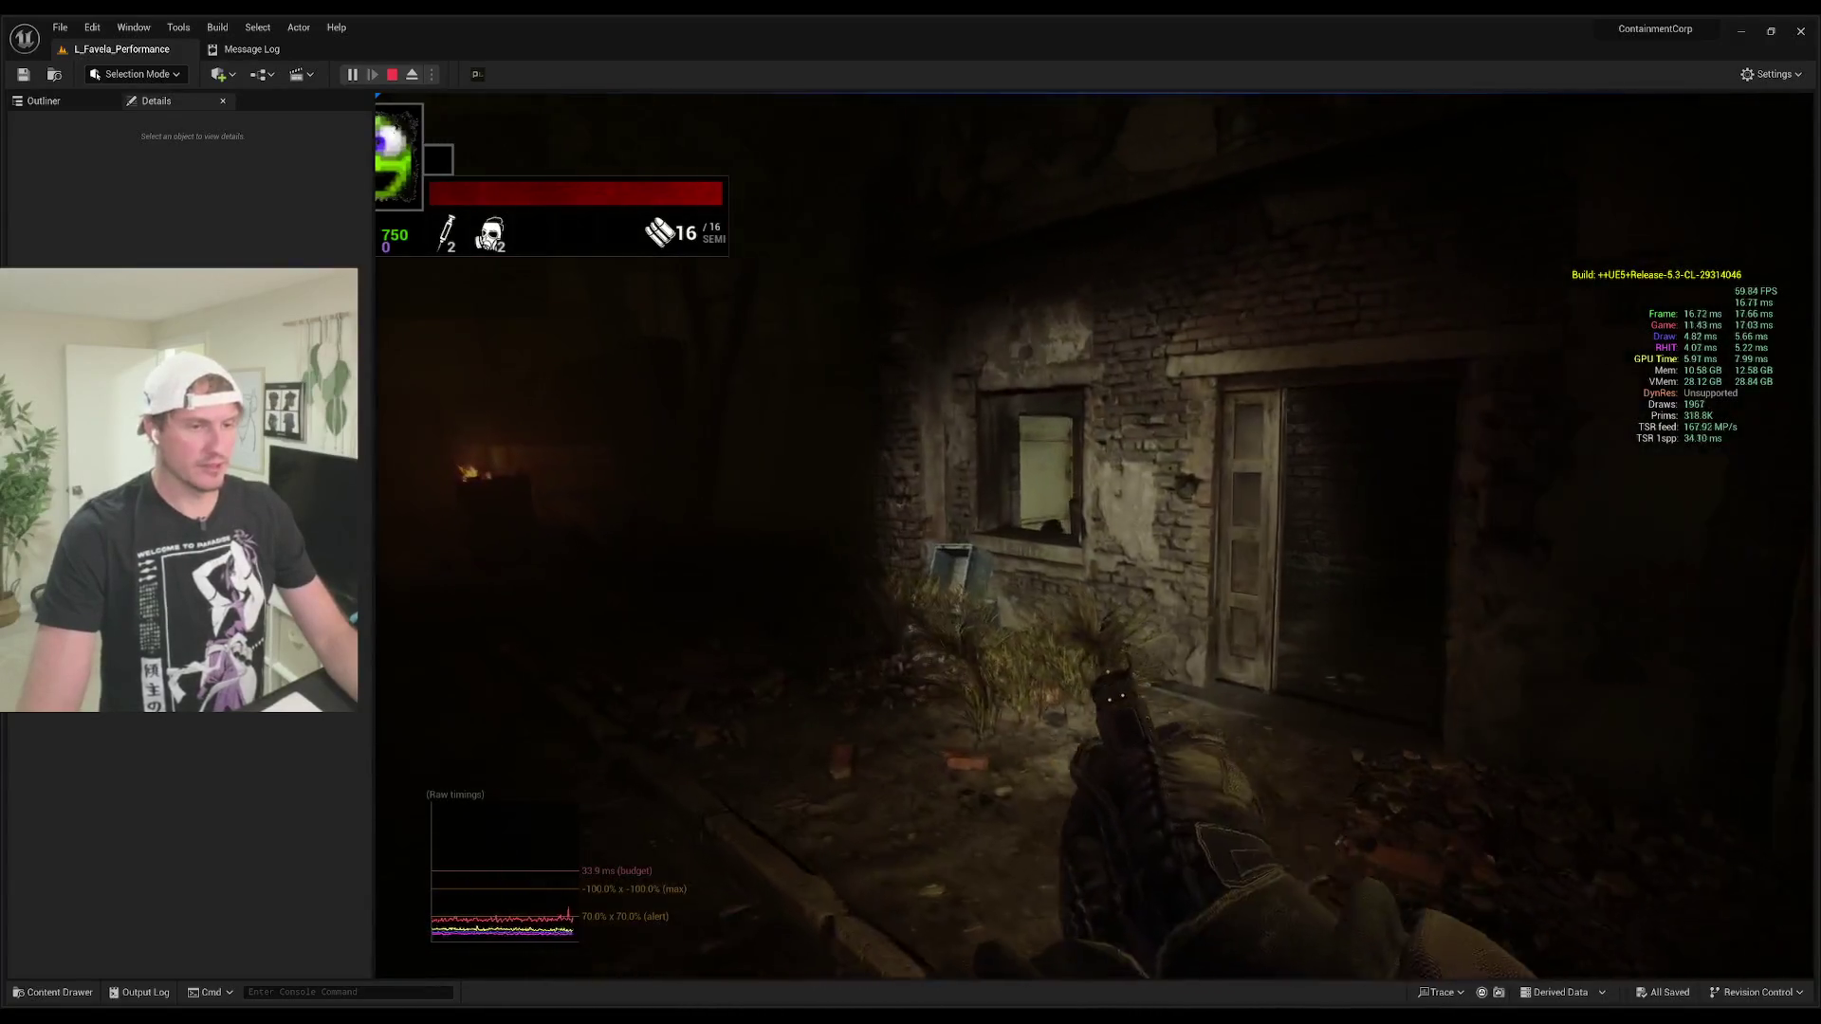
pyautogui.press('w')
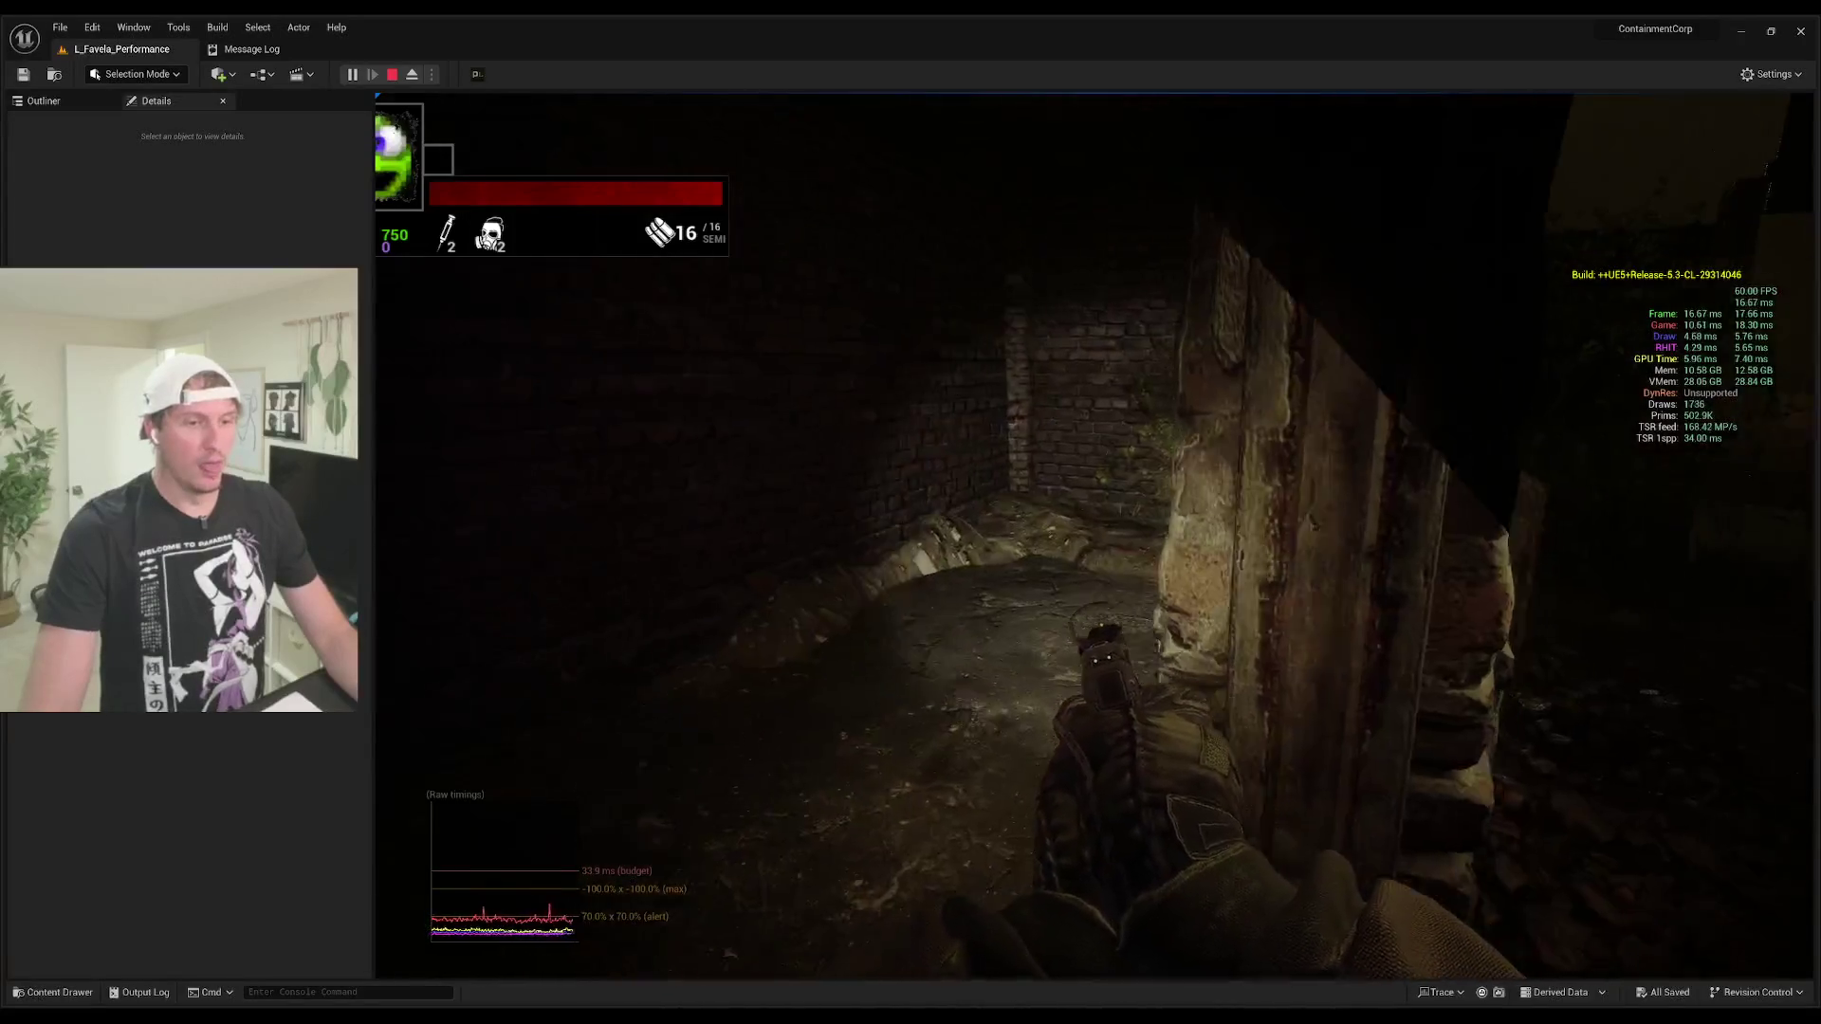
pyautogui.press('w')
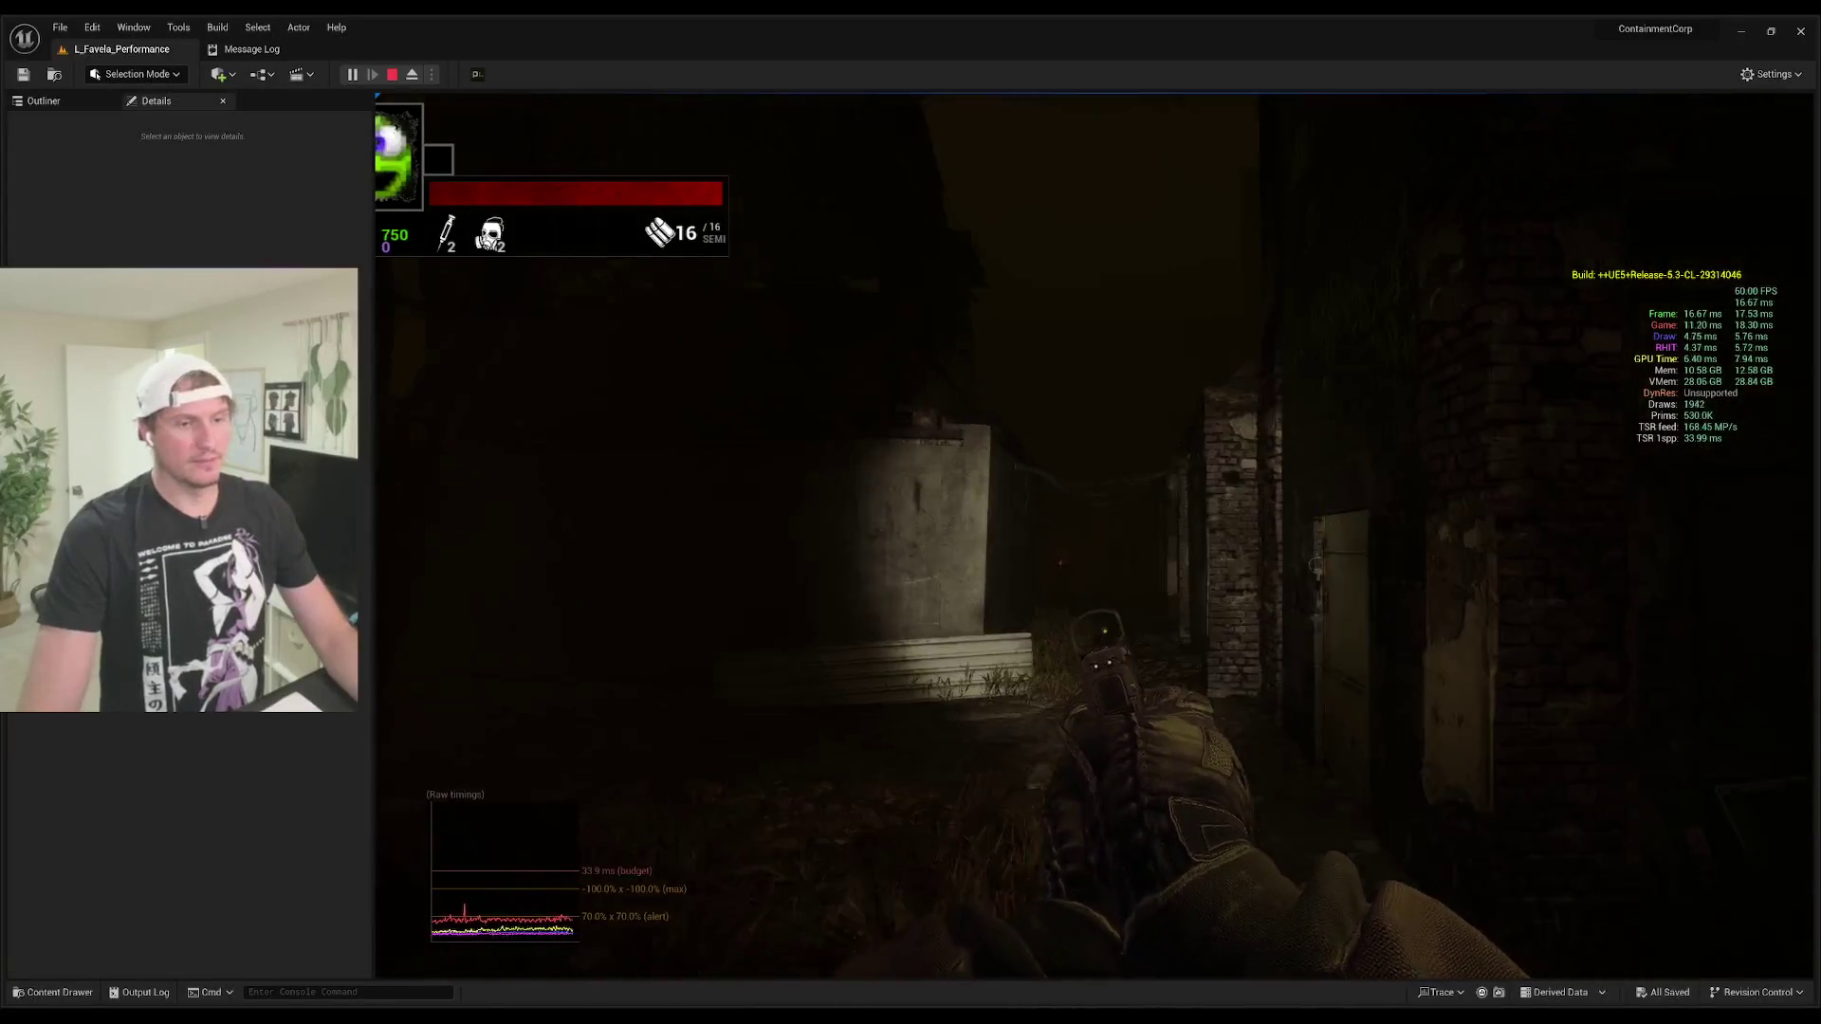
pyautogui.press('f')
pyautogui.press('w')
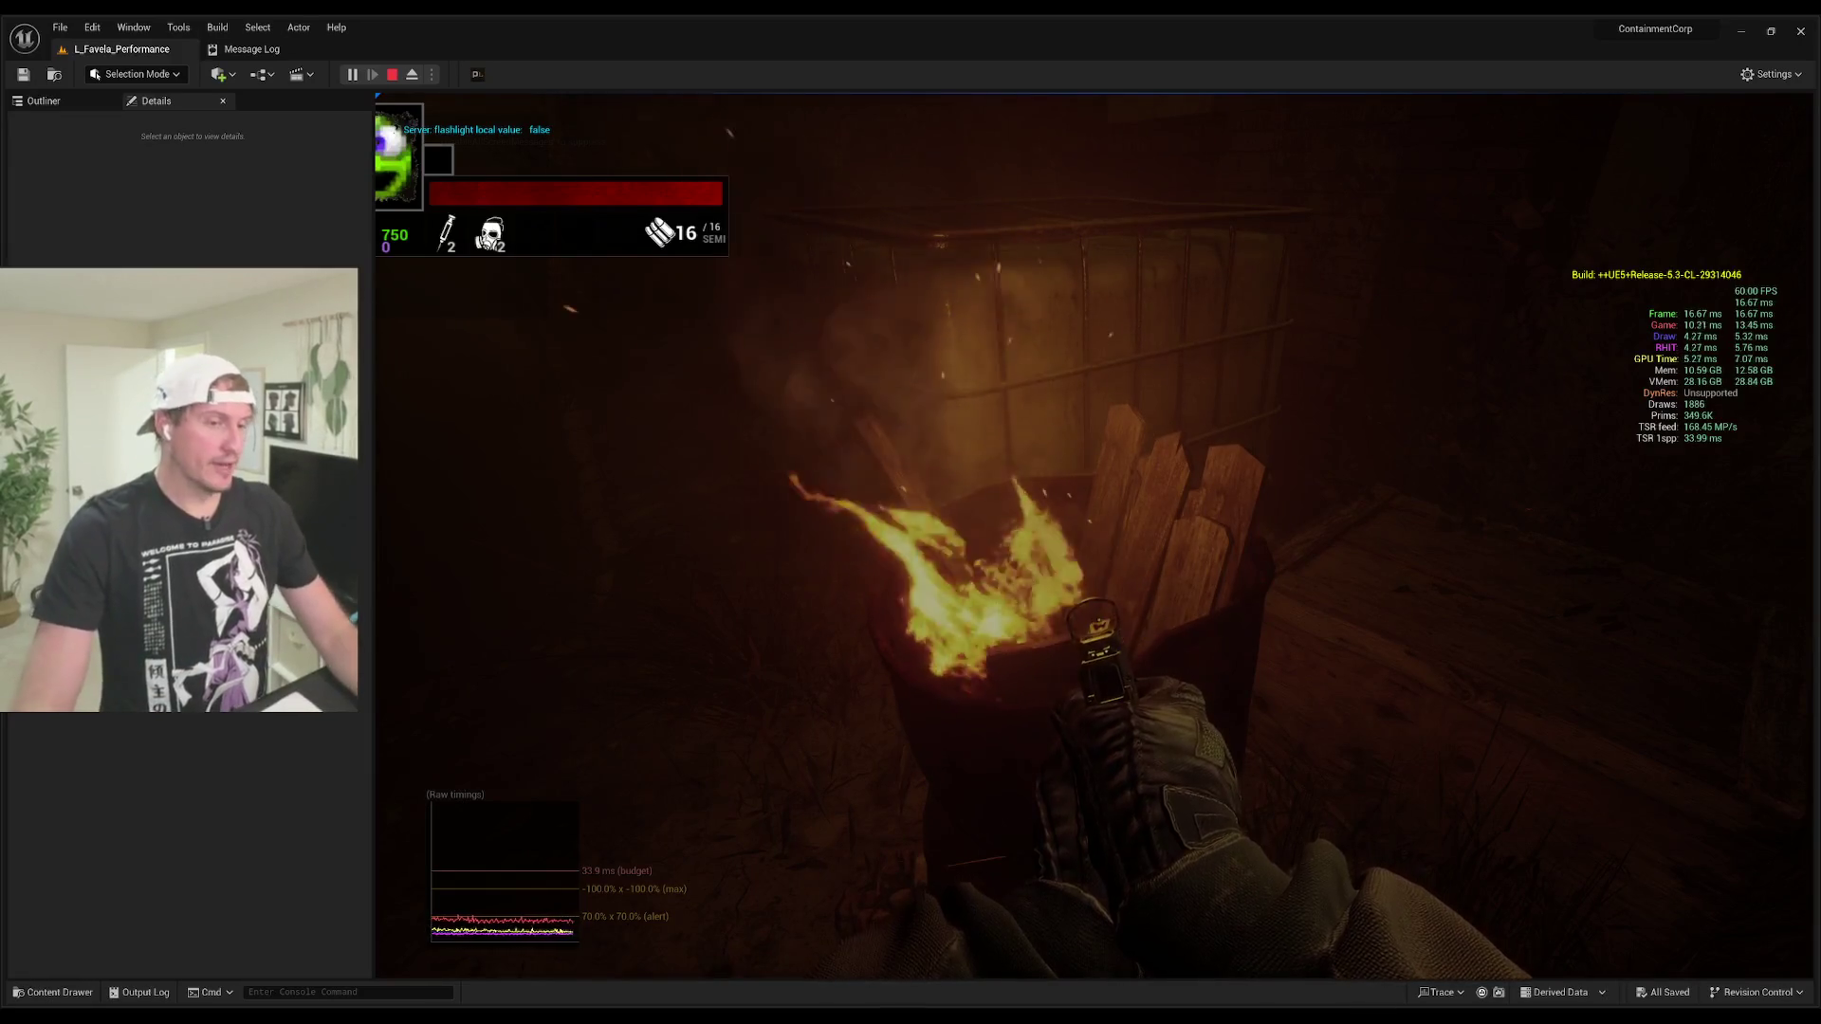
pyautogui.press('s')
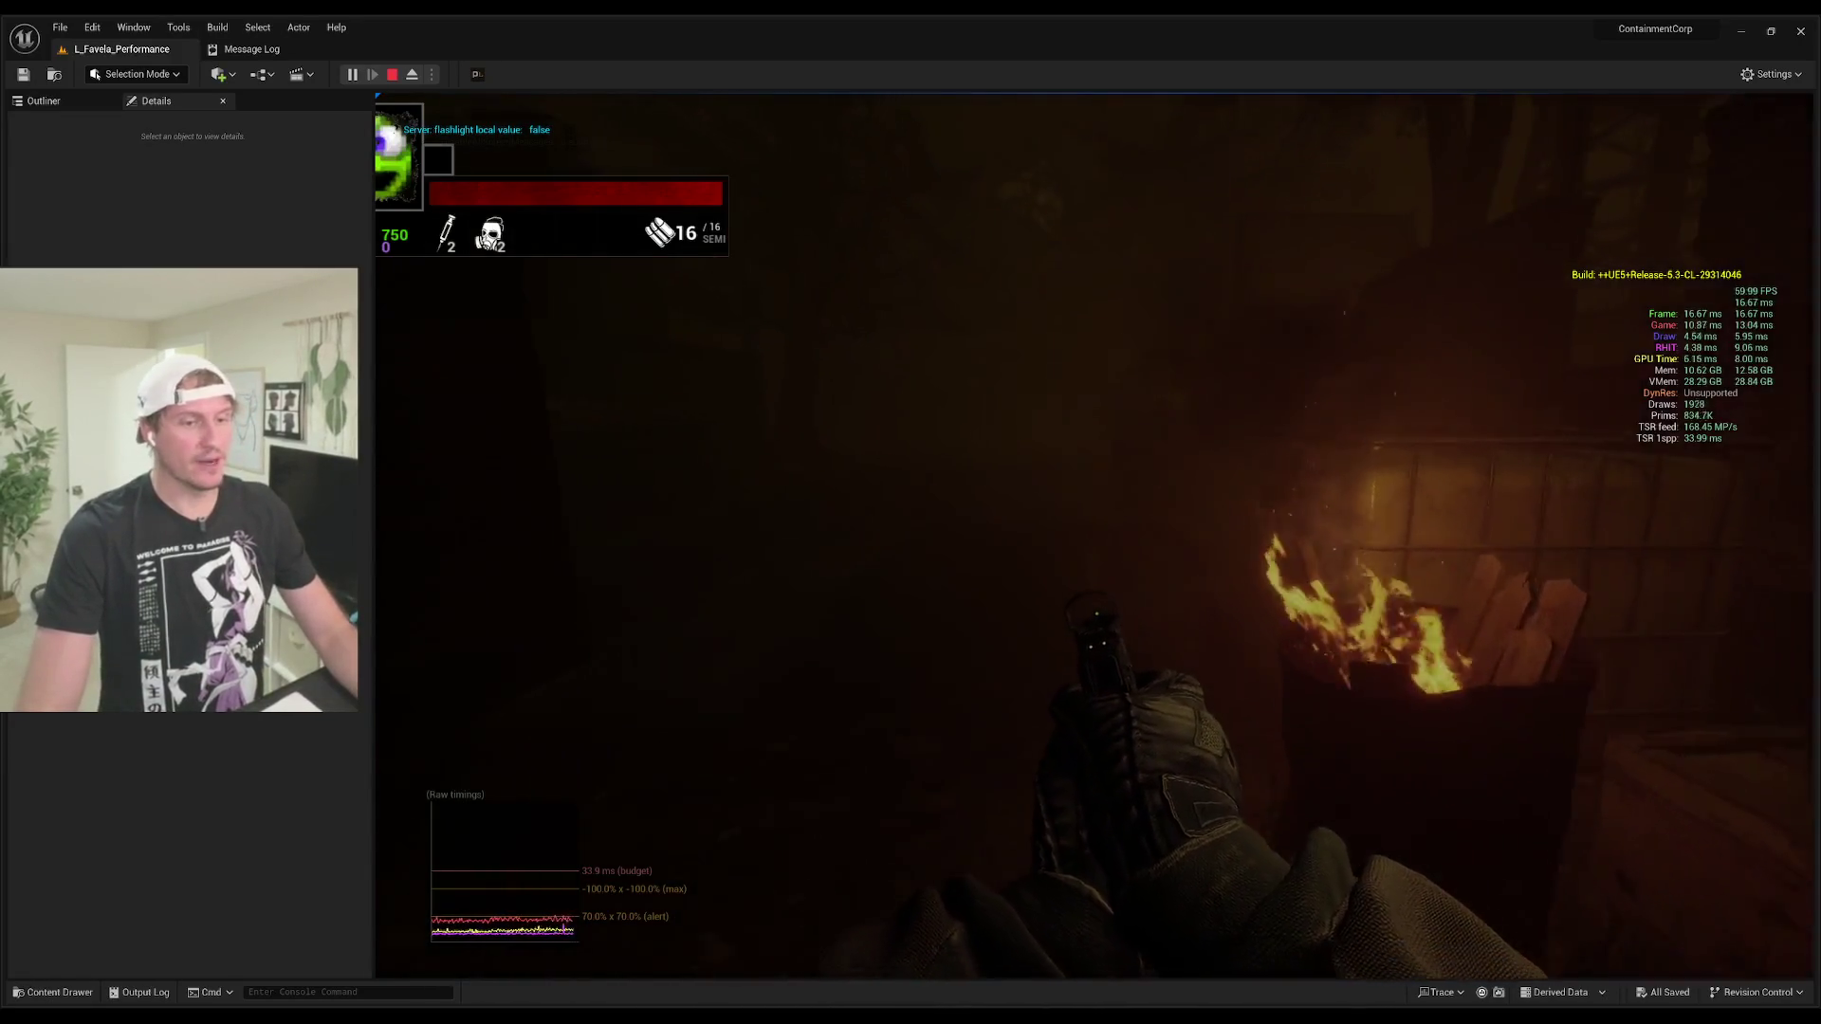
pyautogui.press('a')
# Step: Walk out into the fog past the lamp post, flashlight back on, down the red-sign alley to the brick pillar
pyautogui.press('w')
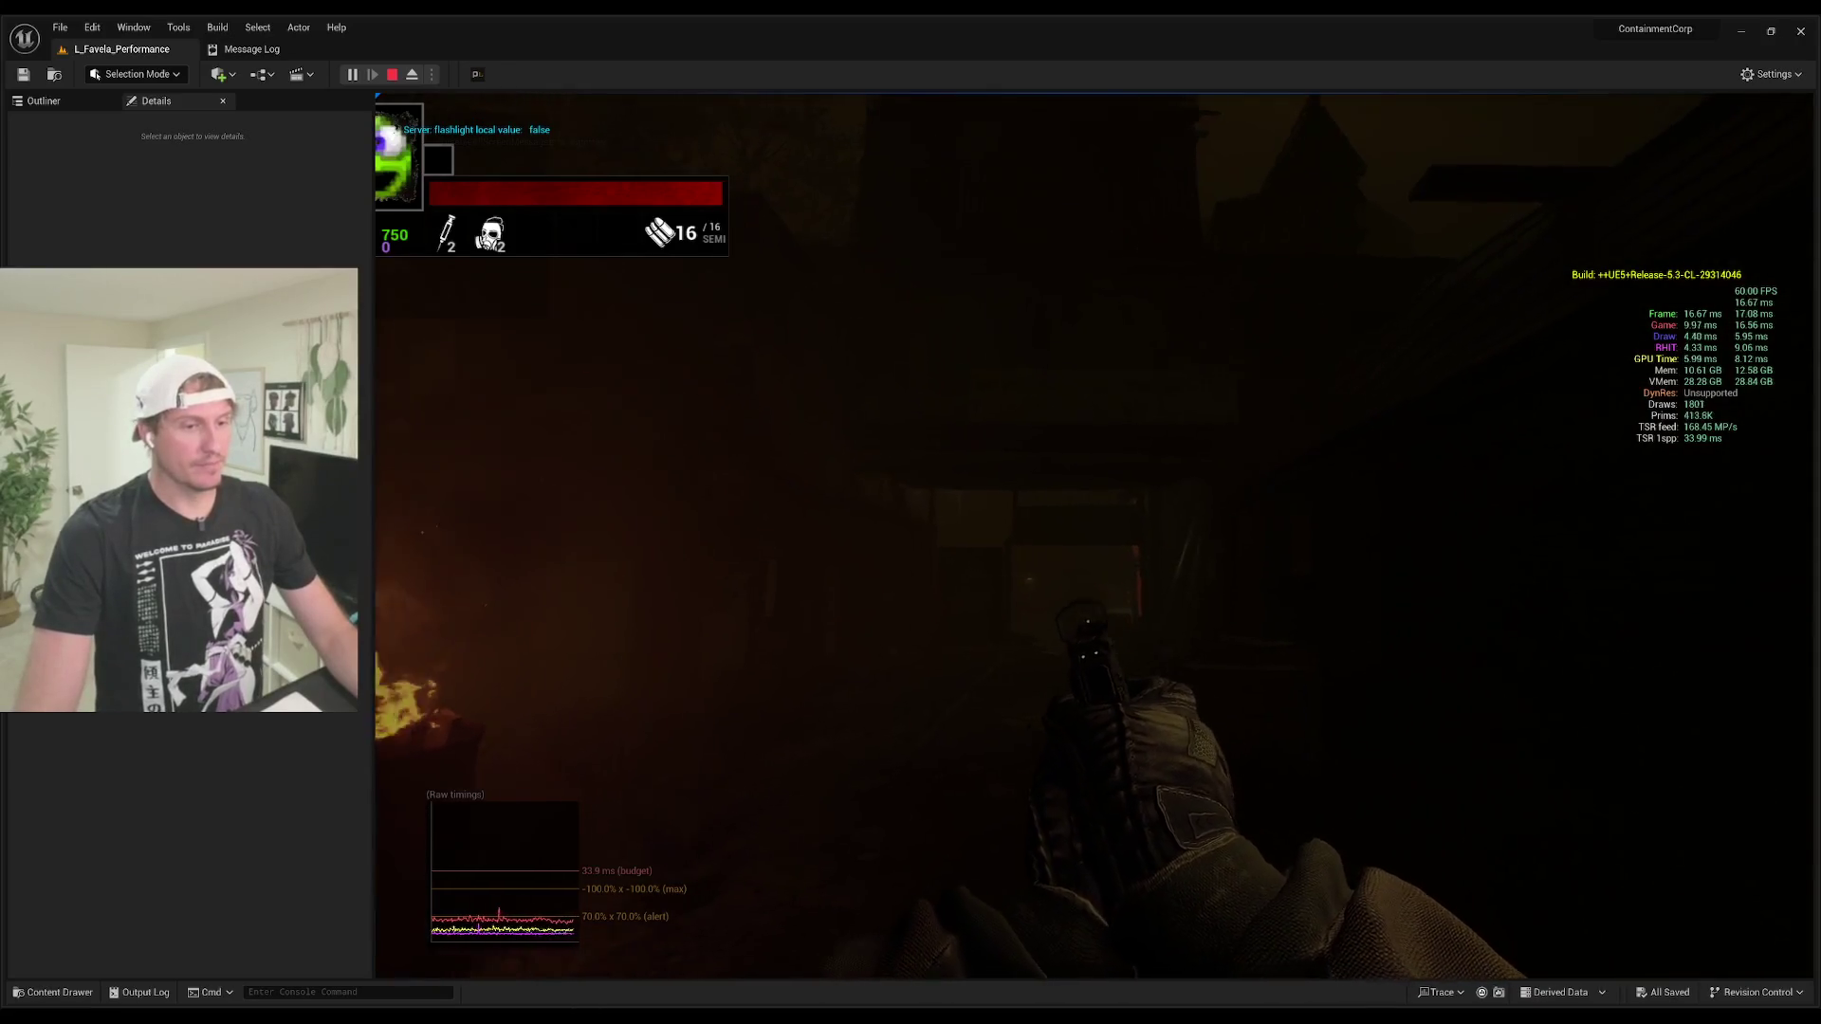
pyautogui.press('w')
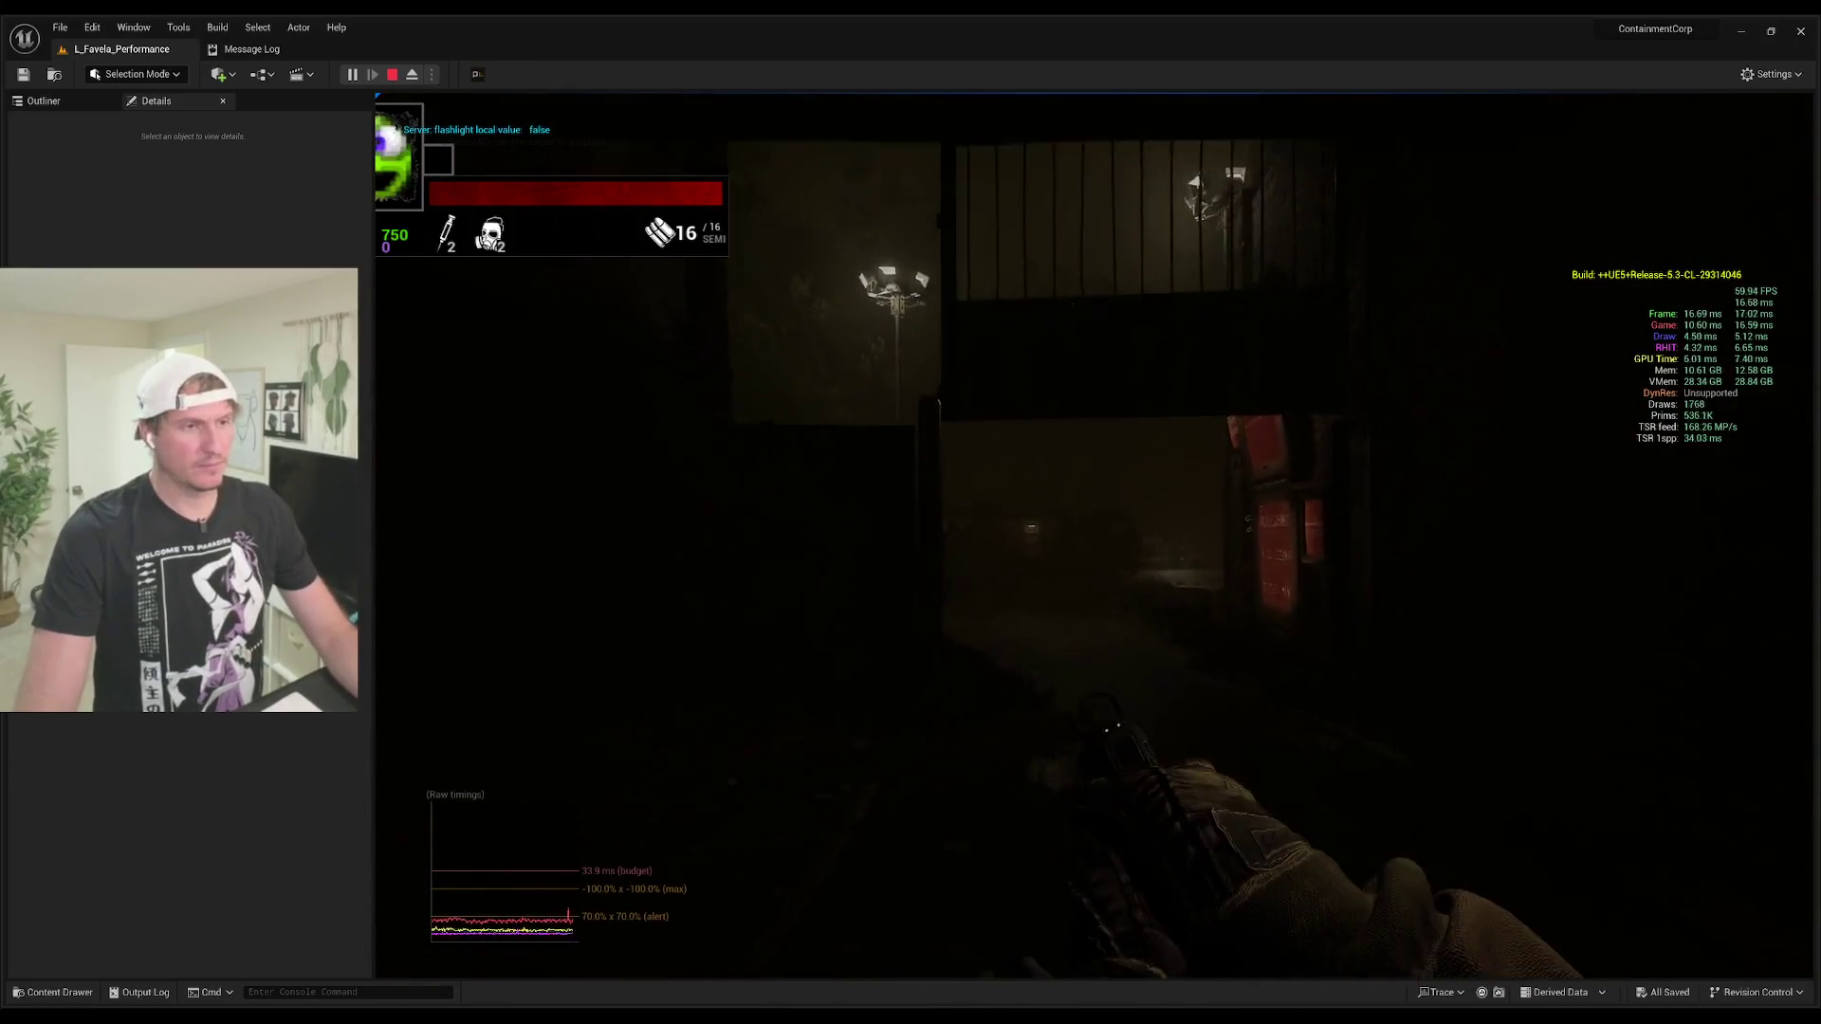
pyautogui.press('w')
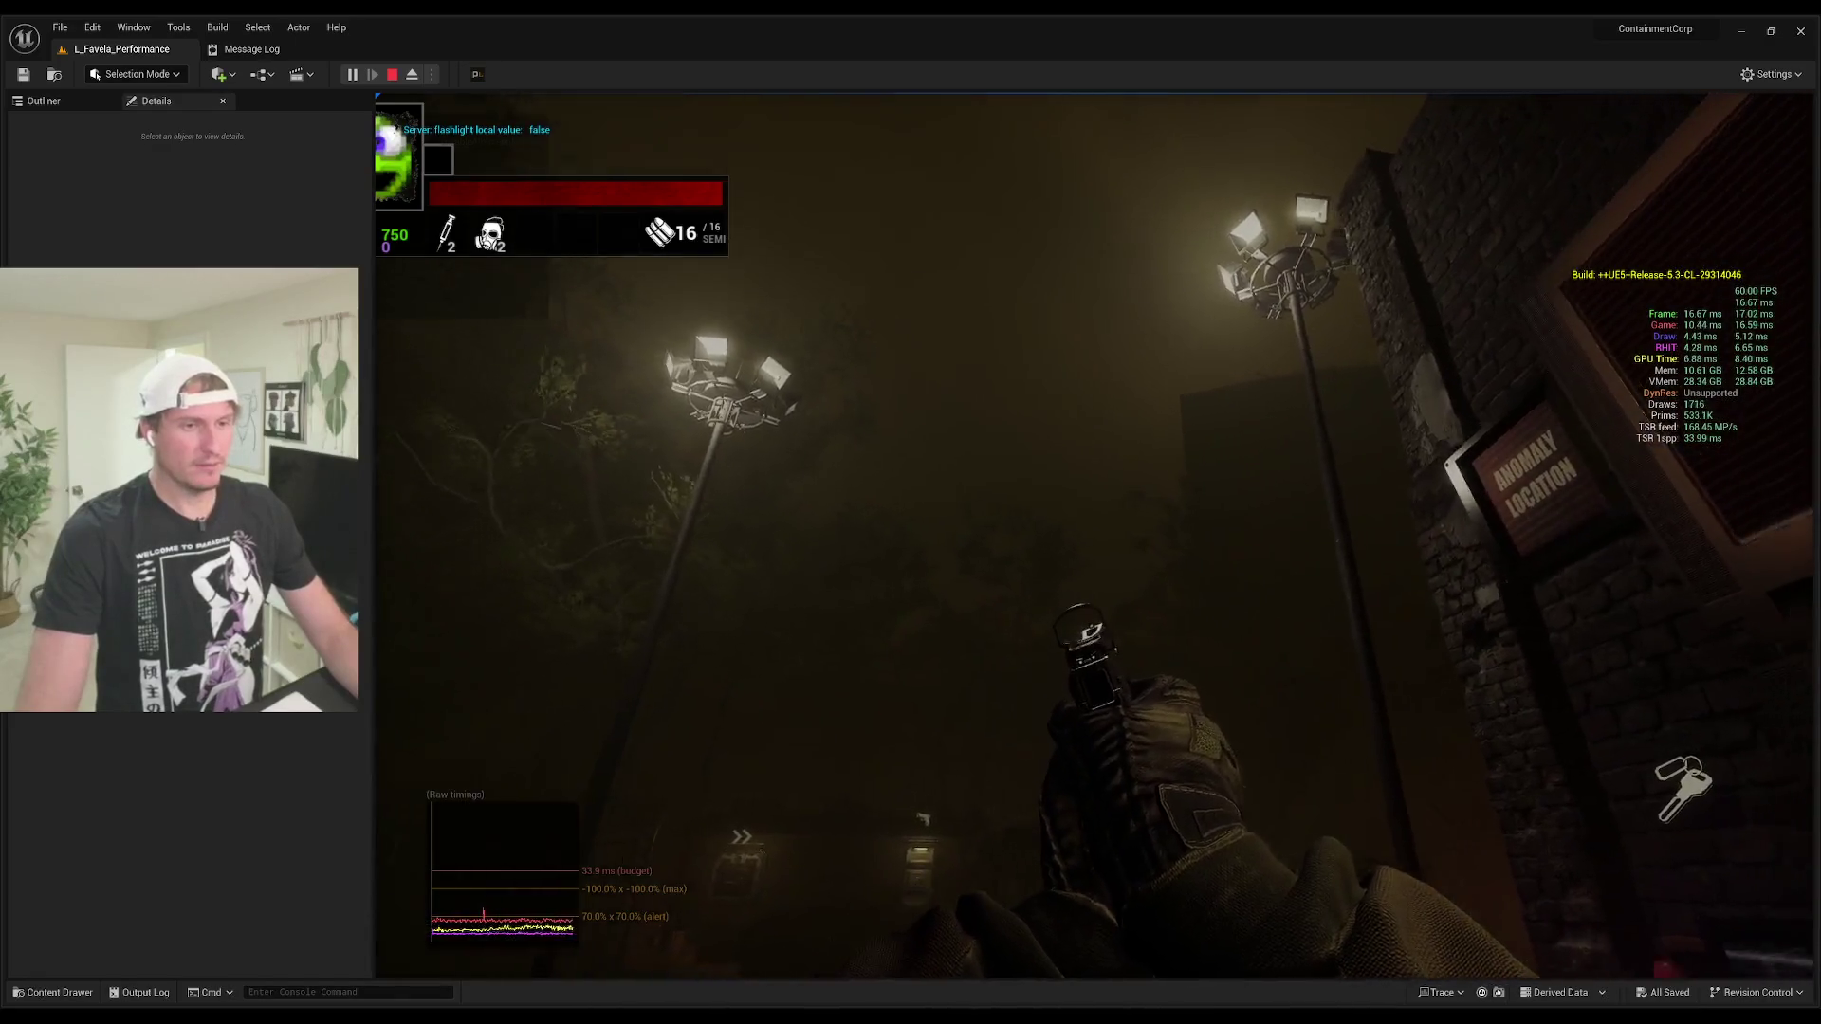
pyautogui.press('w')
pyautogui.press('f')
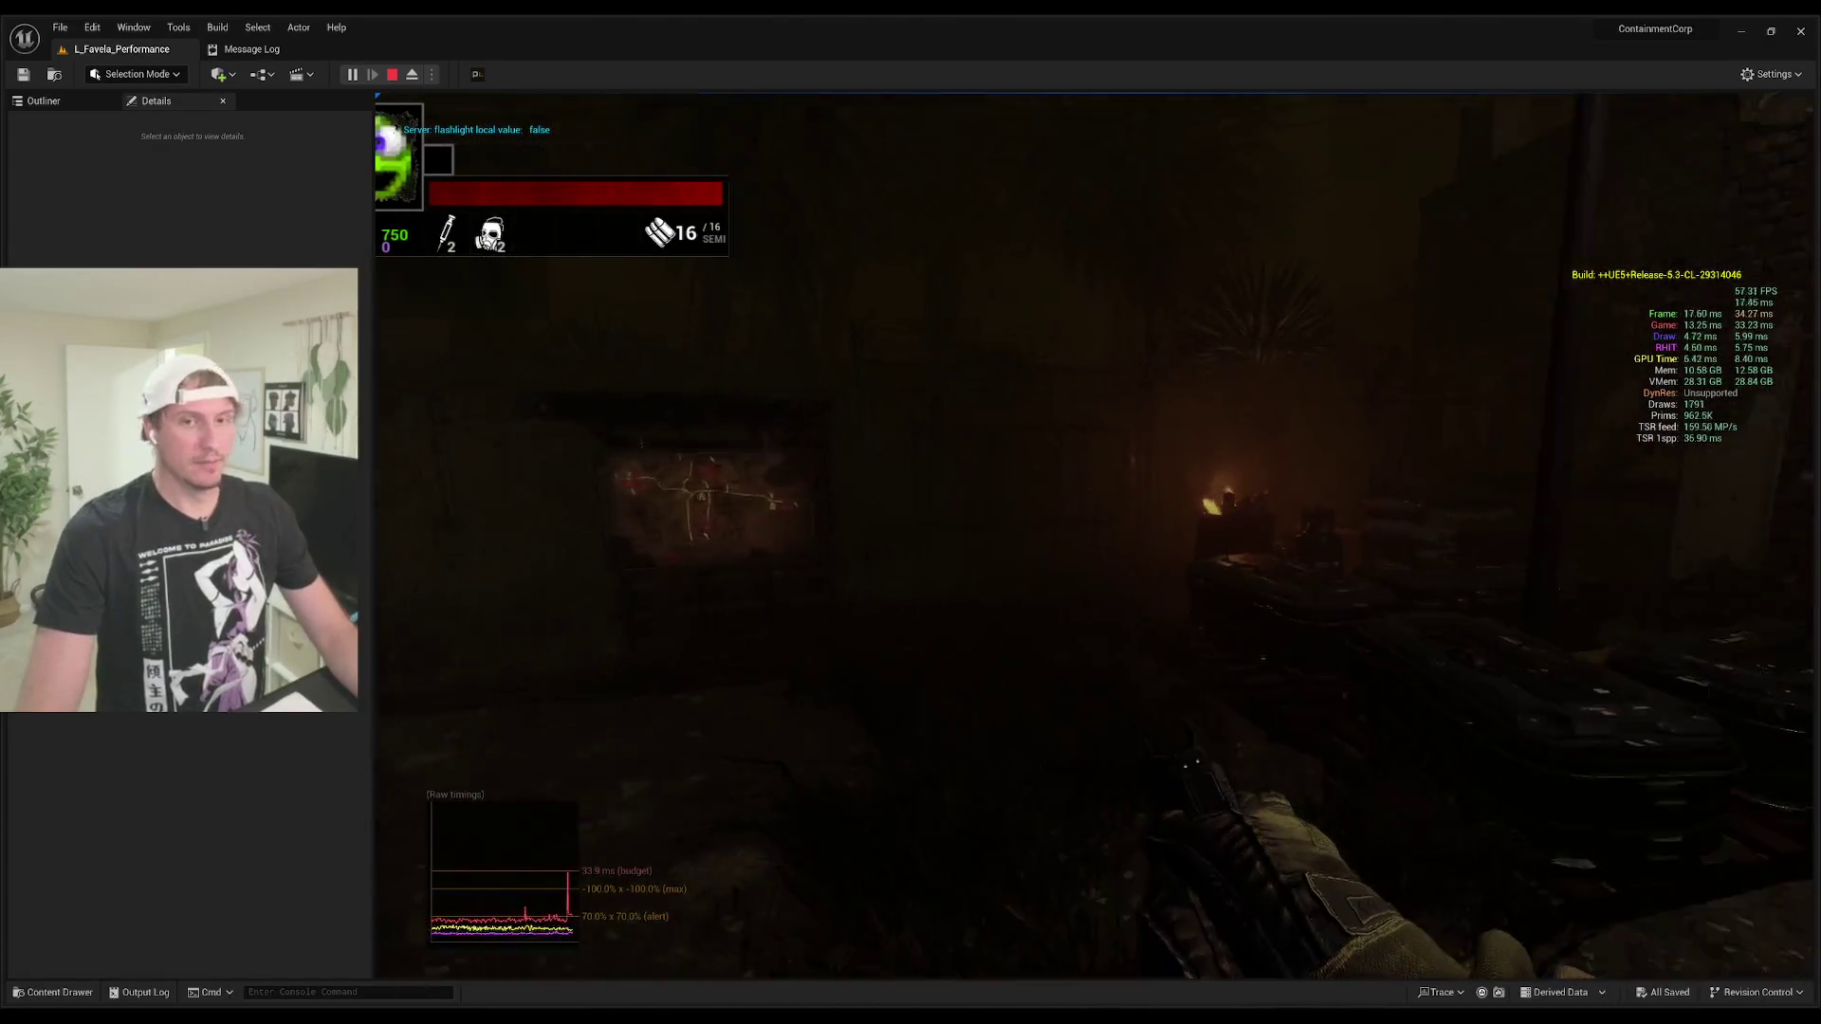
pyautogui.press('w')
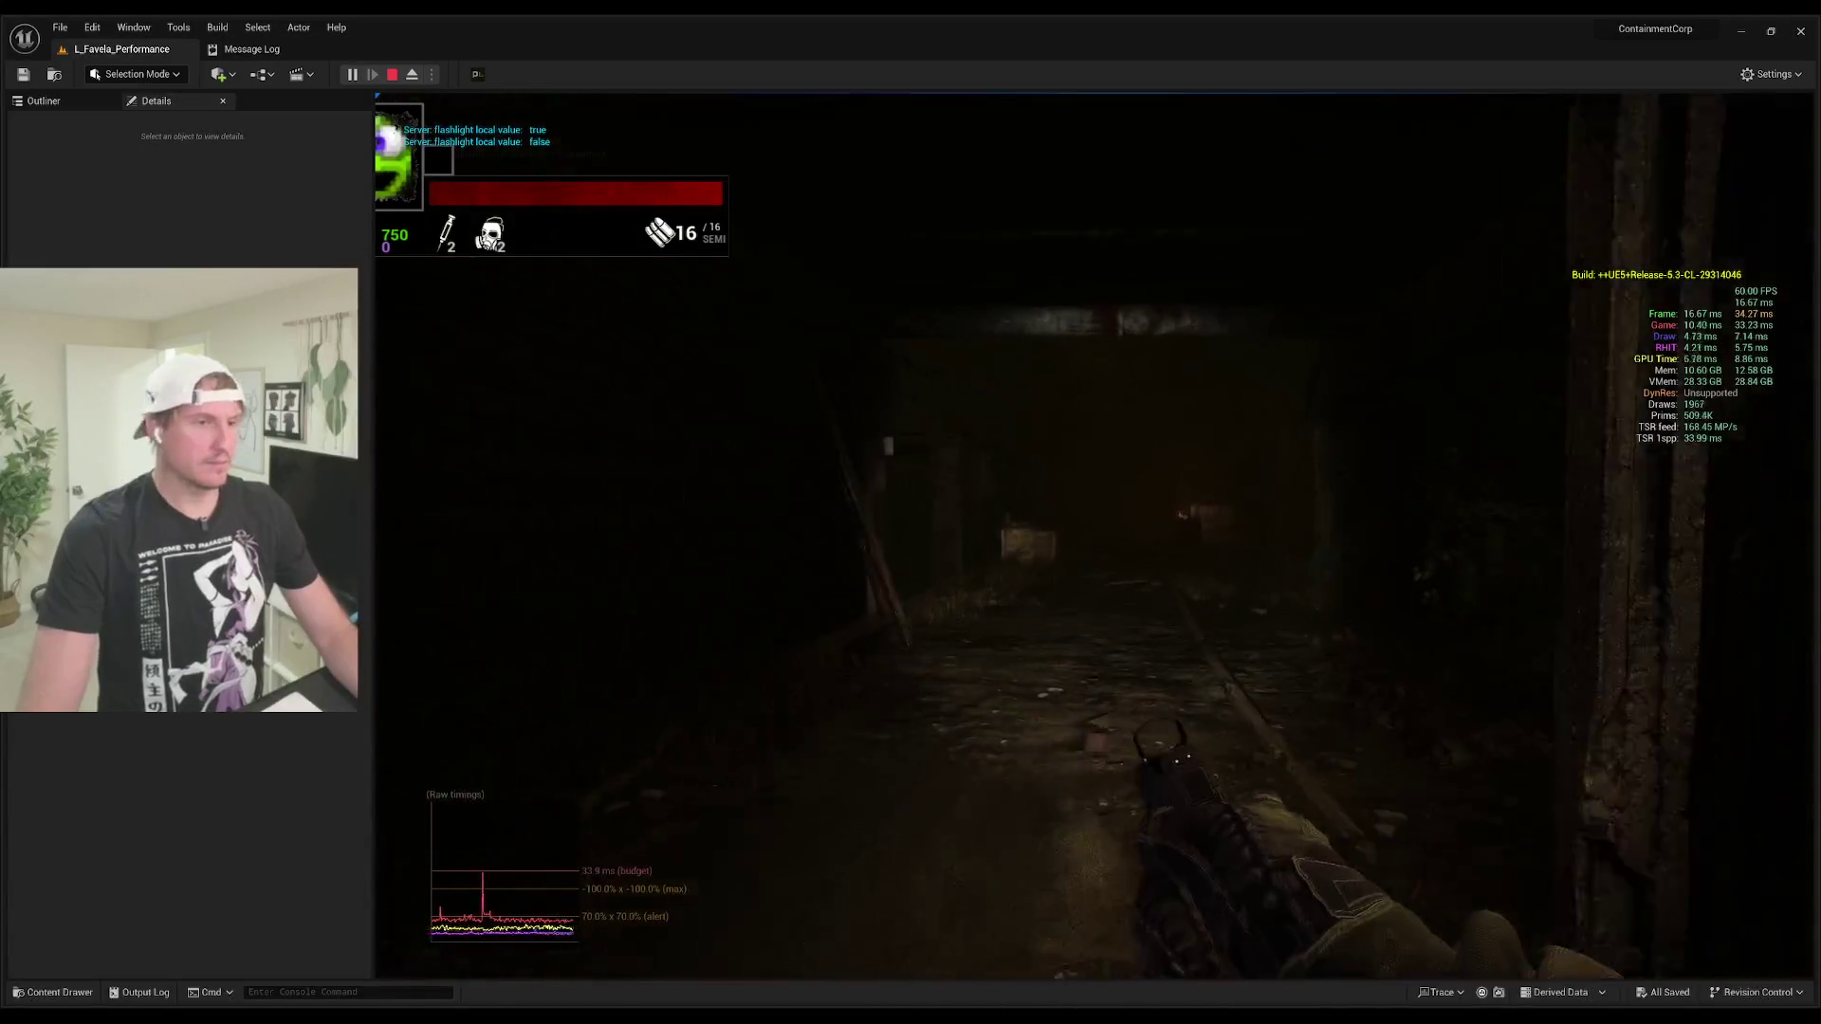
pyautogui.press('w')
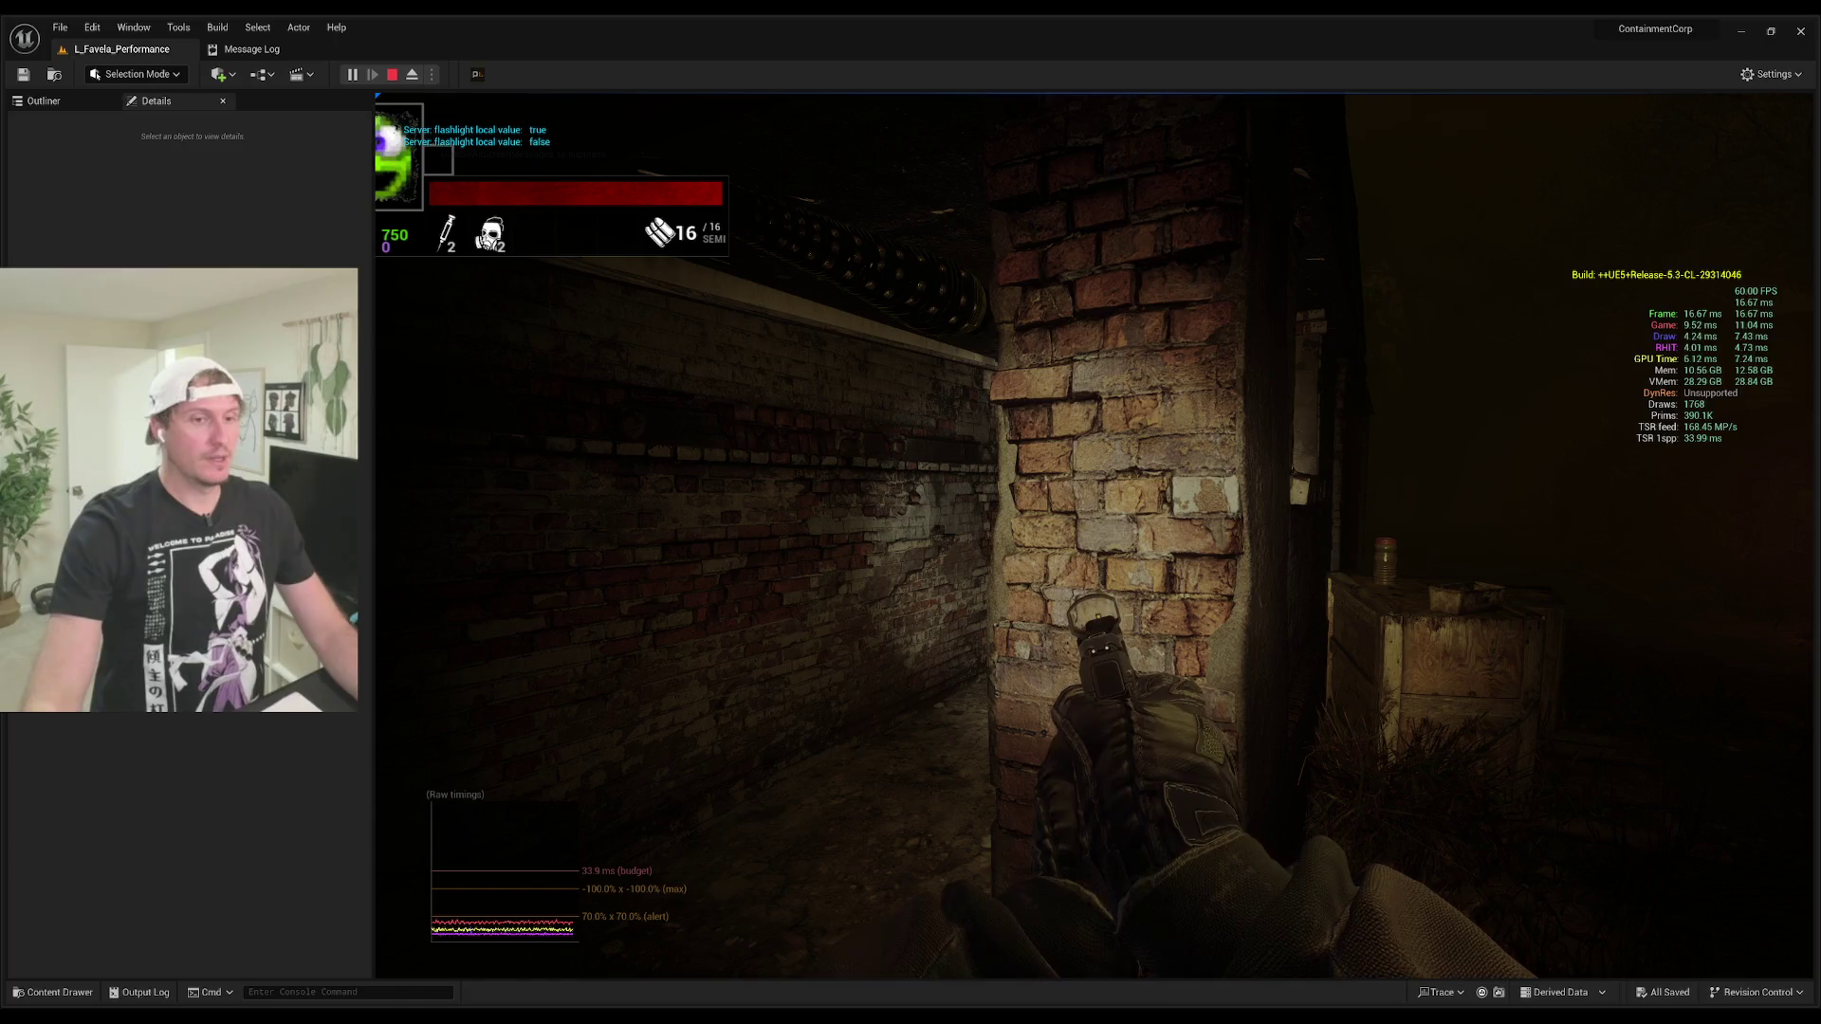
# Step: With the flashlight off, walk to the white board and shoot the alley zombies, reloading twice
pyautogui.moveTo(911, 512)
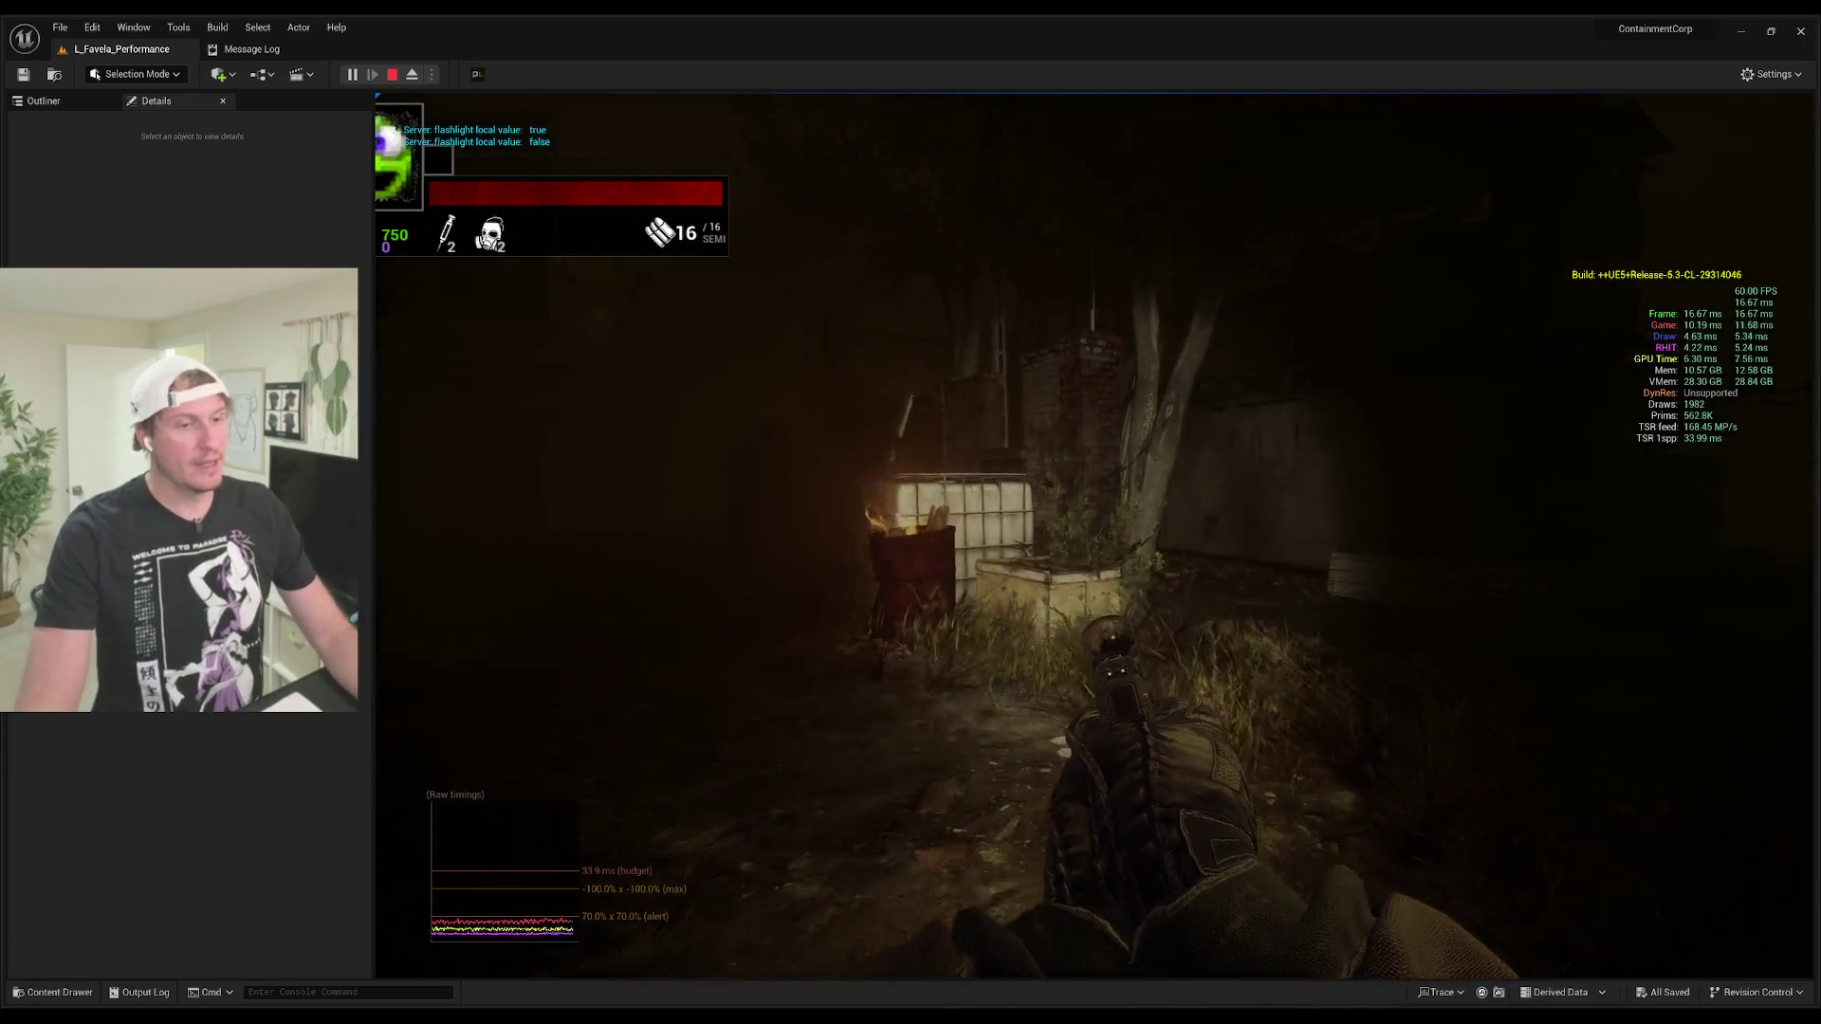
pyautogui.press('f')
pyautogui.press('f')
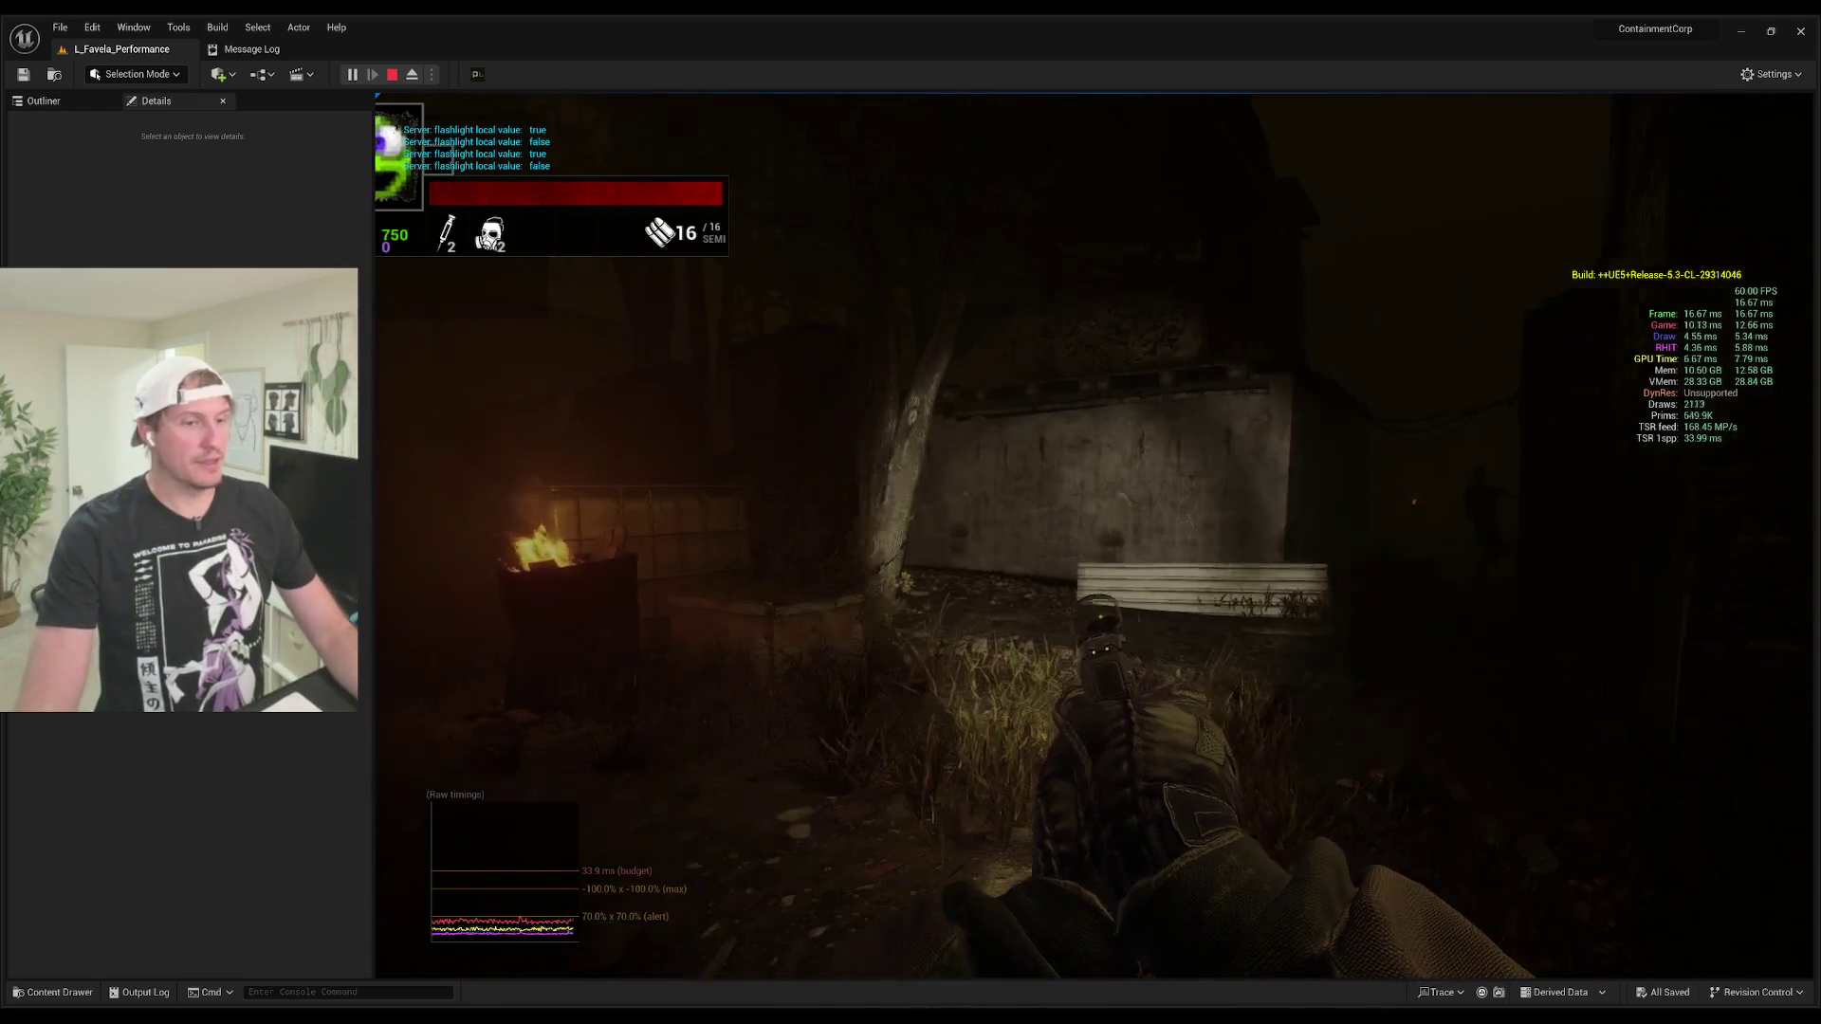
pyautogui.press('w')
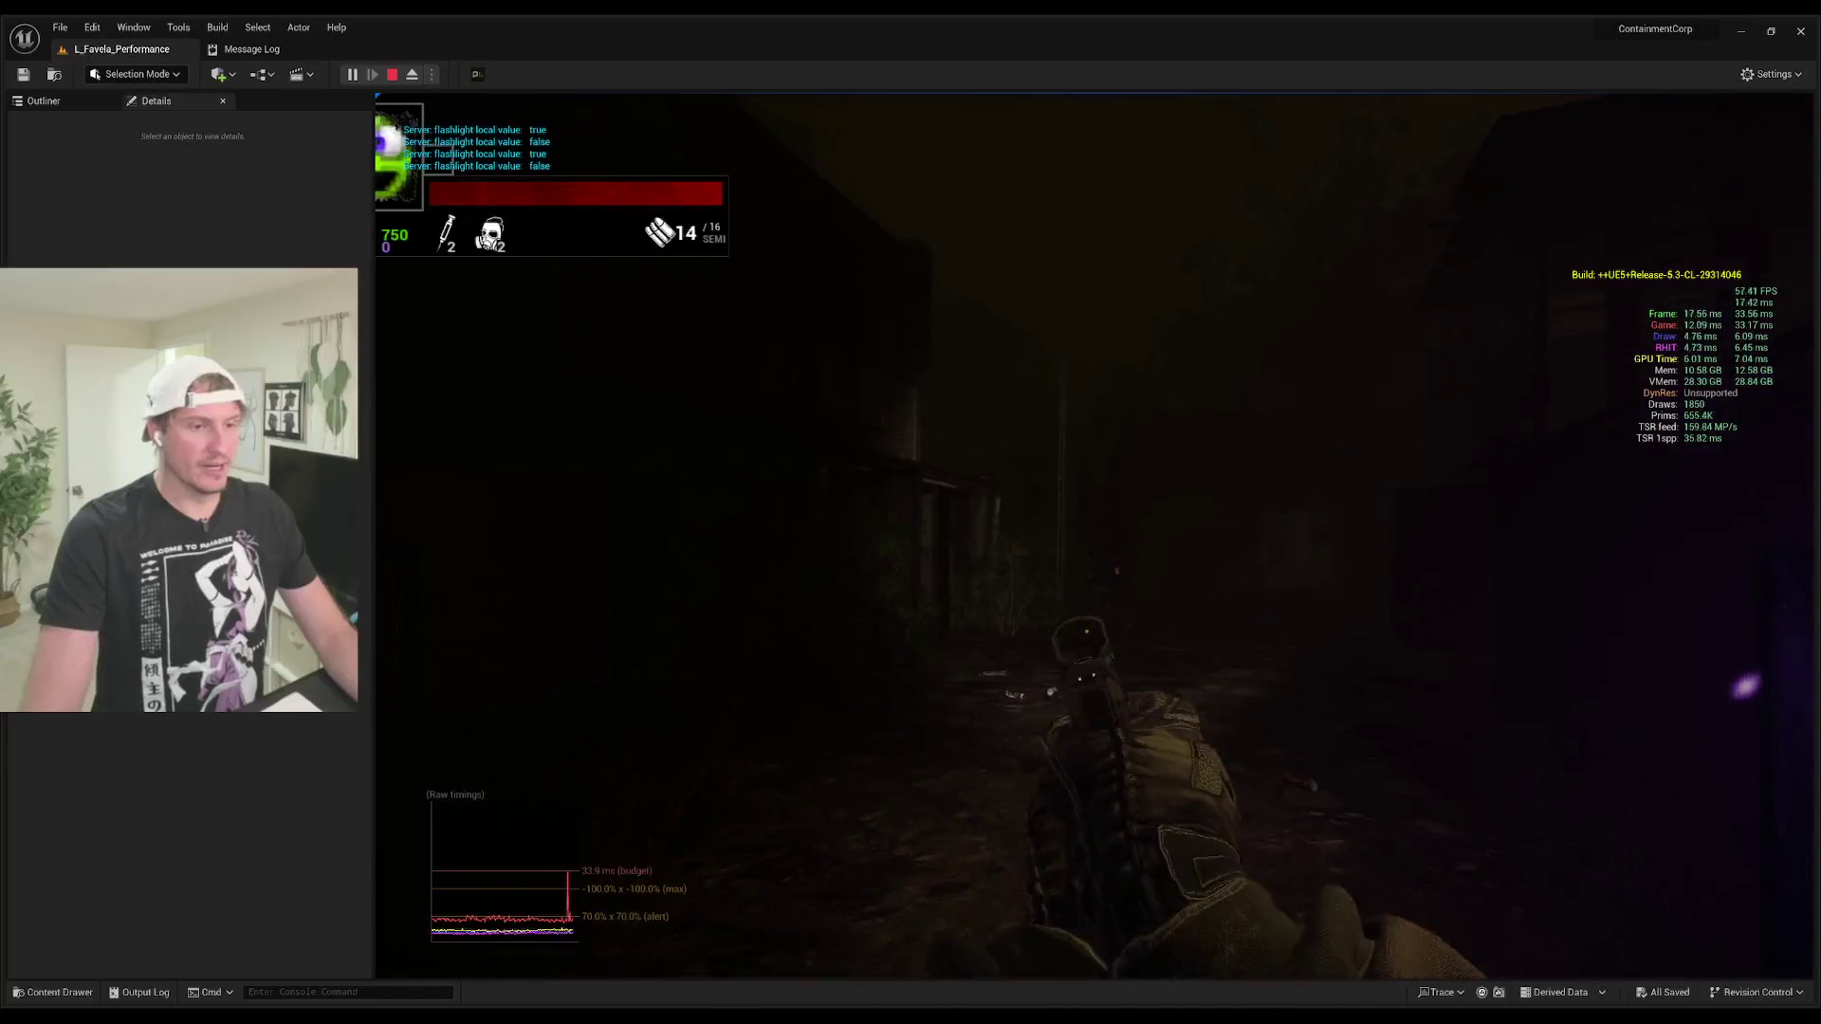
pyautogui.press('r')
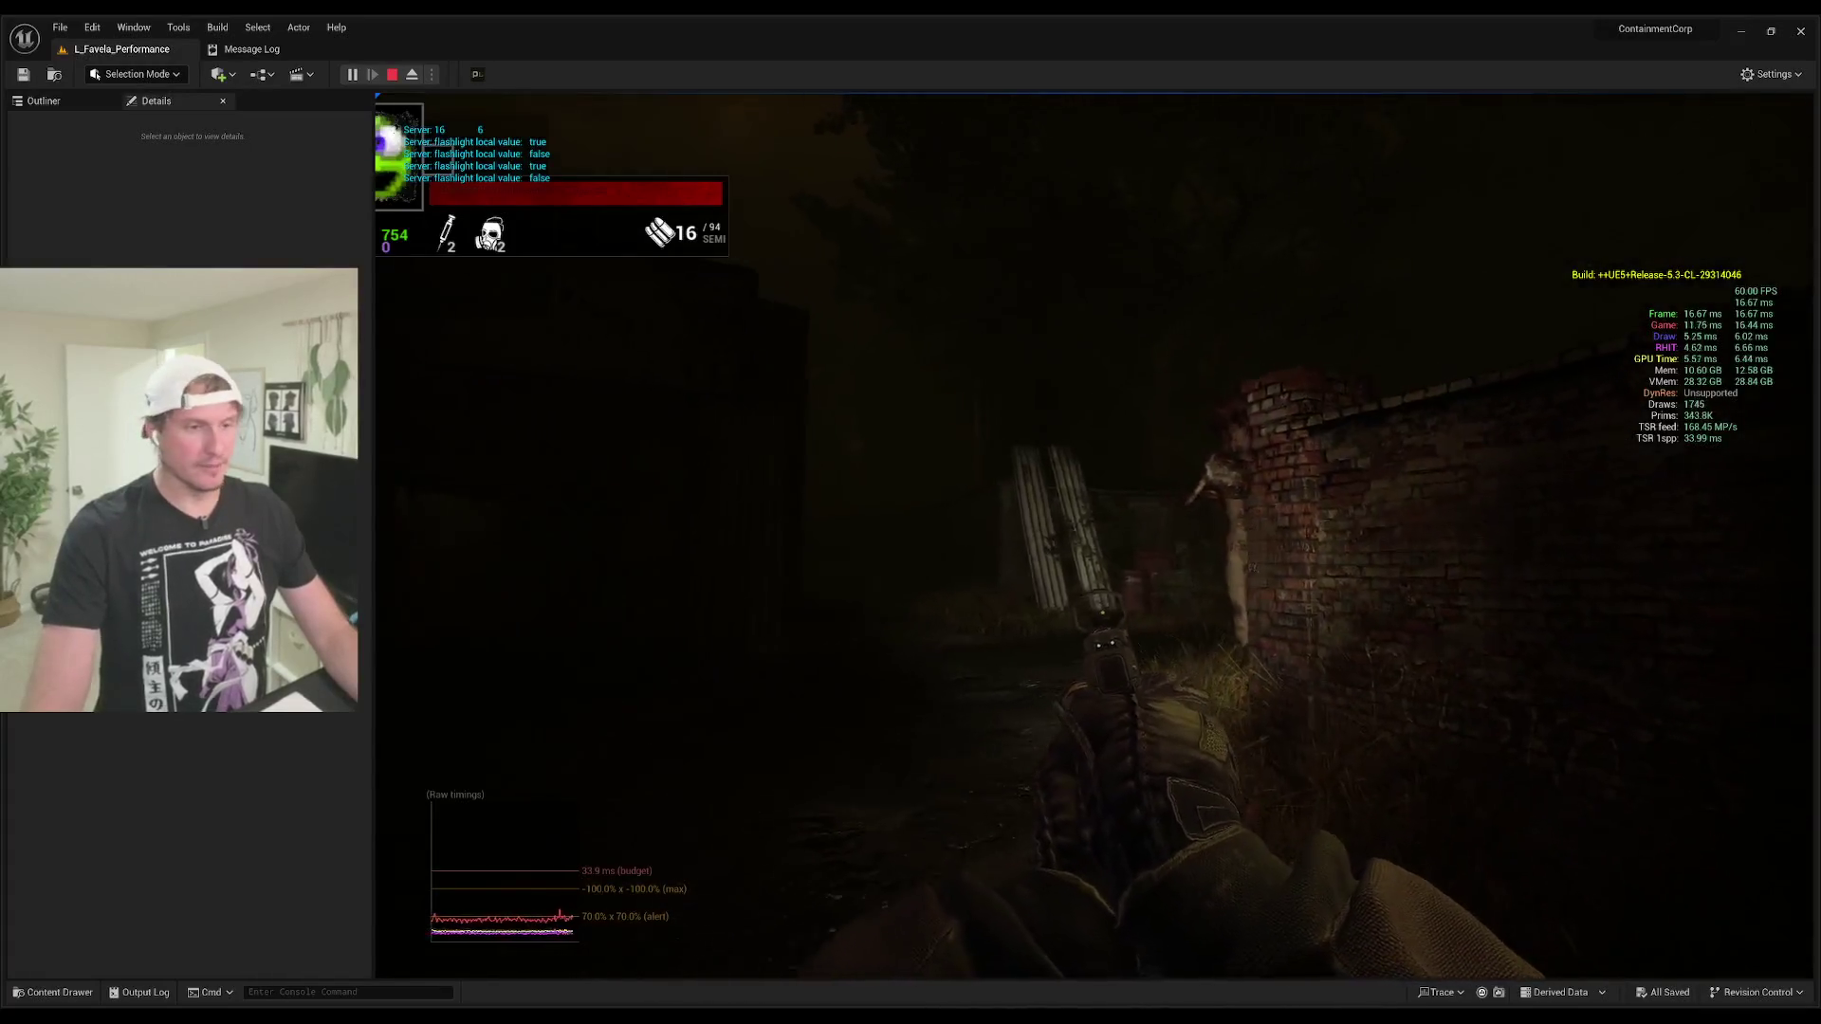
pyautogui.click(1098, 535)
pyautogui.click(1098, 535)
pyautogui.click(1098, 535)
pyautogui.click(1098, 535)
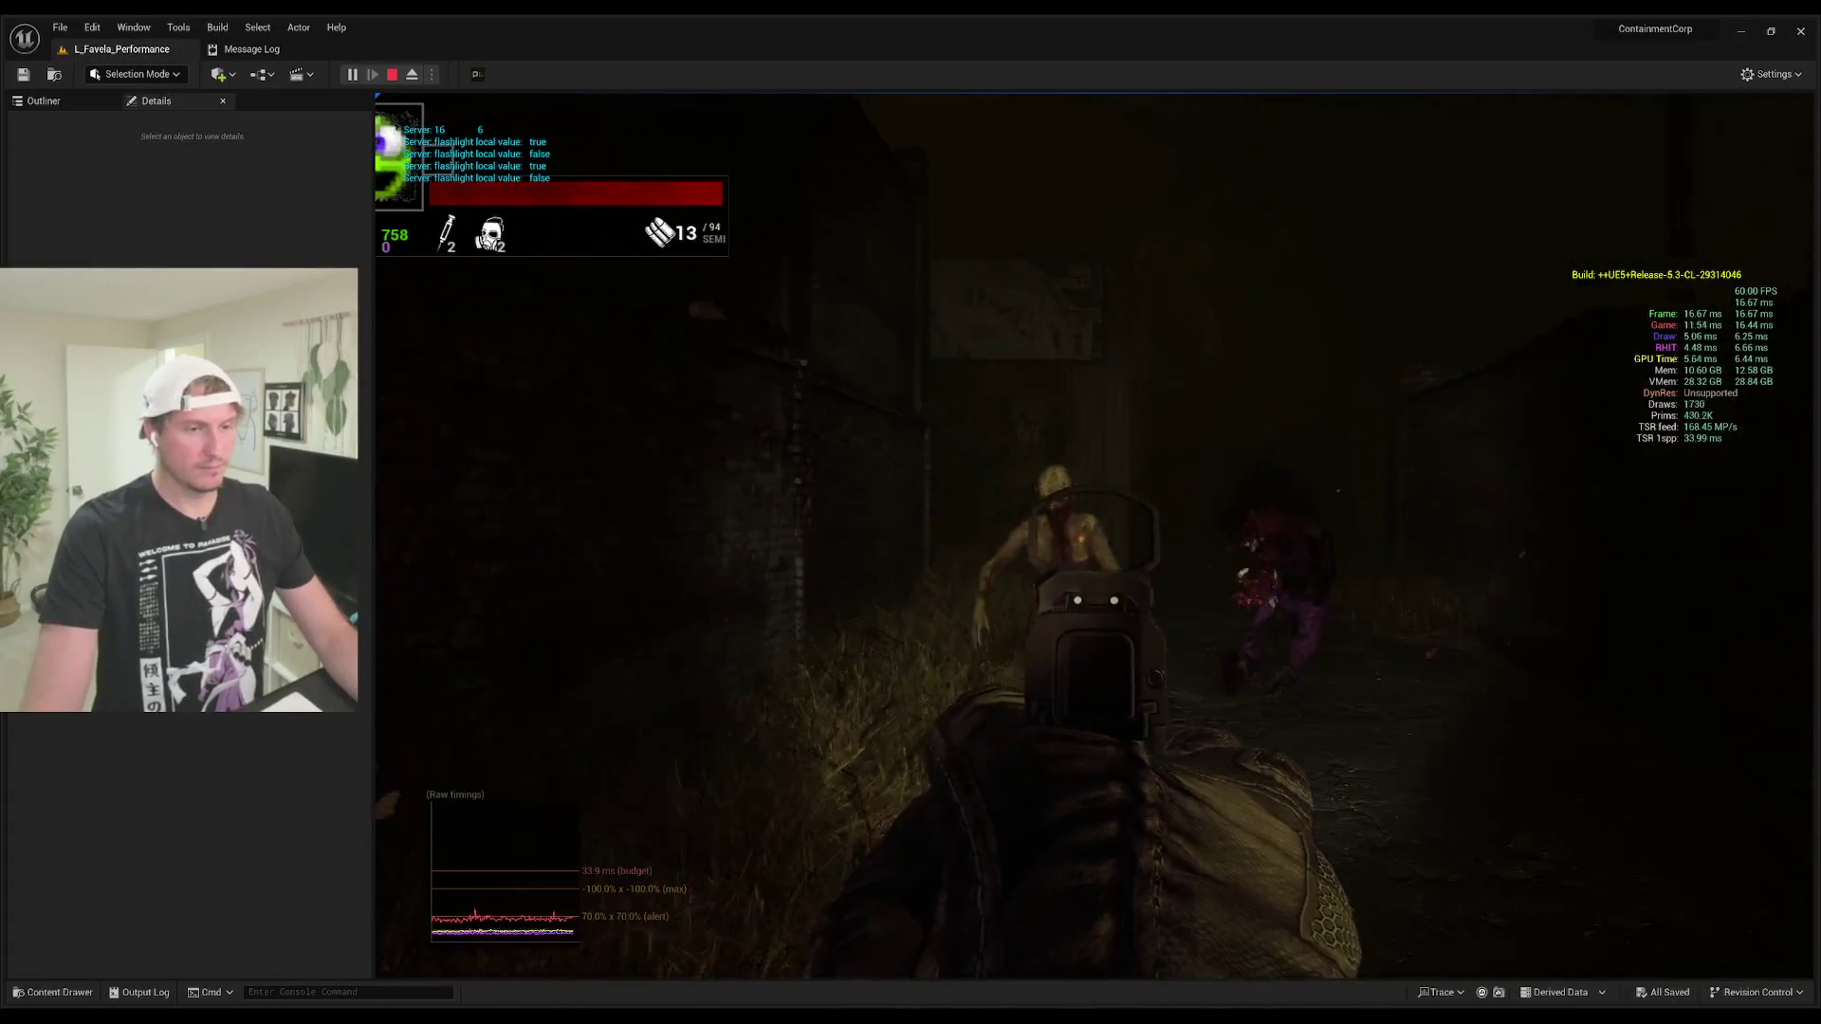
pyautogui.click(1098, 535)
pyautogui.click(1099, 535)
pyautogui.press('r')
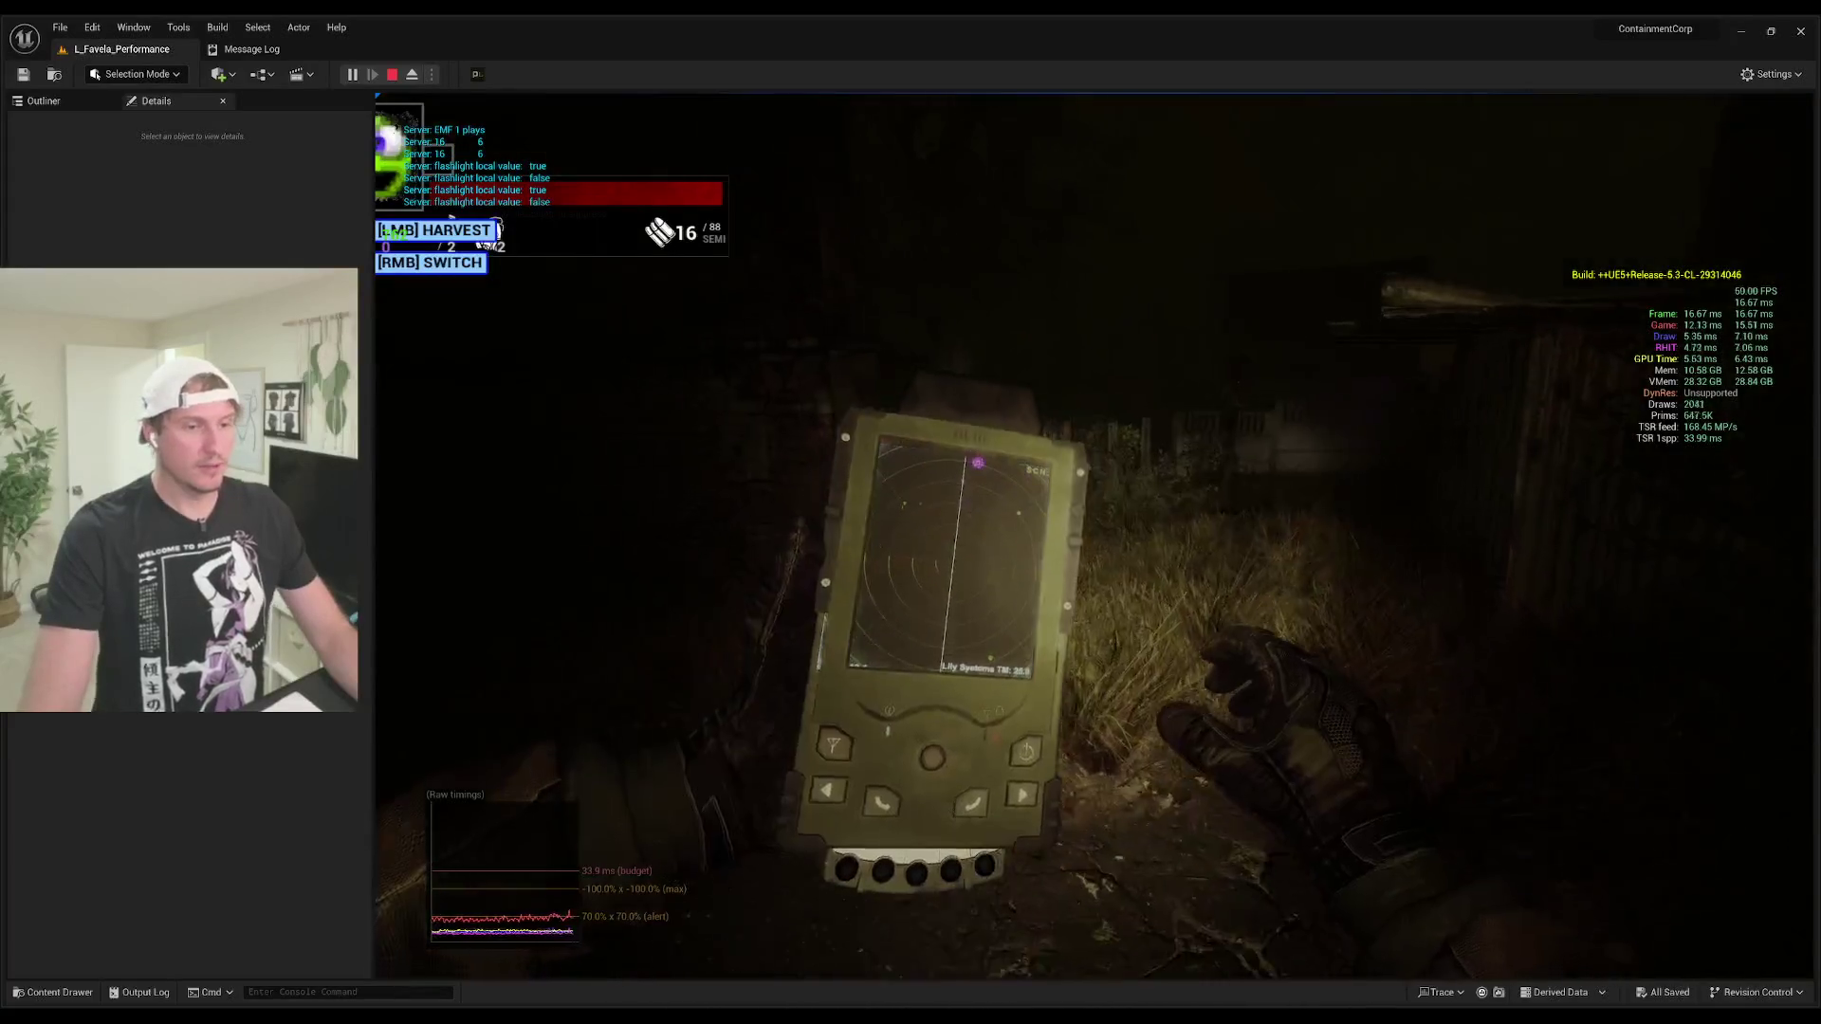
# Step: Swap the EMF scanner for the pistol and shoot the zombie by the brick building and the purple creature
pyautogui.press('1')
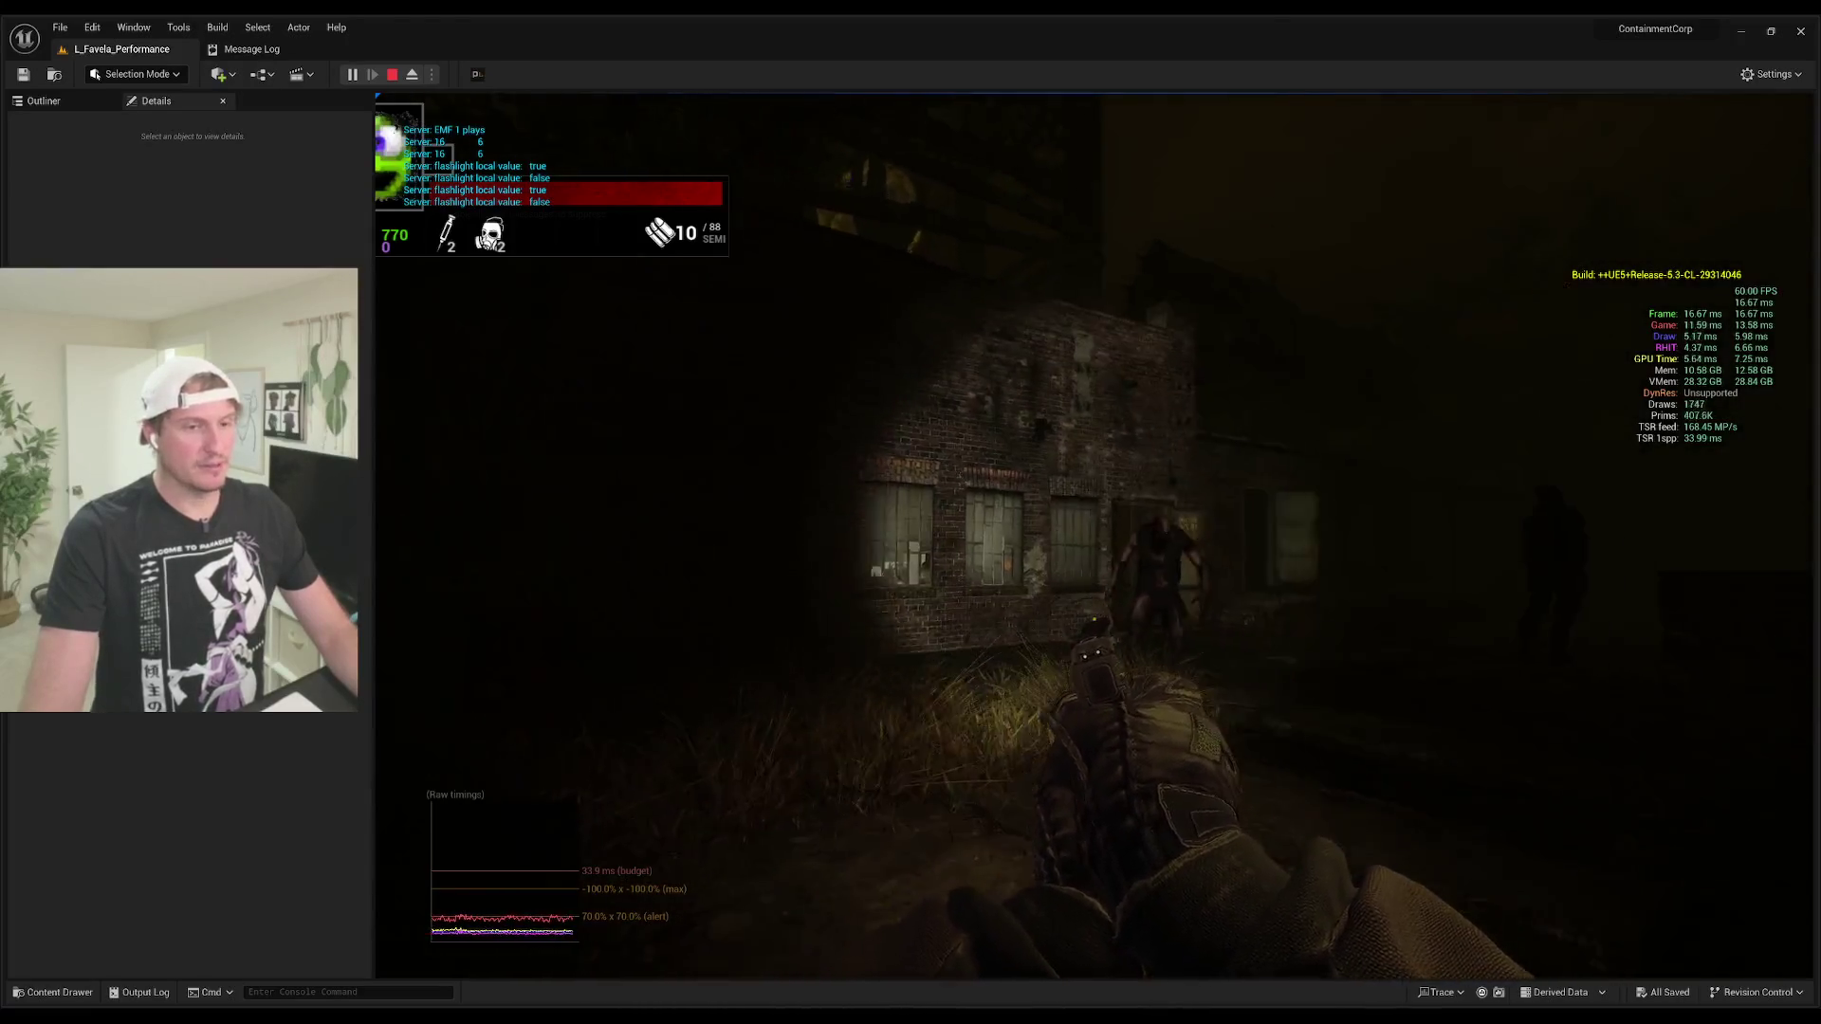
pyautogui.click(1096, 536)
pyautogui.click(1095, 535)
pyautogui.click(1096, 536)
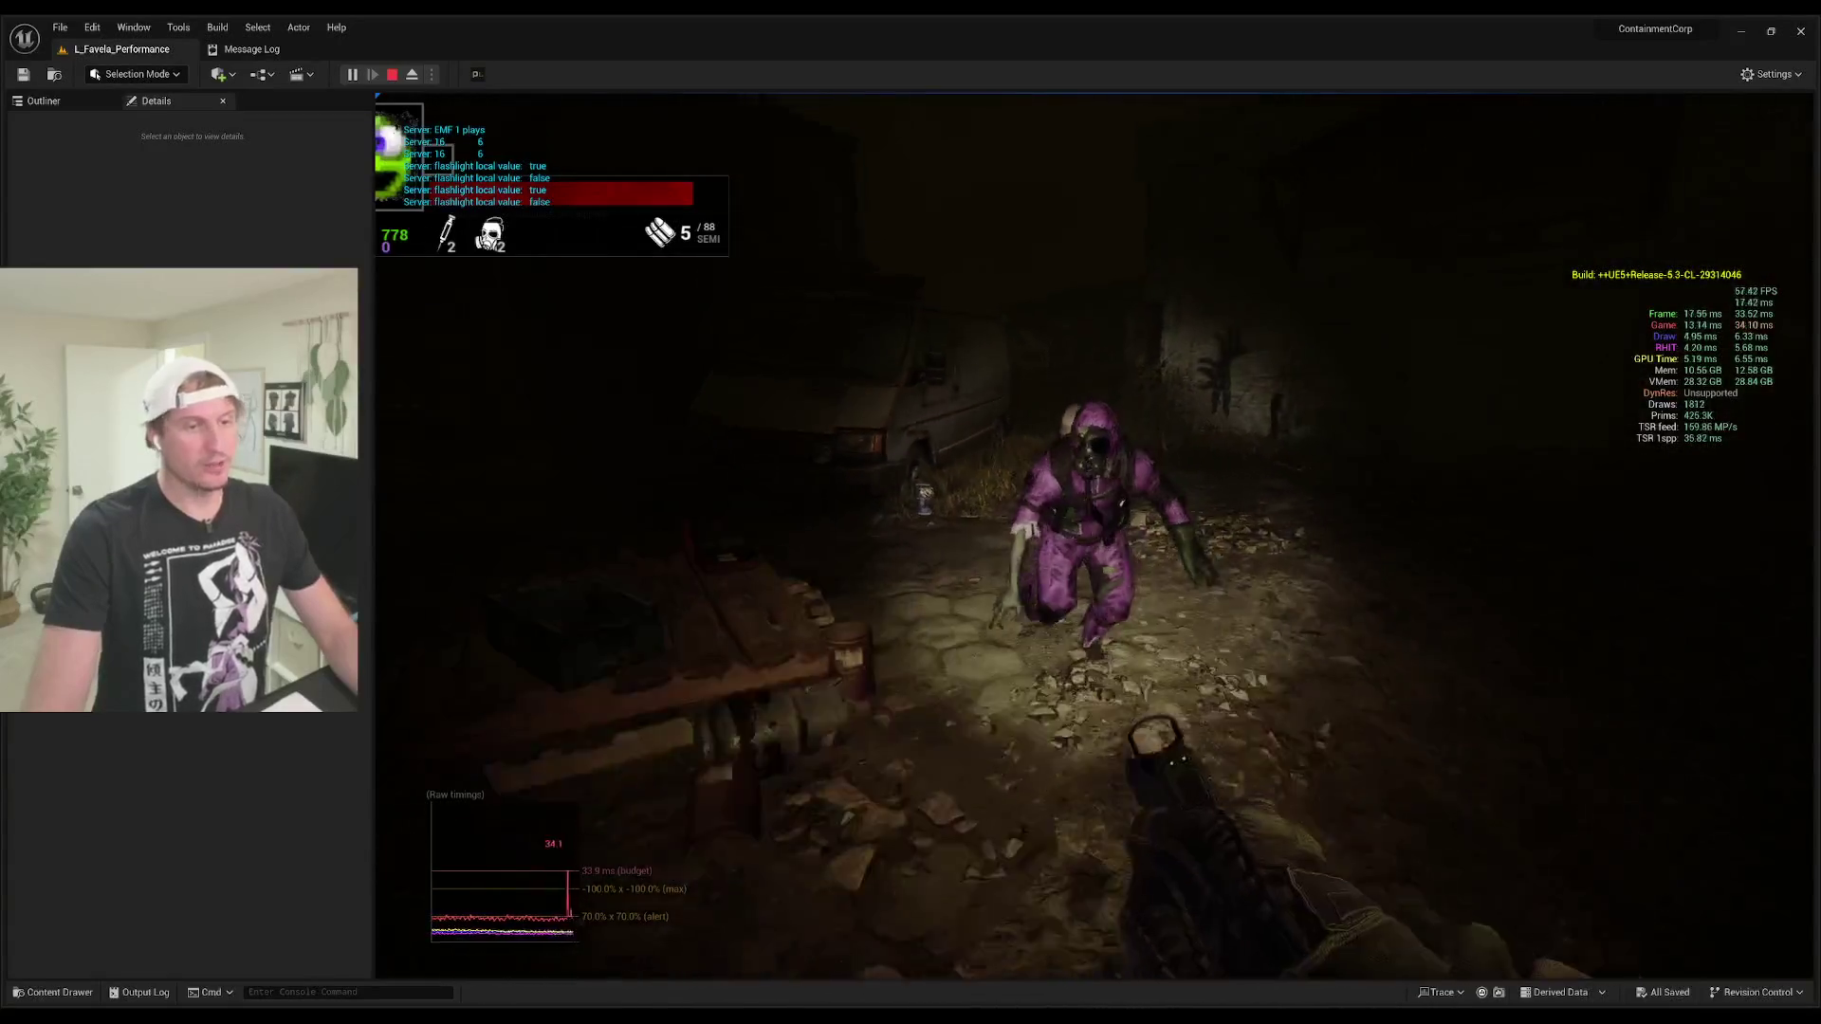
# Step: Shoot the approaching creature and inject a syringe to restore health
pyautogui.click(1093, 536)
pyautogui.click(1094, 536)
pyautogui.click(1093, 536)
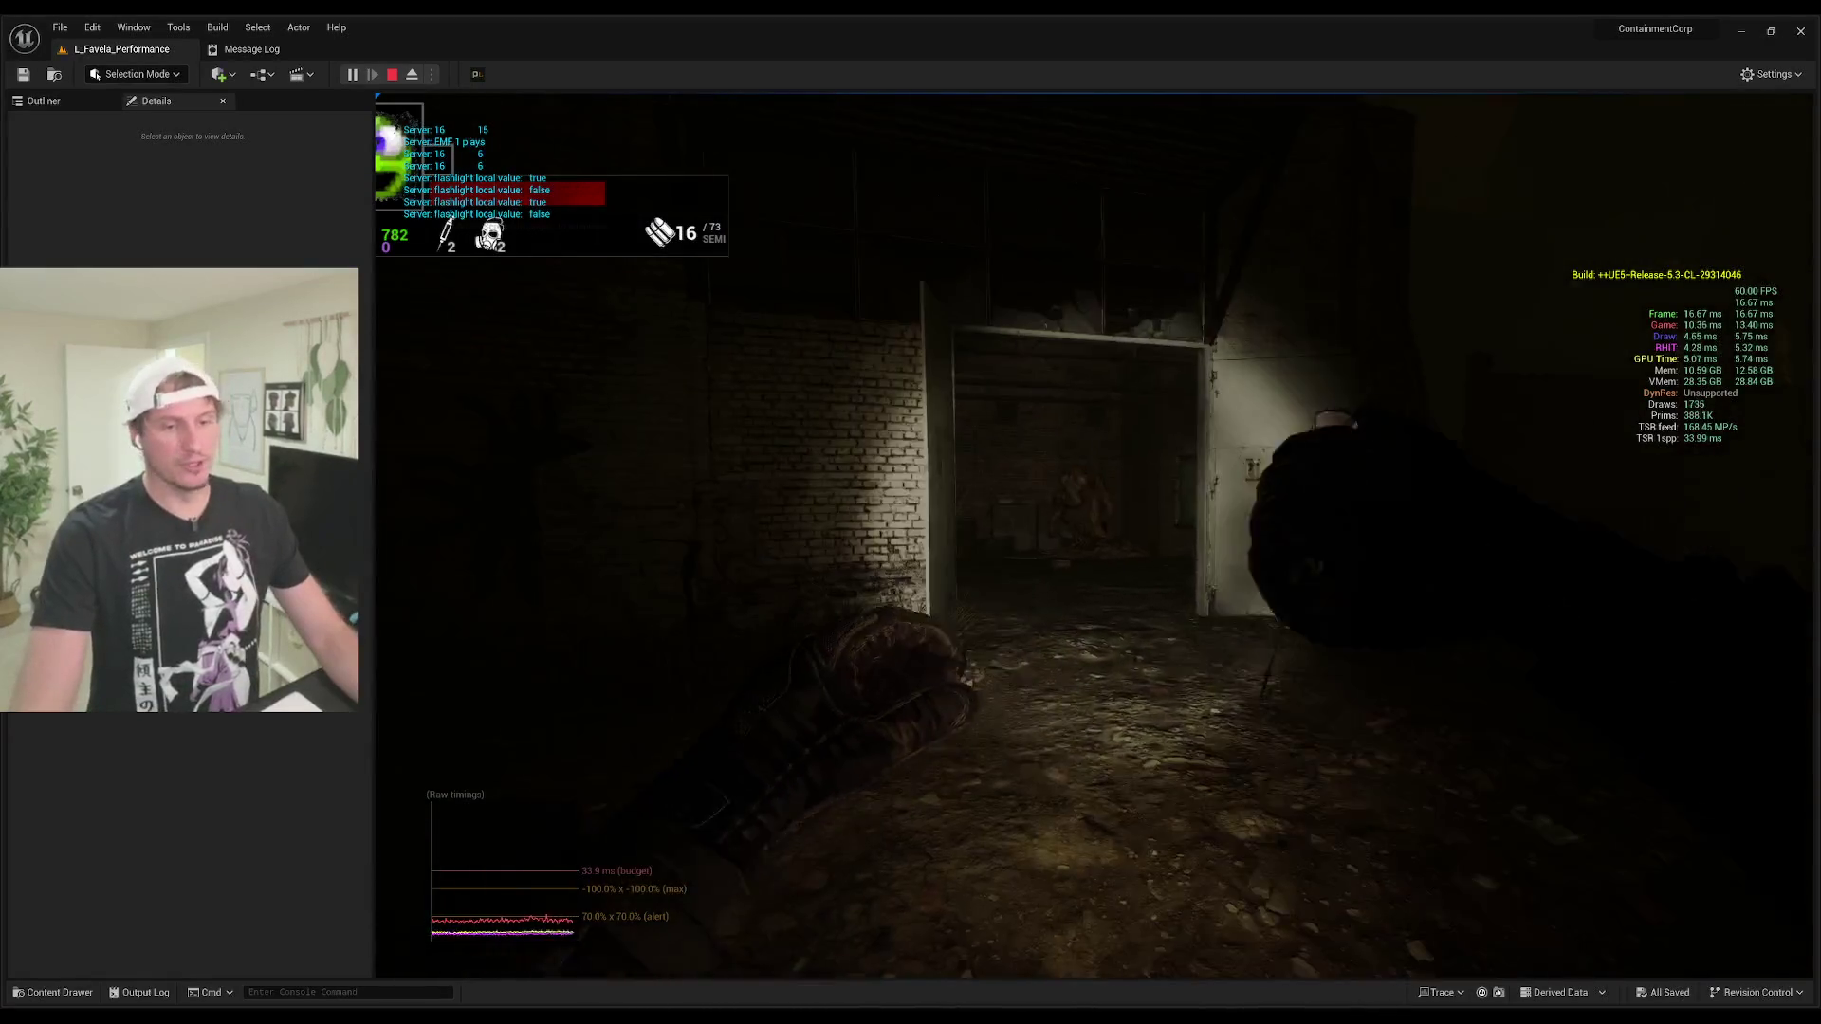
pyautogui.press('2')
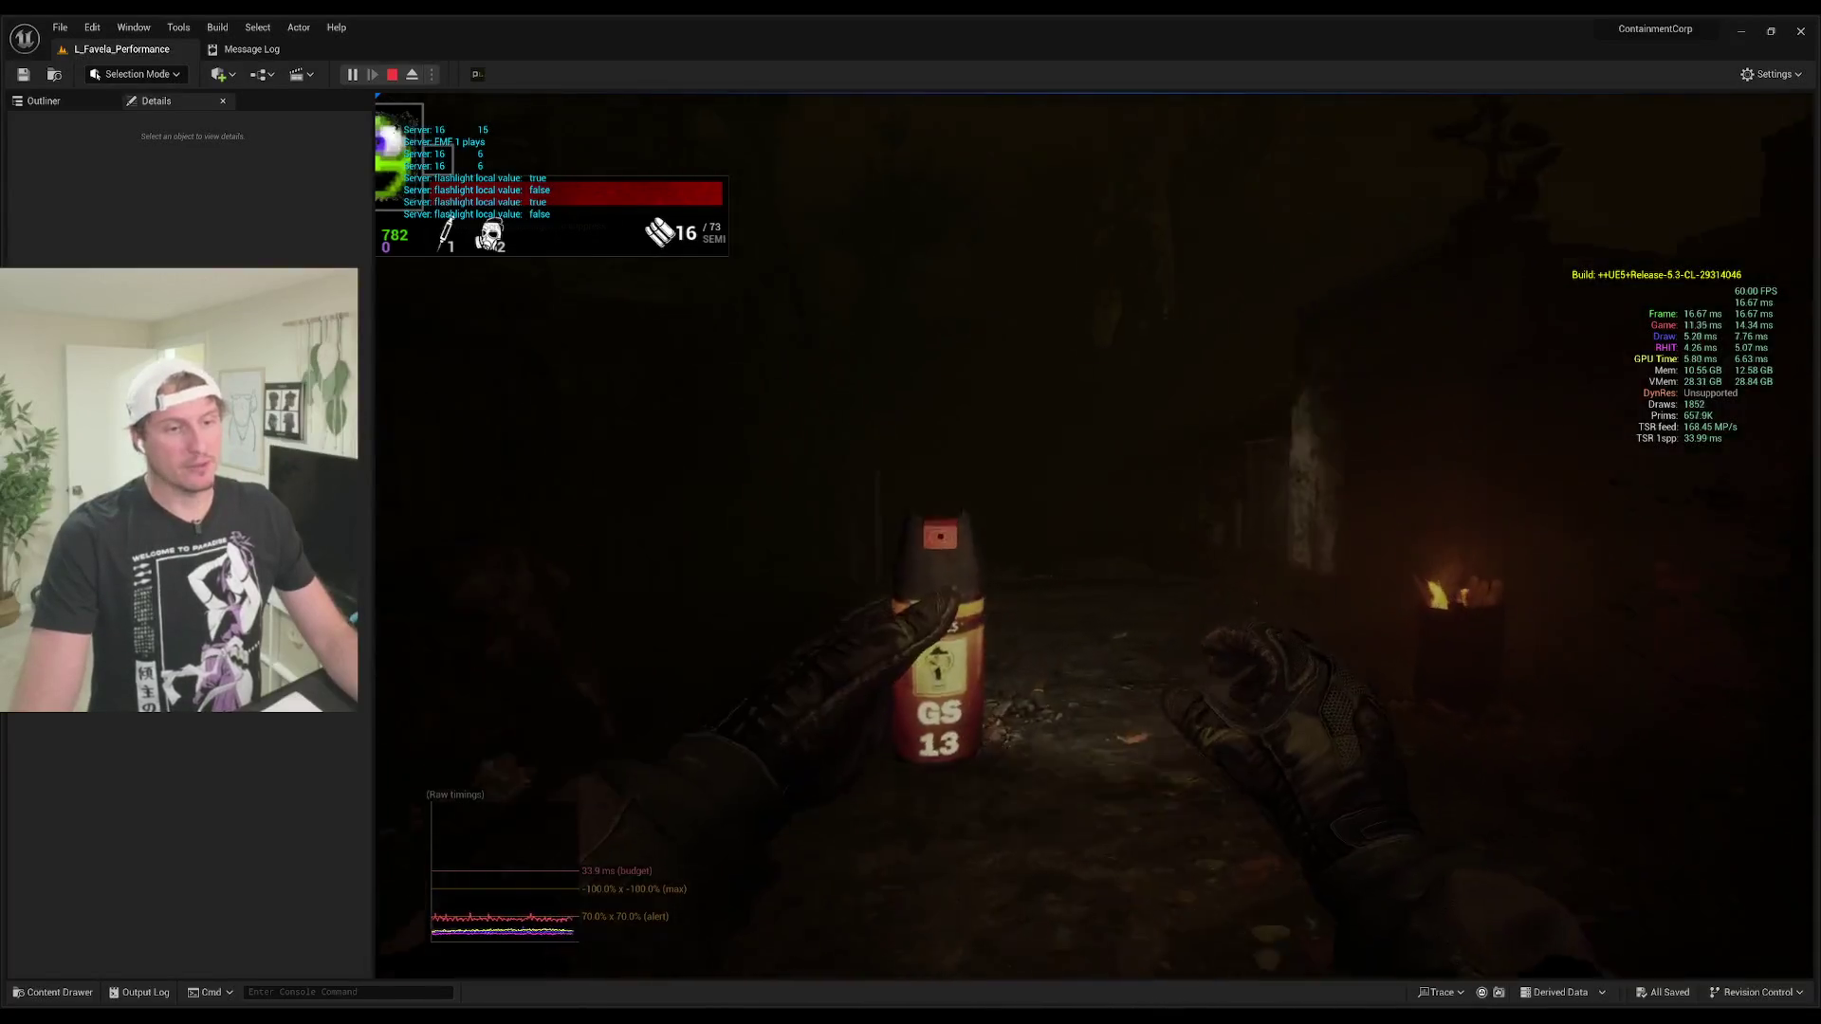
# Step: Shoot the zombies in the brick corridor and doorway, then reload the pistol
pyautogui.click(1095, 536)
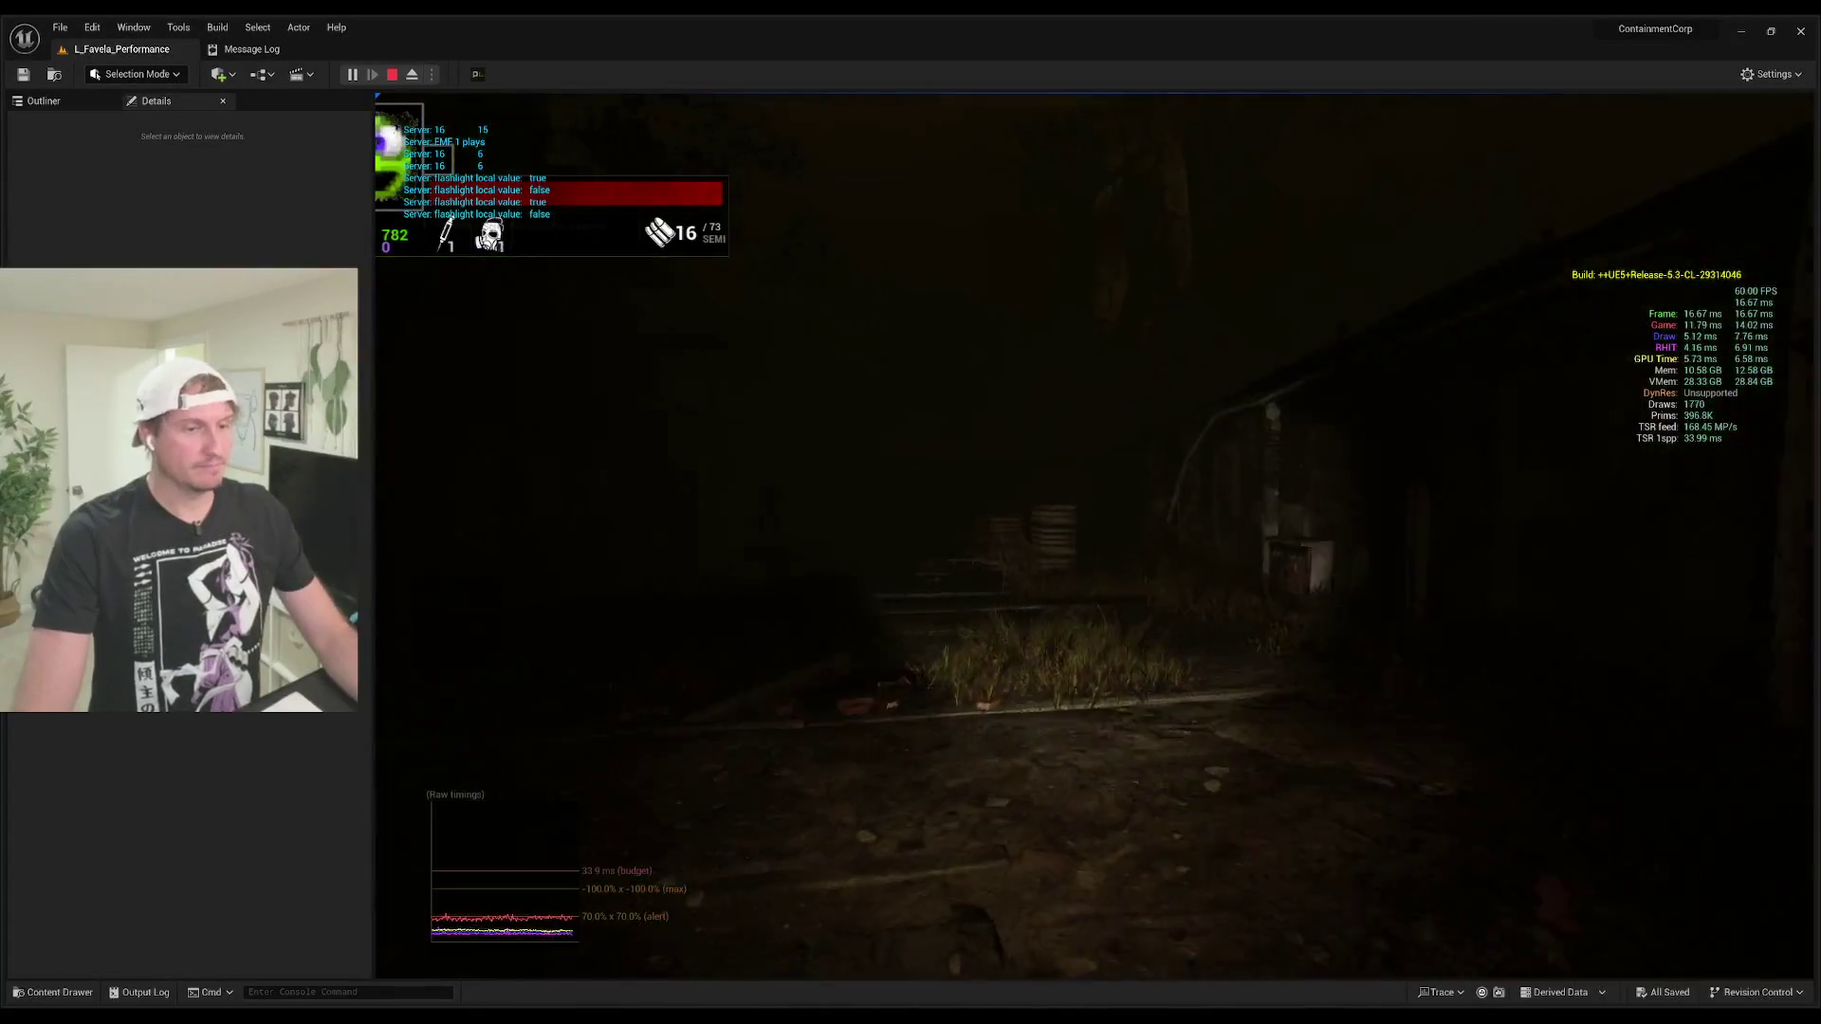
pyautogui.click(1095, 536)
pyautogui.click(1095, 536)
pyautogui.click(1094, 536)
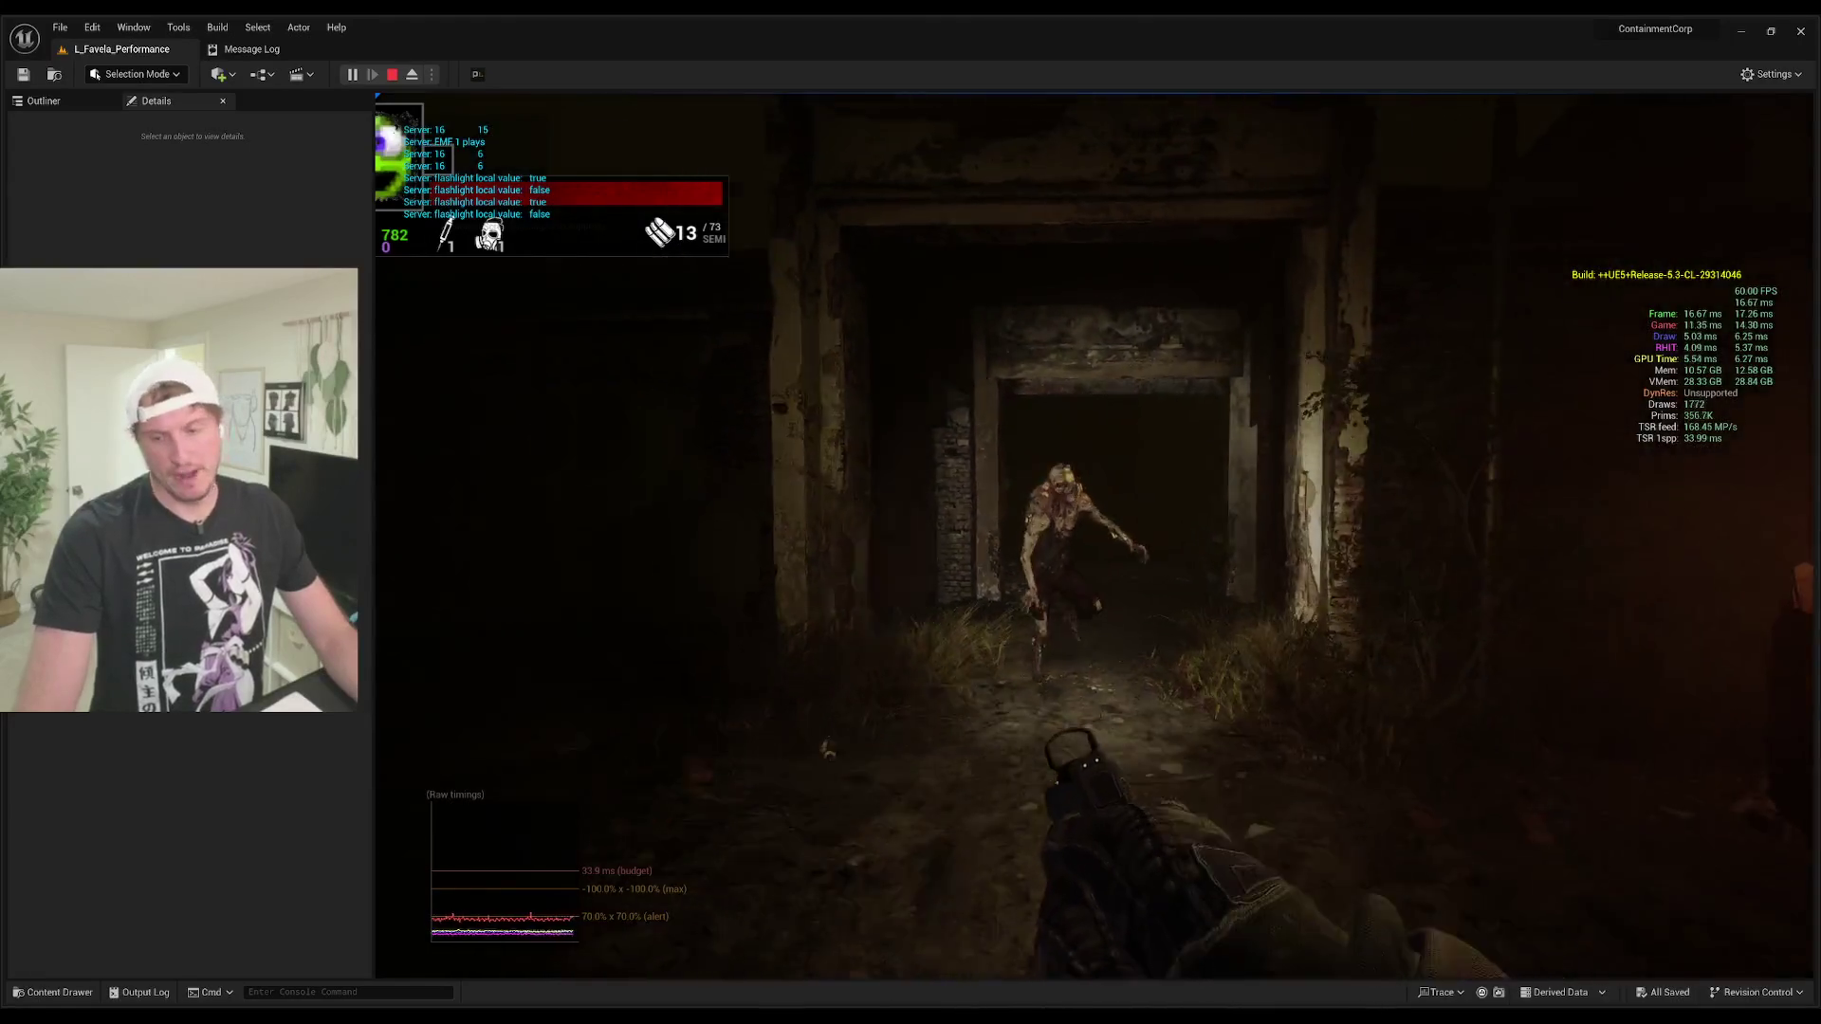
pyautogui.click(1094, 536)
pyautogui.click(1094, 536)
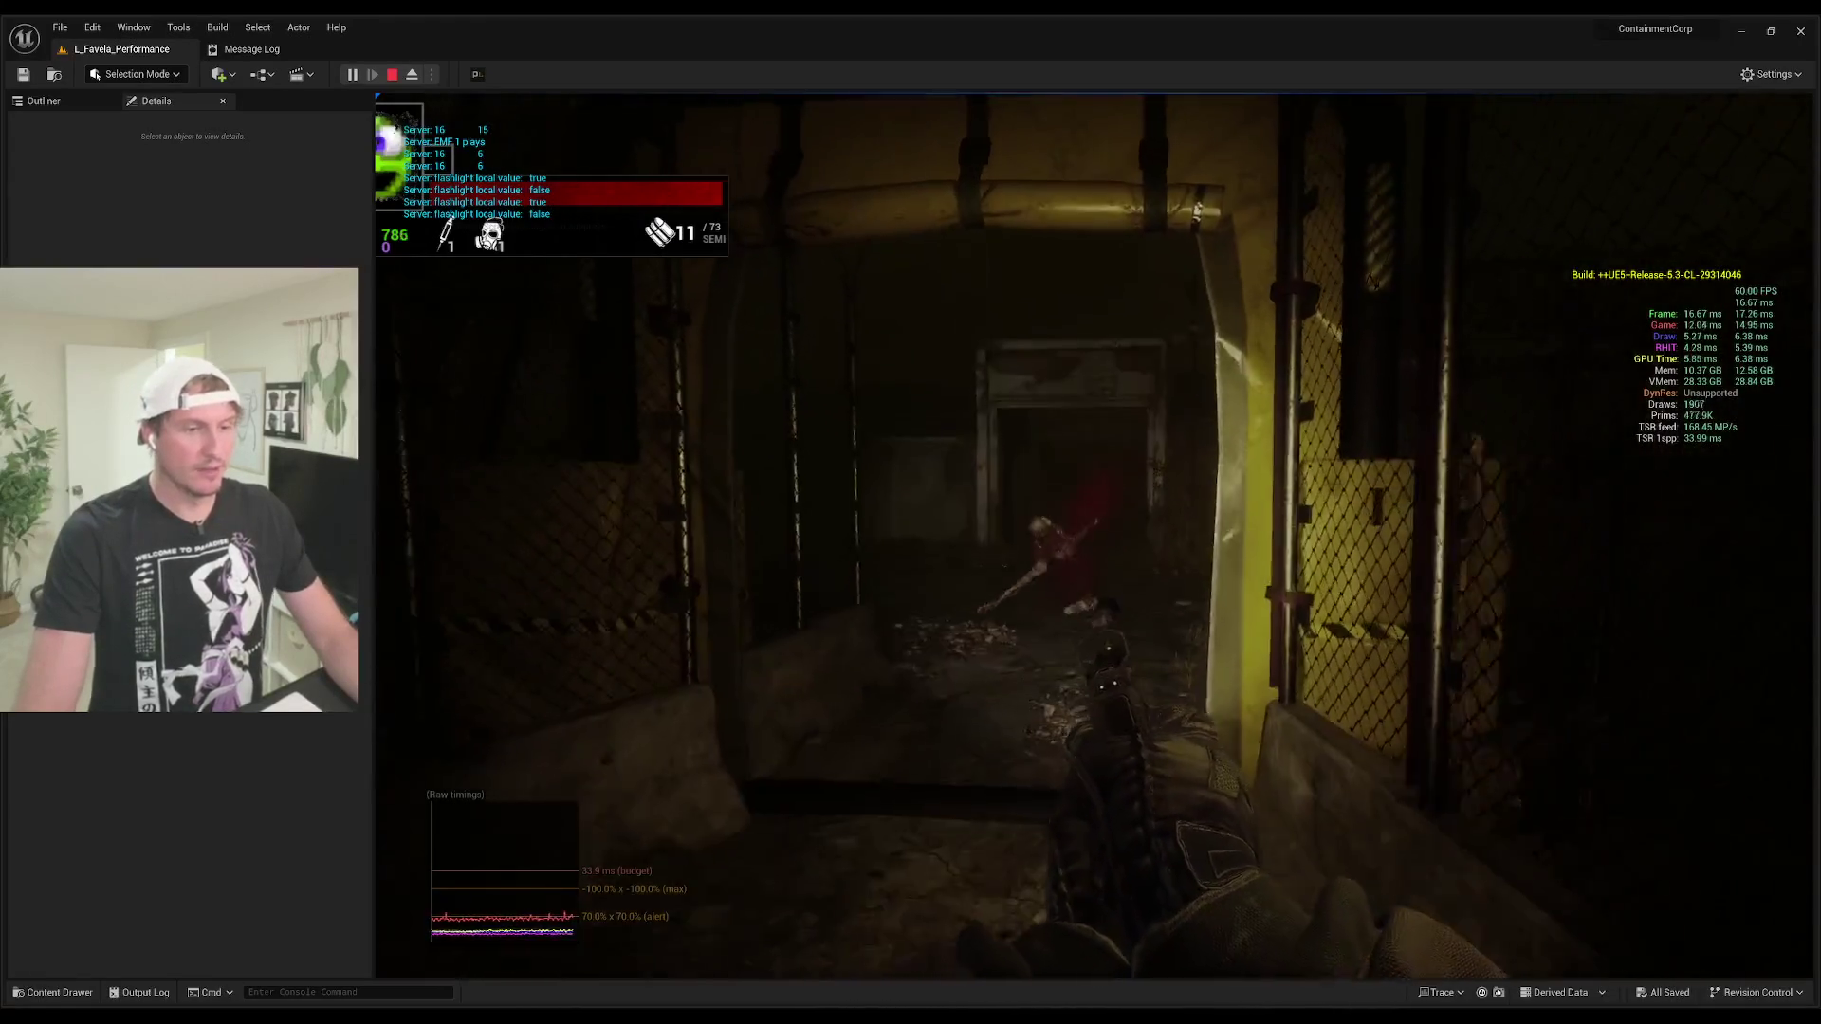
pyautogui.press('r')
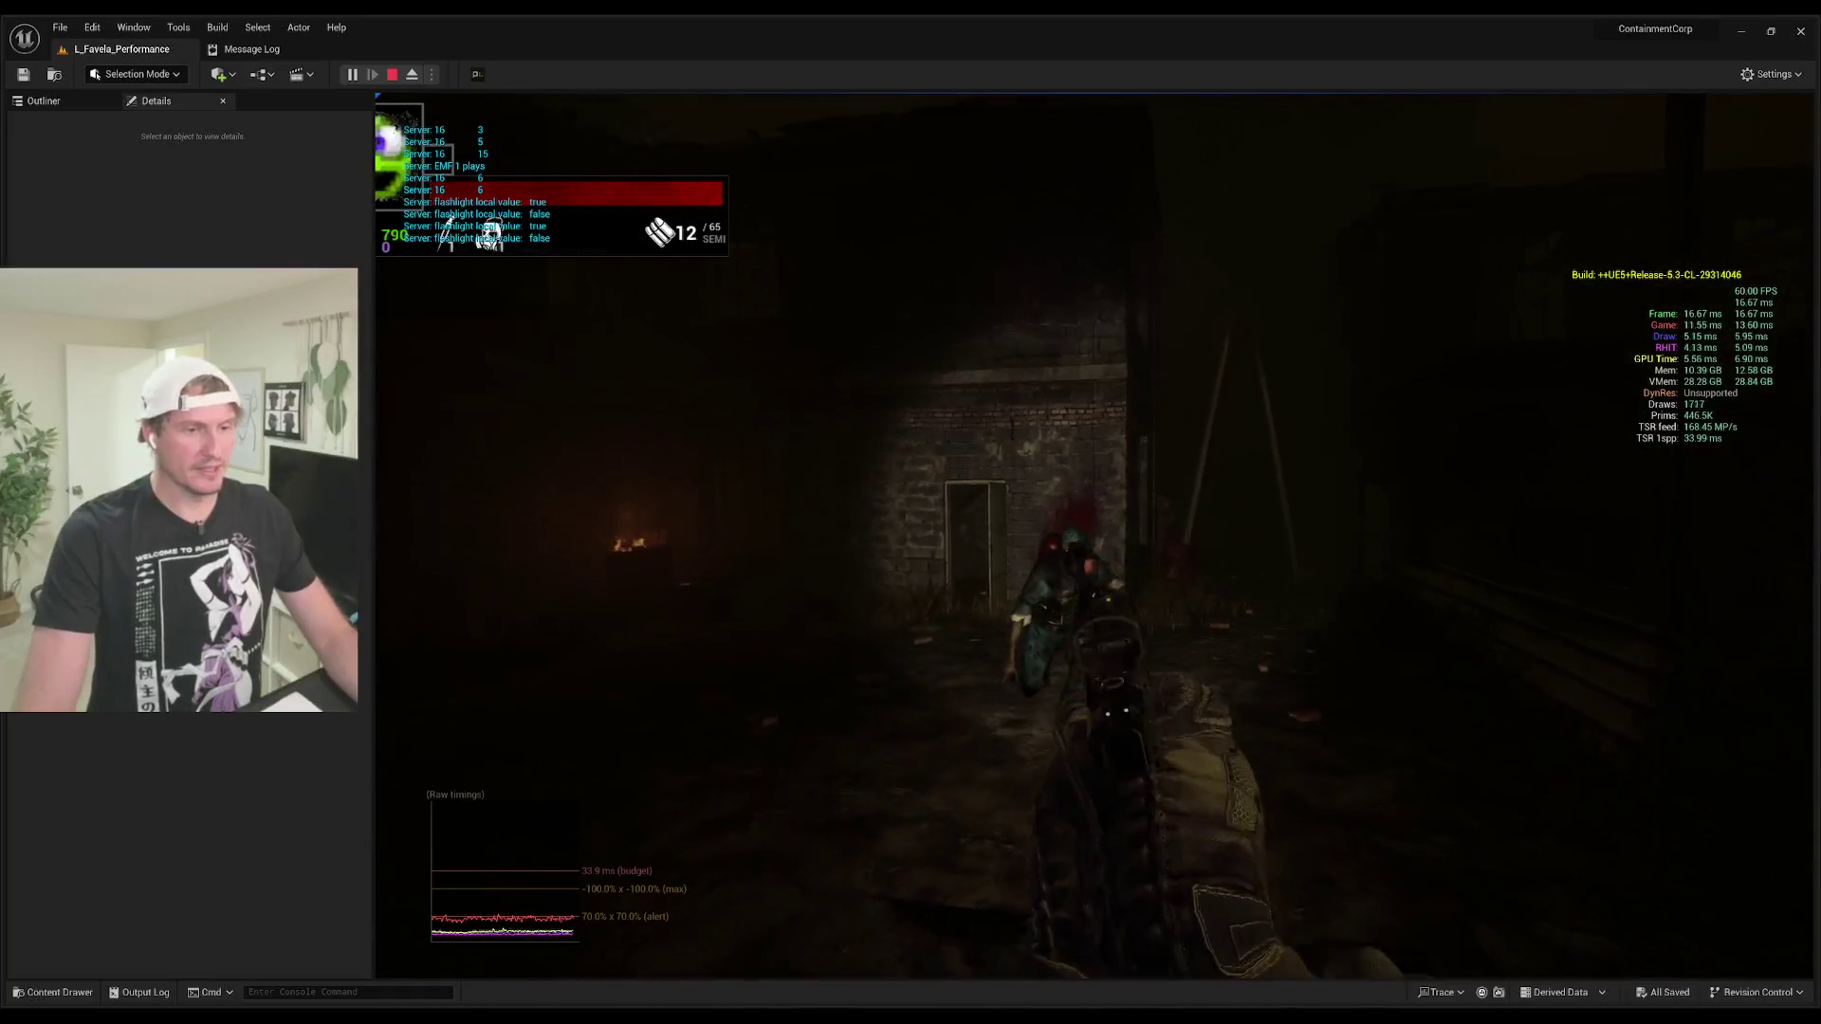
pyautogui.press('r')
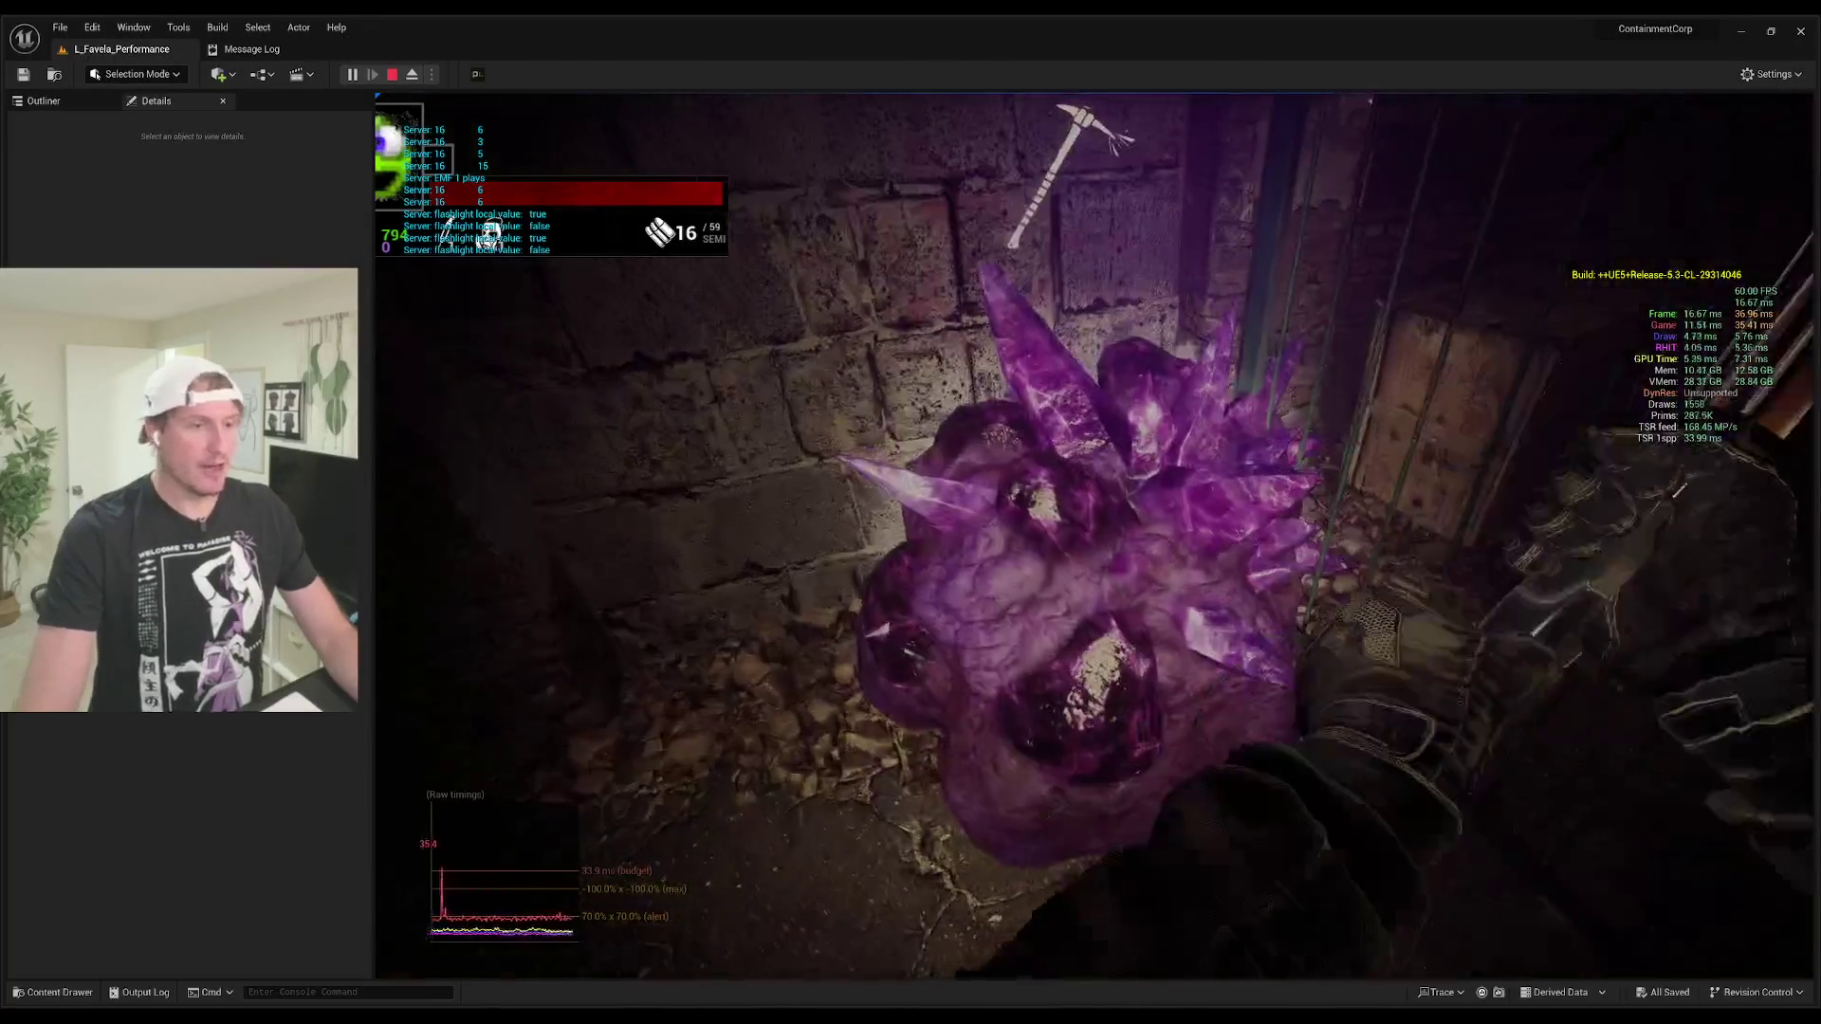
# Step: Switch to the pickaxe and strike the purple crystal until it shatters
pyautogui.click(1093, 535)
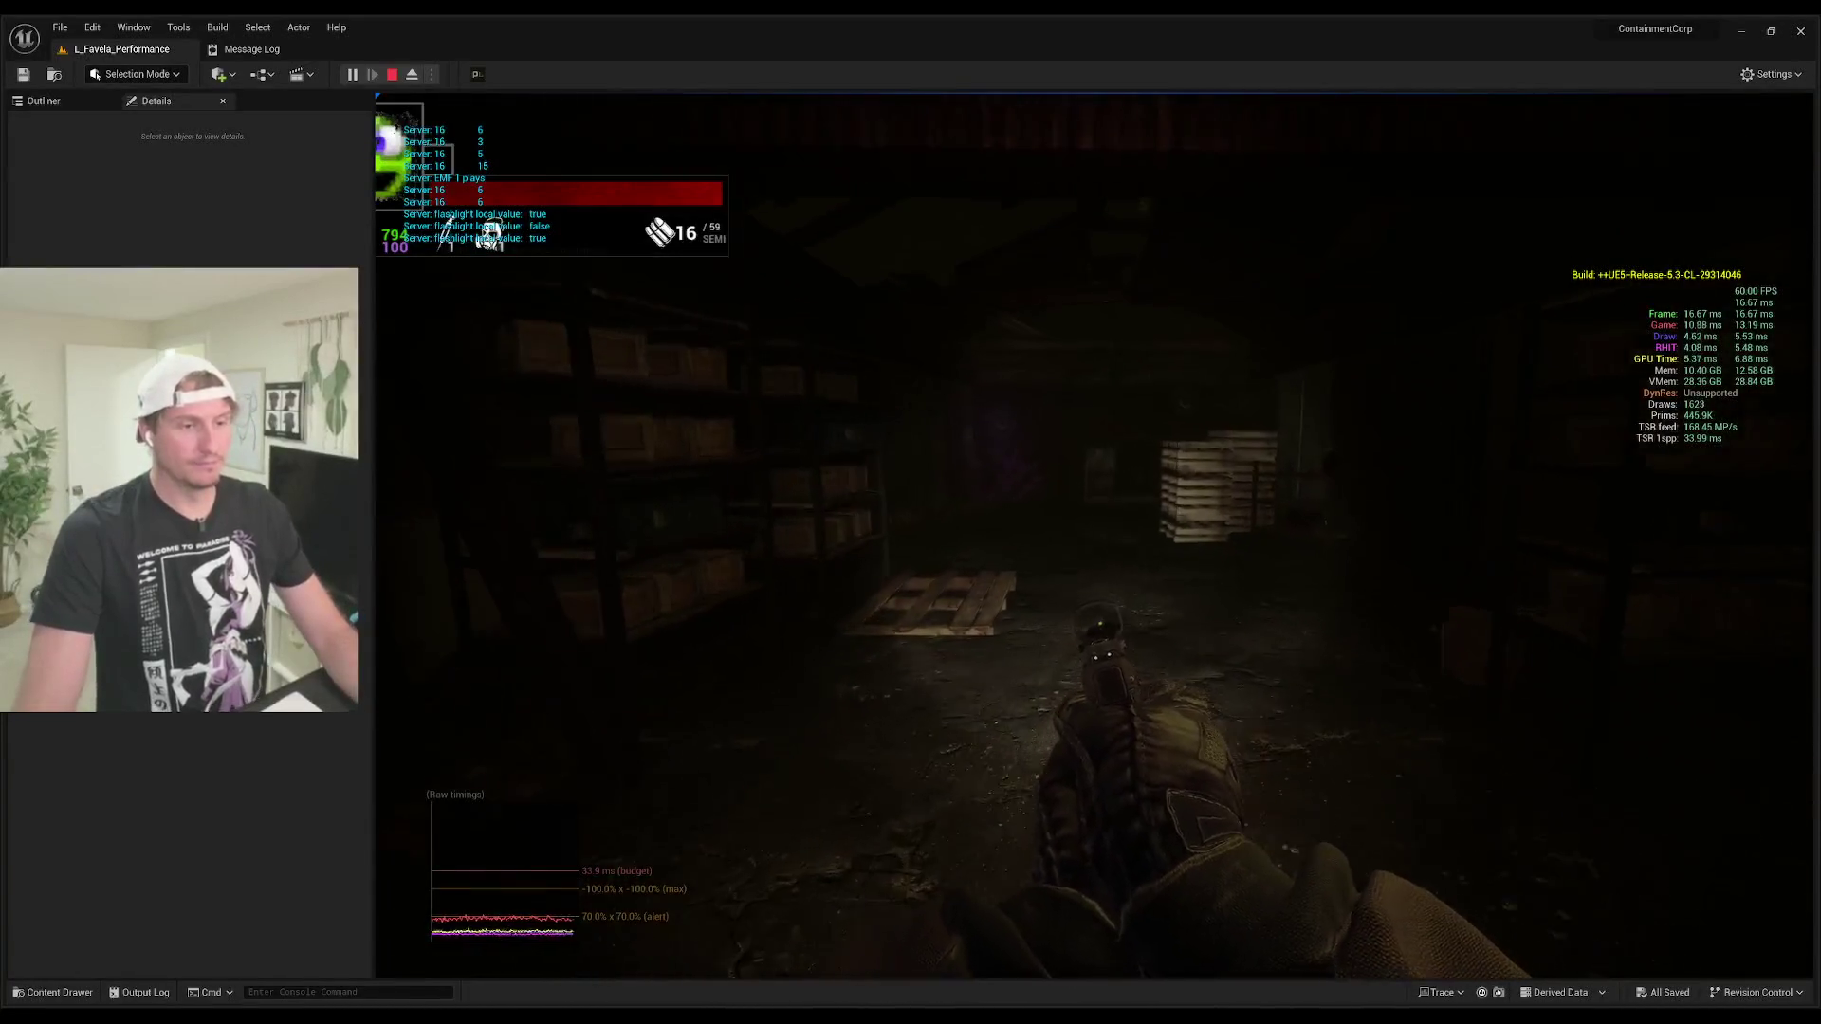
pyautogui.scroll(-1, 1094, 535)
pyautogui.scroll(-1, 1094, 535)
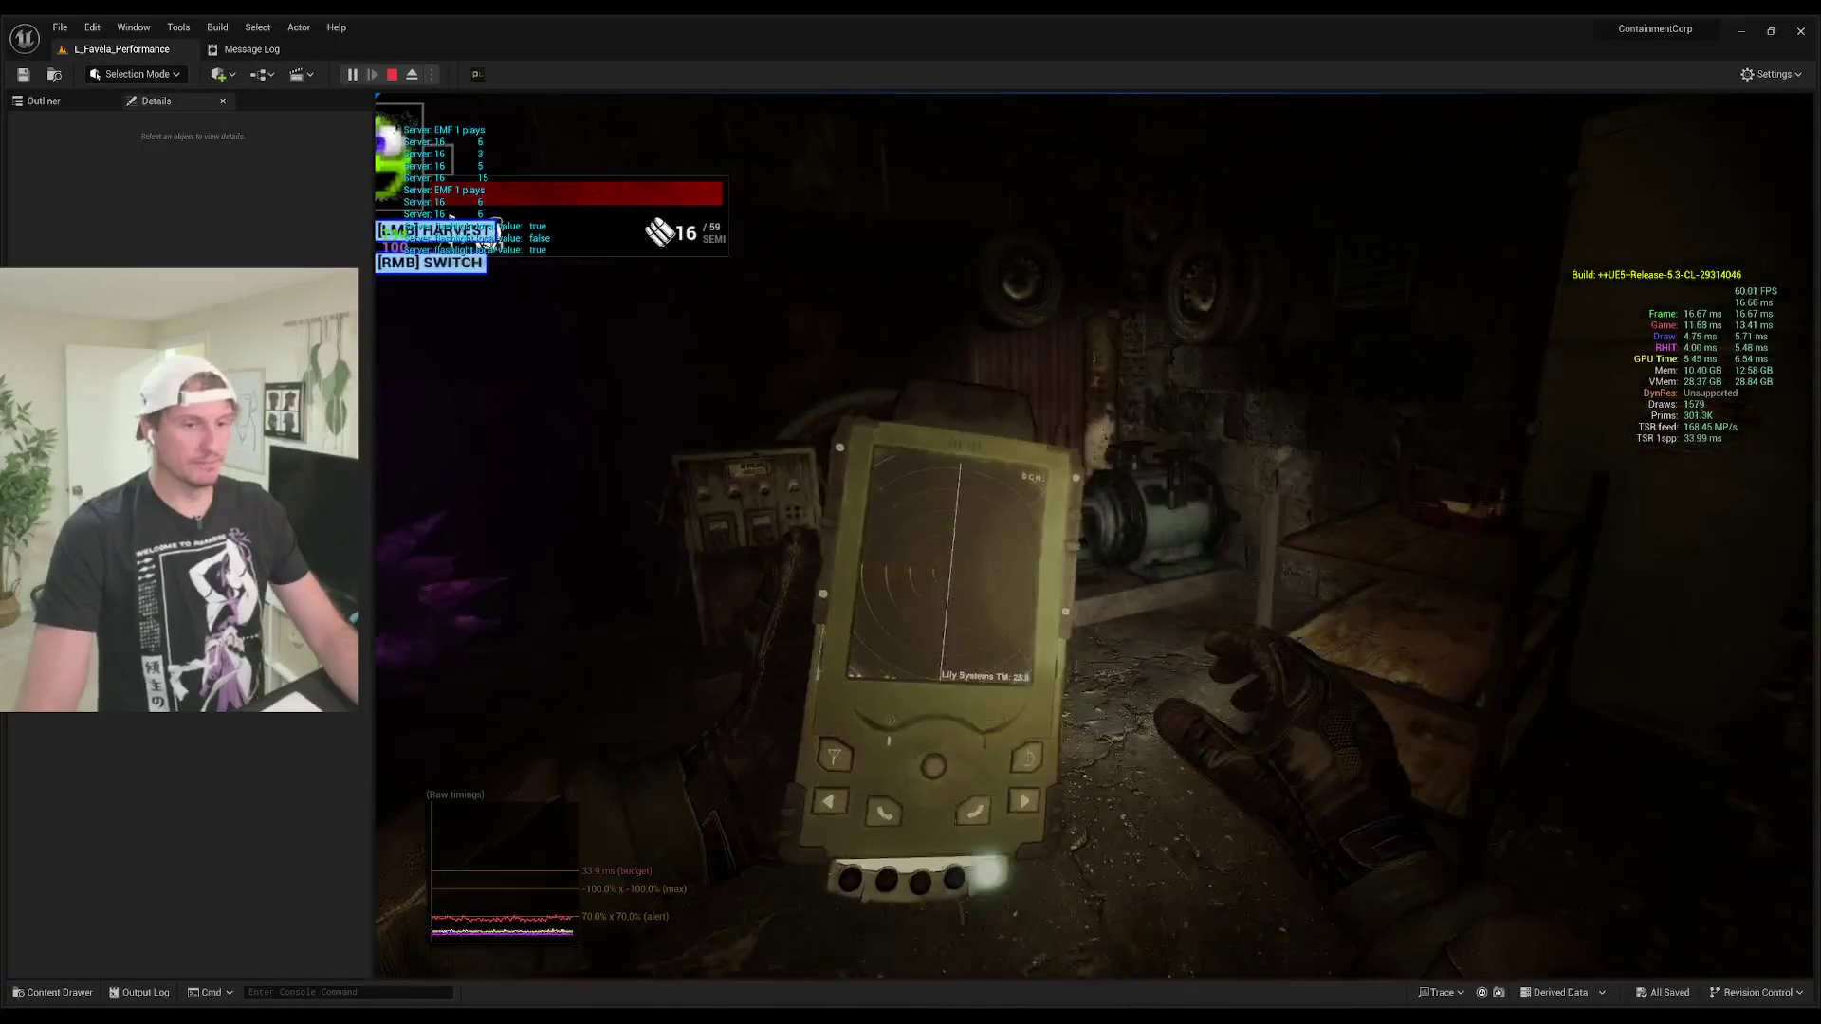
pyautogui.scroll(1, 1093, 535)
pyautogui.click(1094, 534)
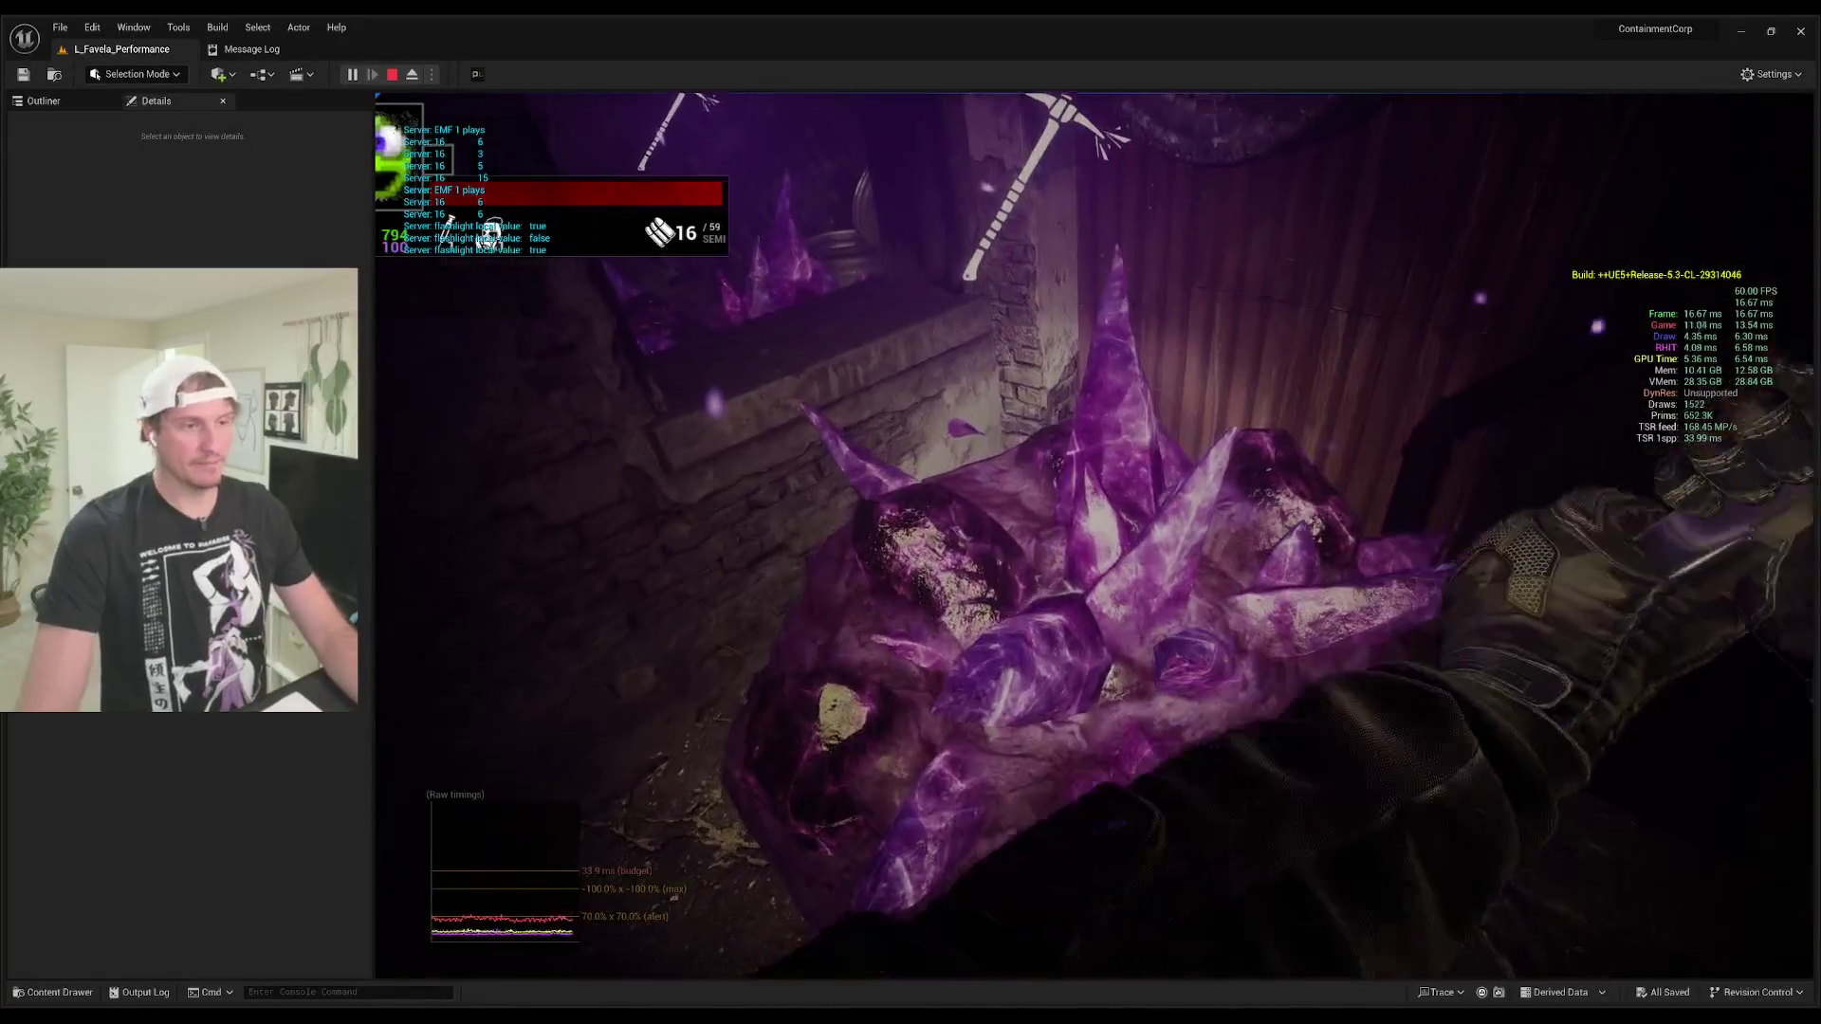
pyautogui.click(1093, 535)
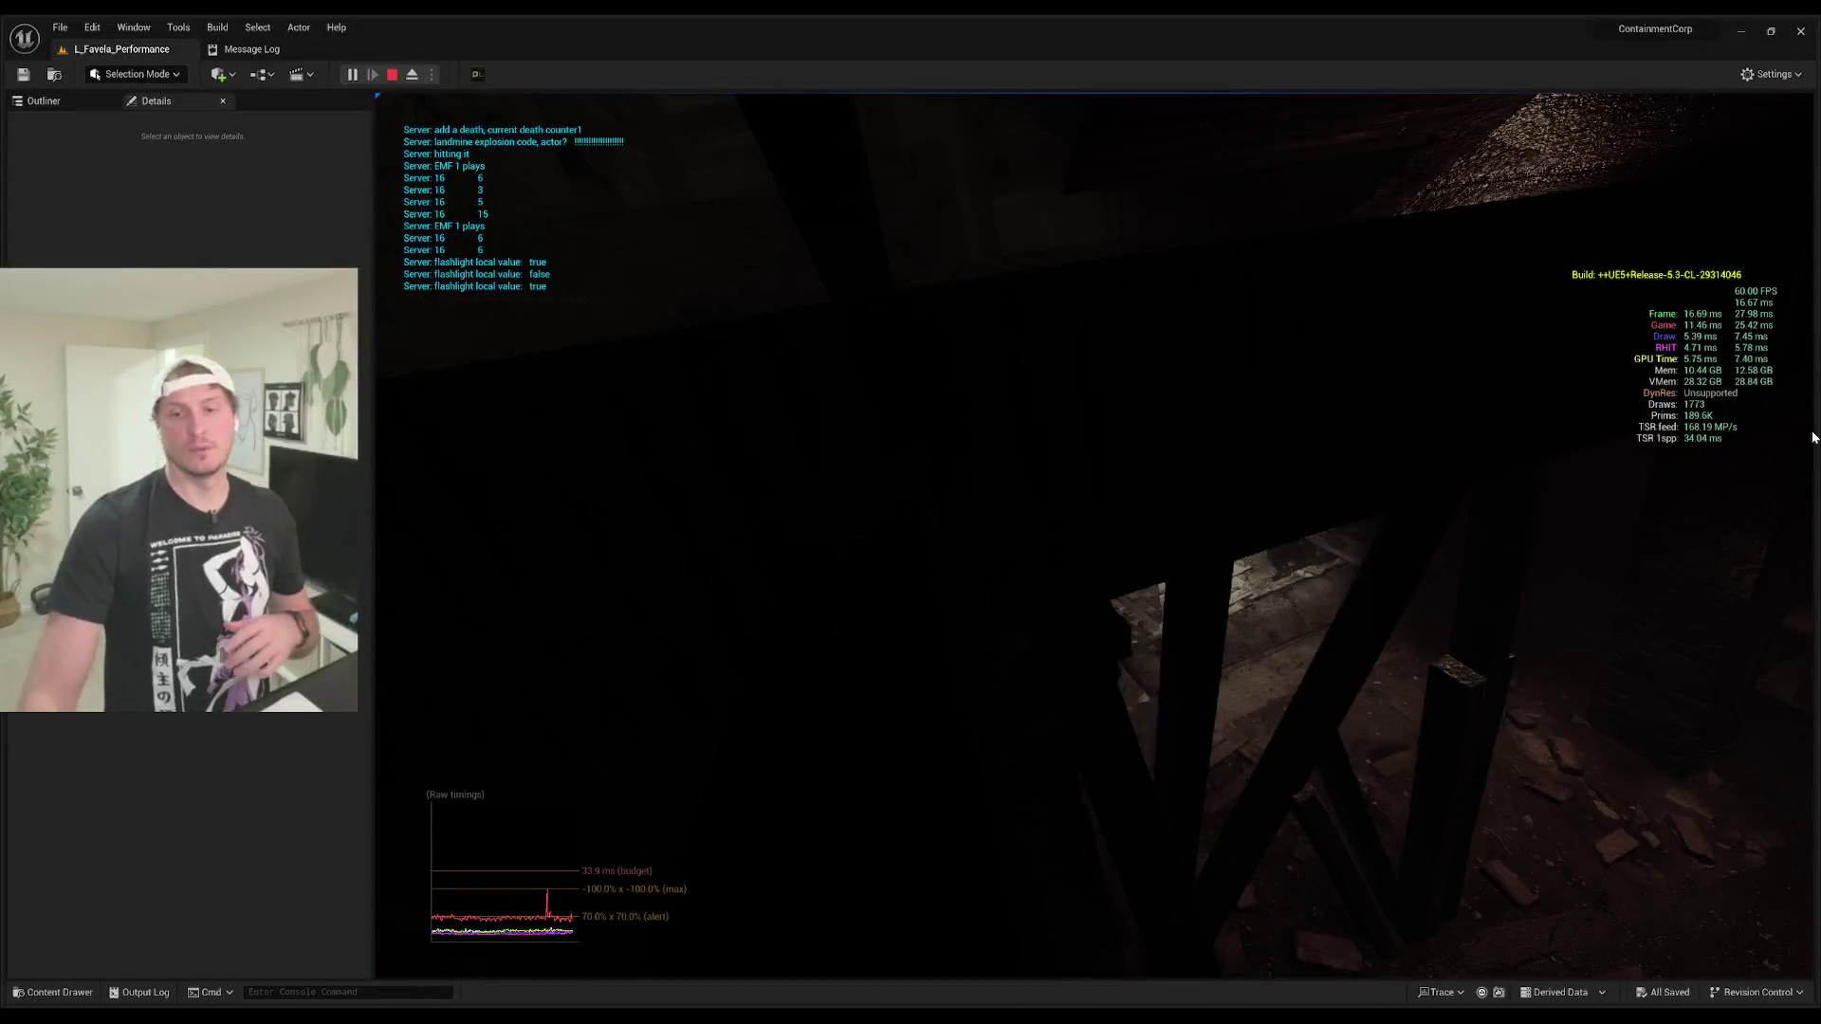
# Step: End PIE, return to the L_Favela_Performance level and fly the camera toward the street
pyautogui.press('Escape')
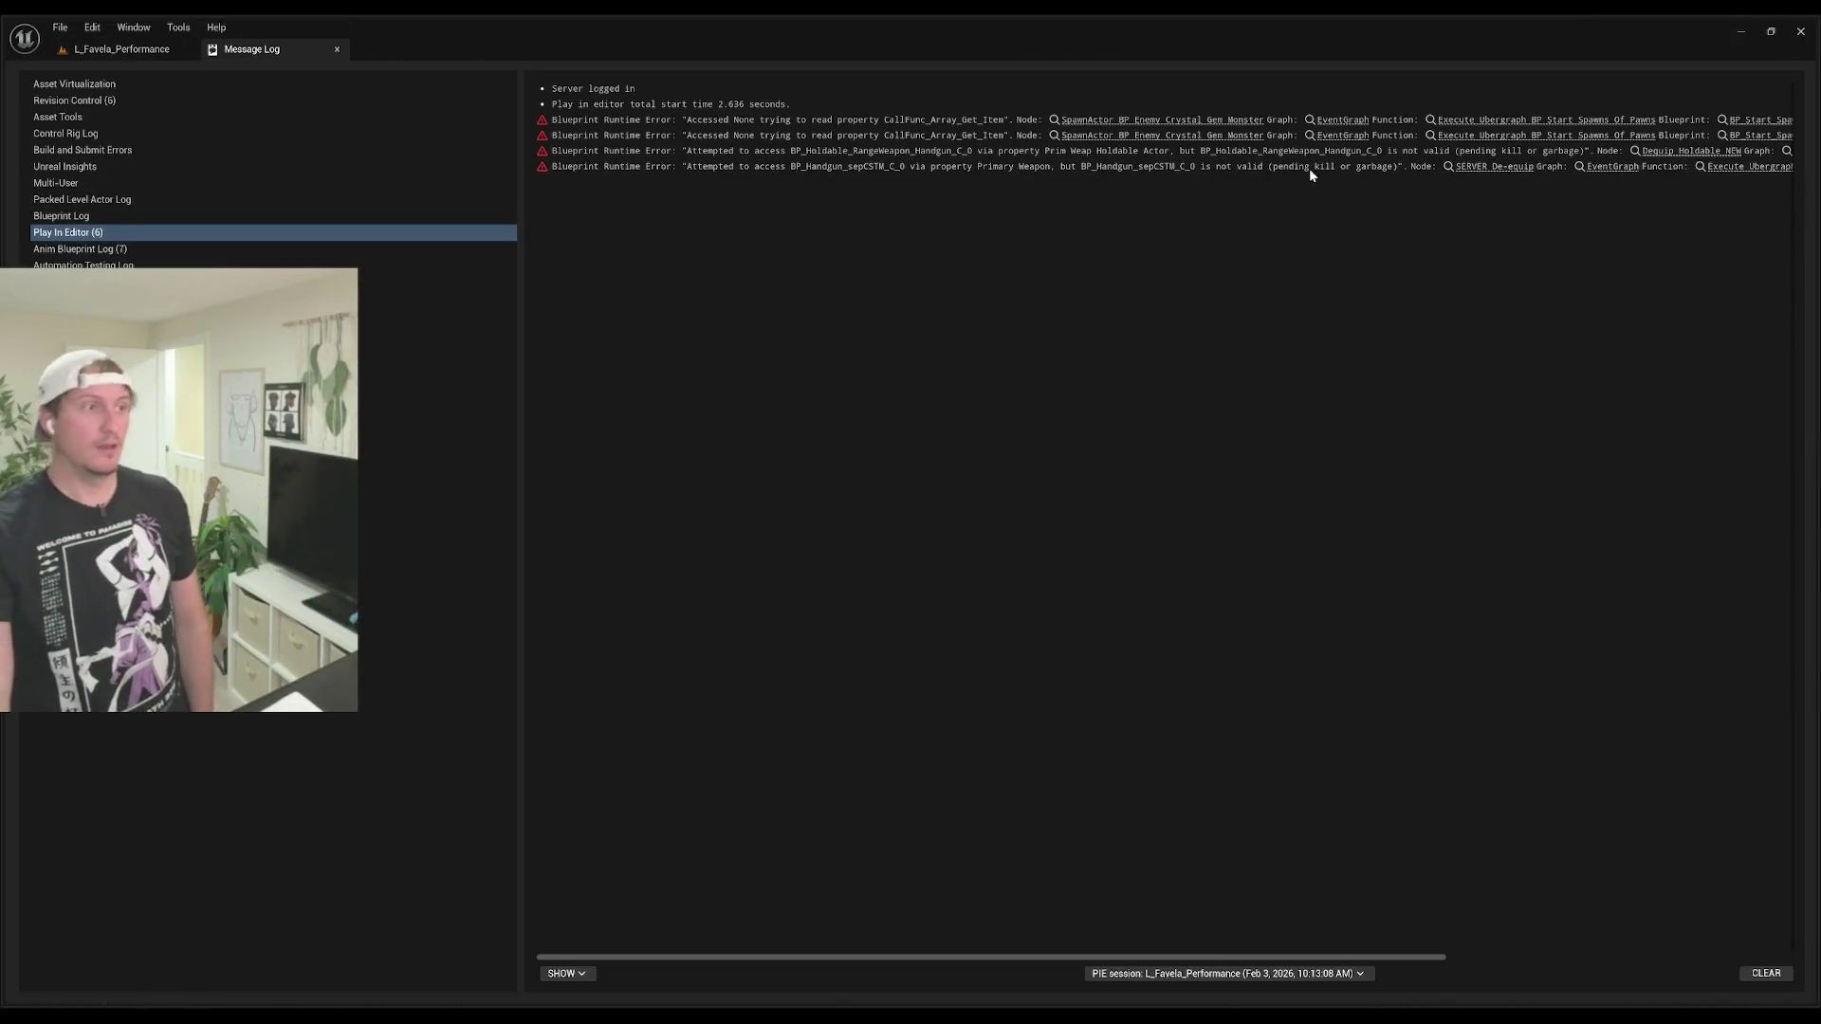
pyautogui.click(131, 58)
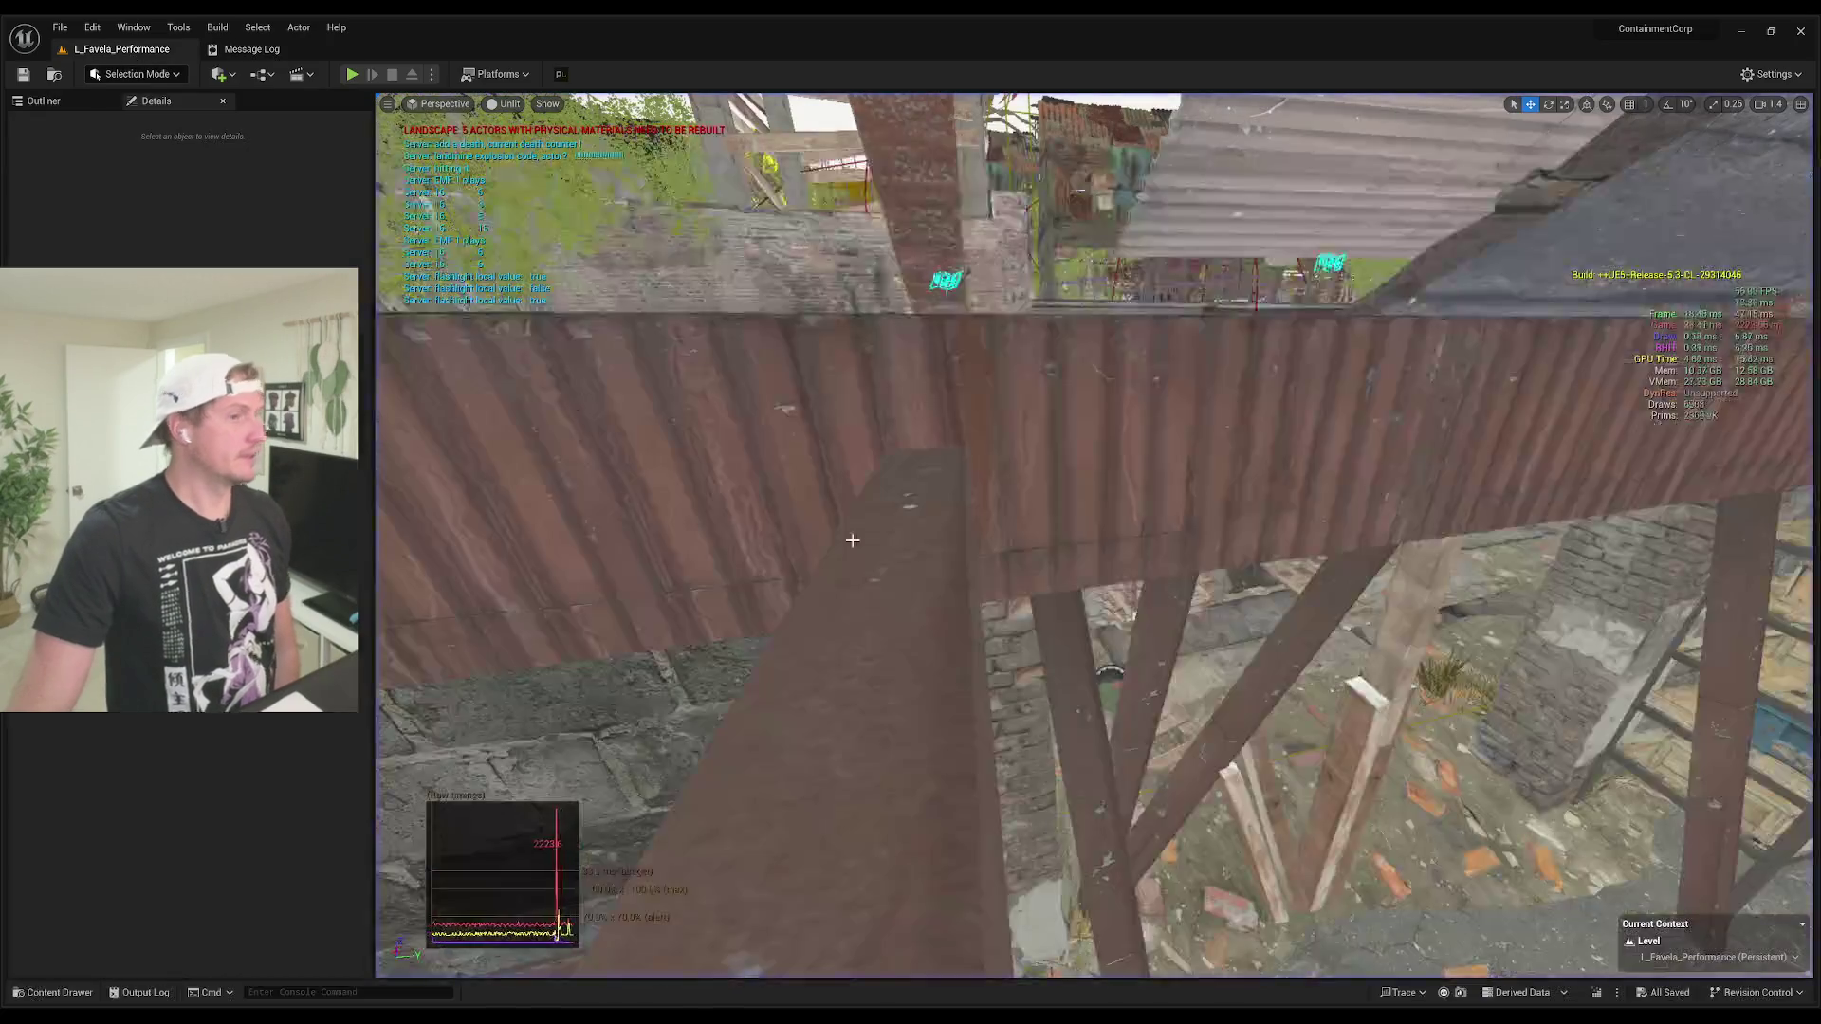
pyautogui.moveTo(983, 584)
pyautogui.mouseDown()
pyautogui.moveTo(982, 474)
pyautogui.moveTo(949, 614)
pyautogui.mouseUp()
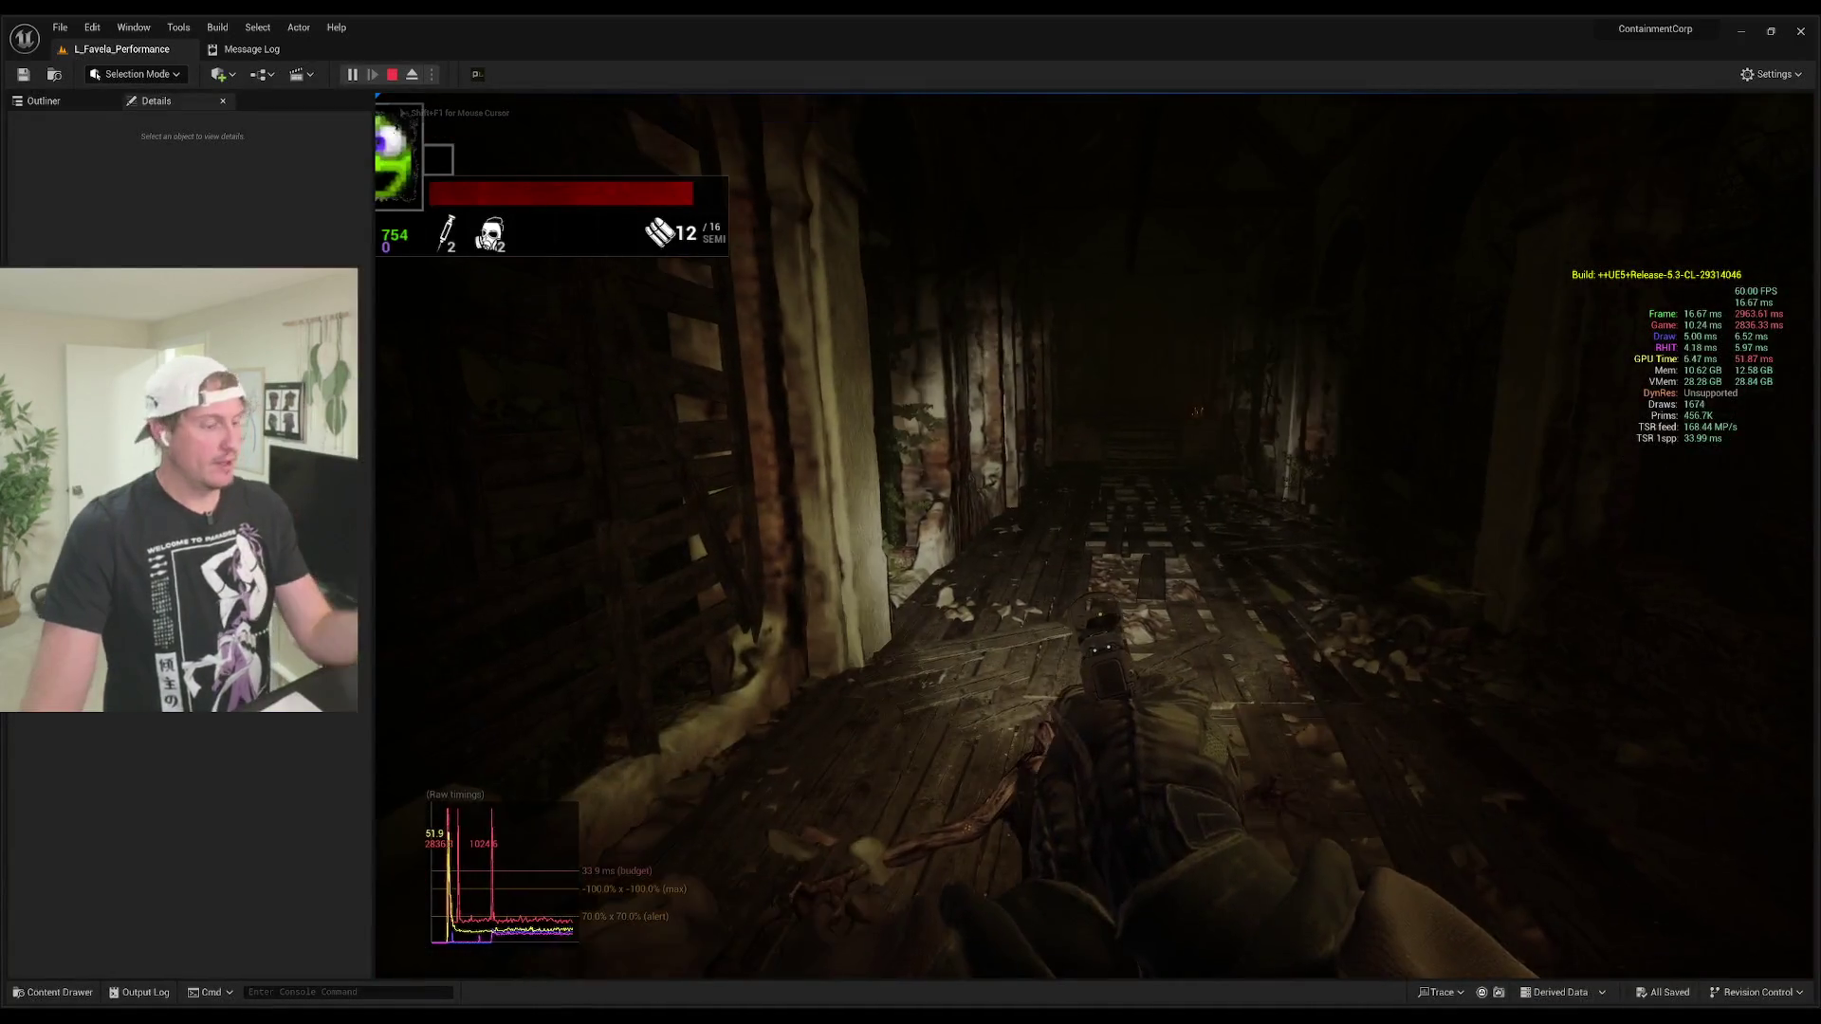
# Step: Toggle the flashlight, walk forward and fire the pistol at the target in the dark room
pyautogui.press('f')
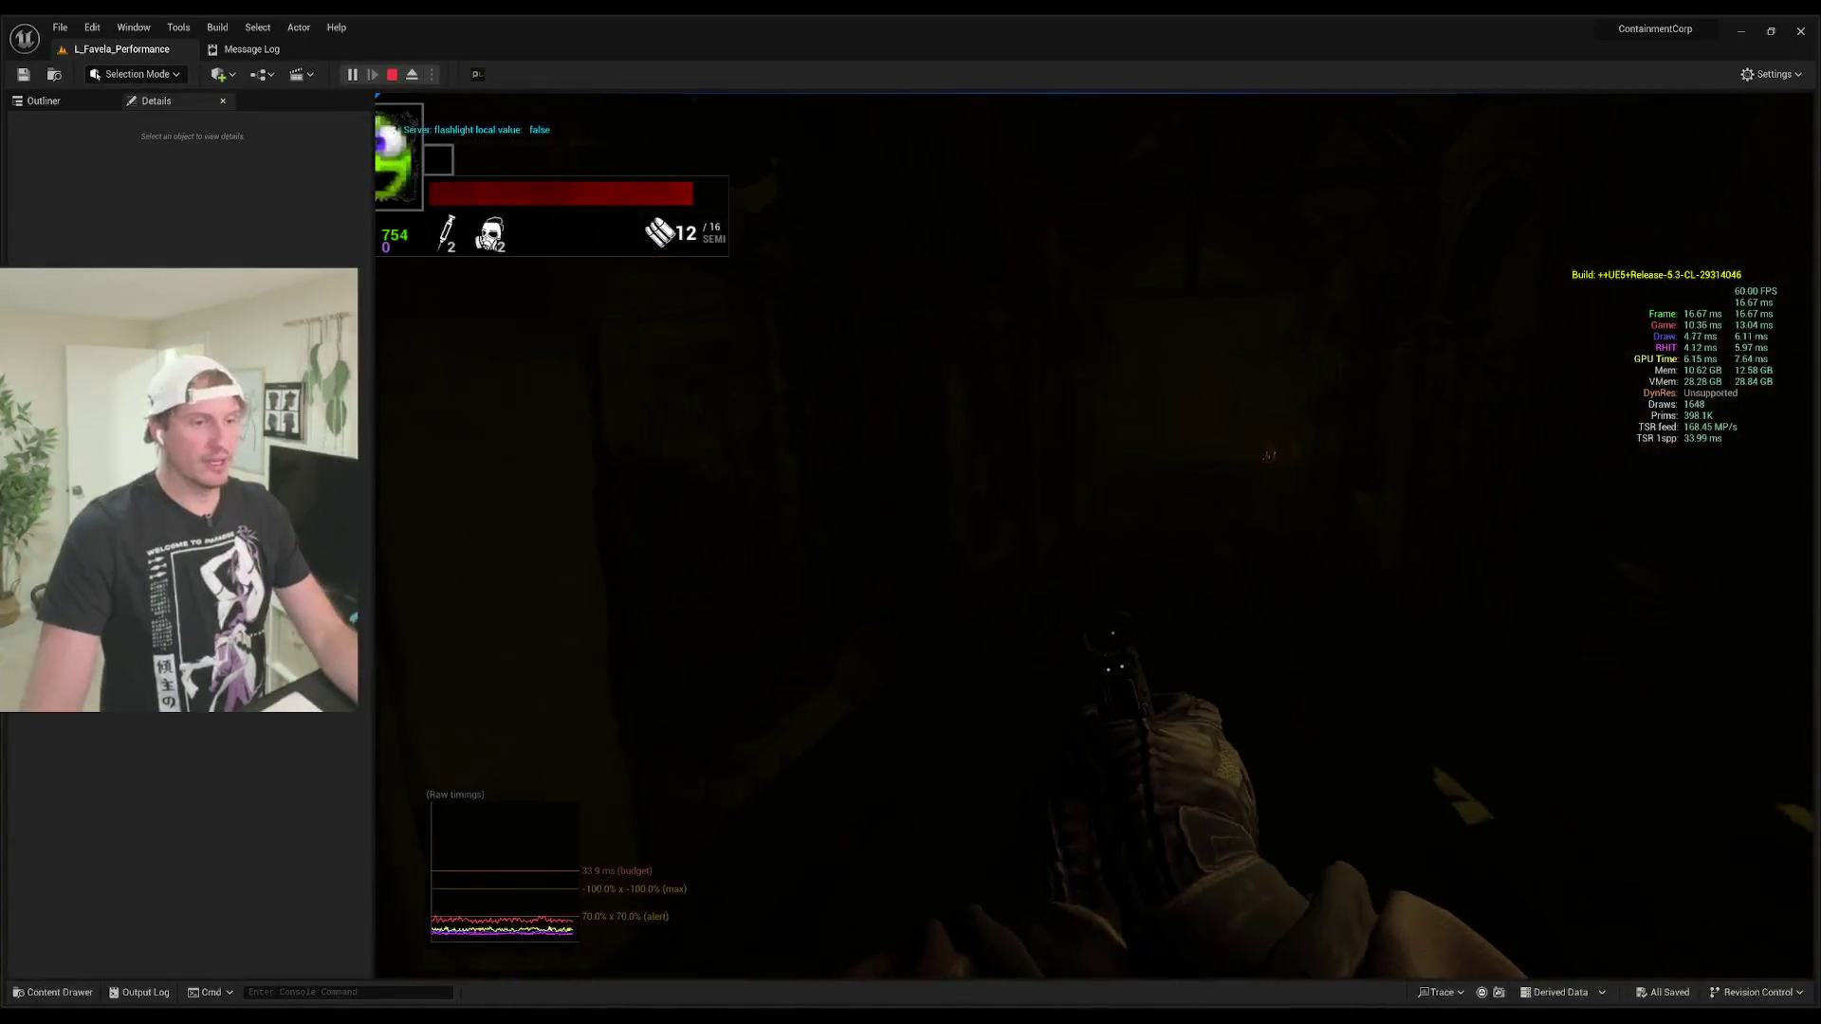
pyautogui.press('f')
pyautogui.press('f')
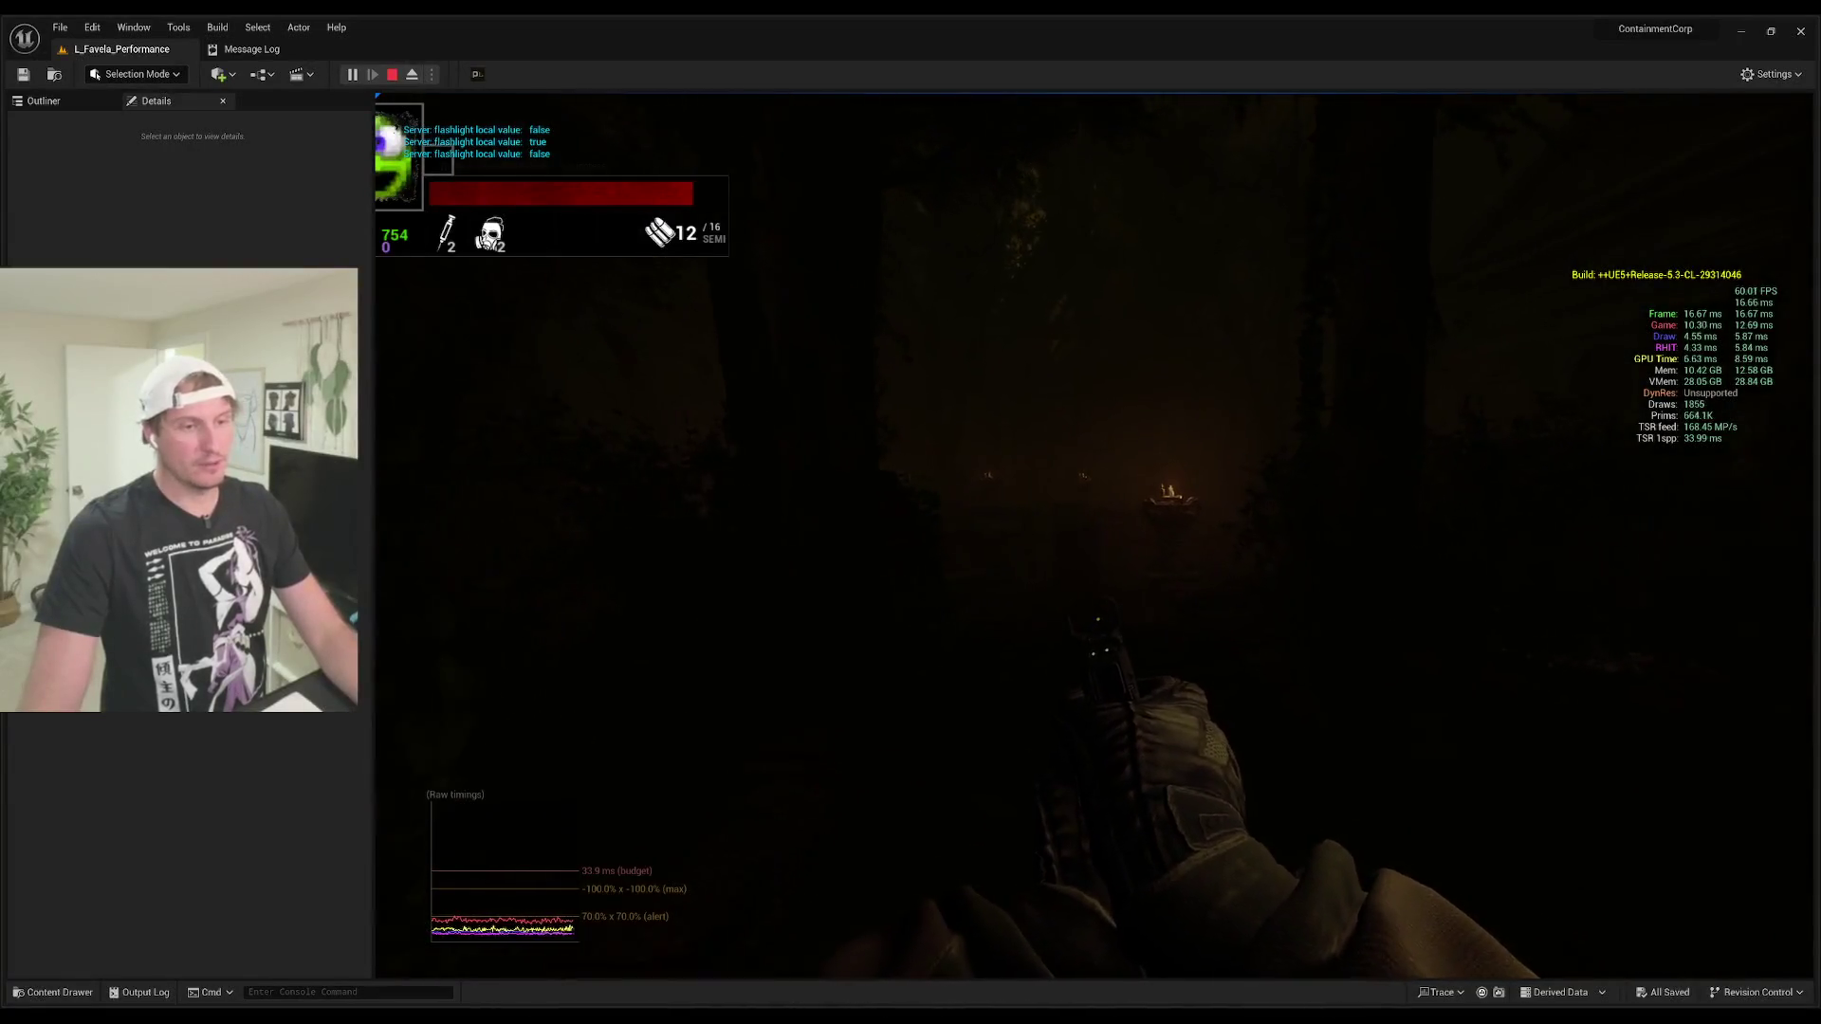
pyautogui.press('w')
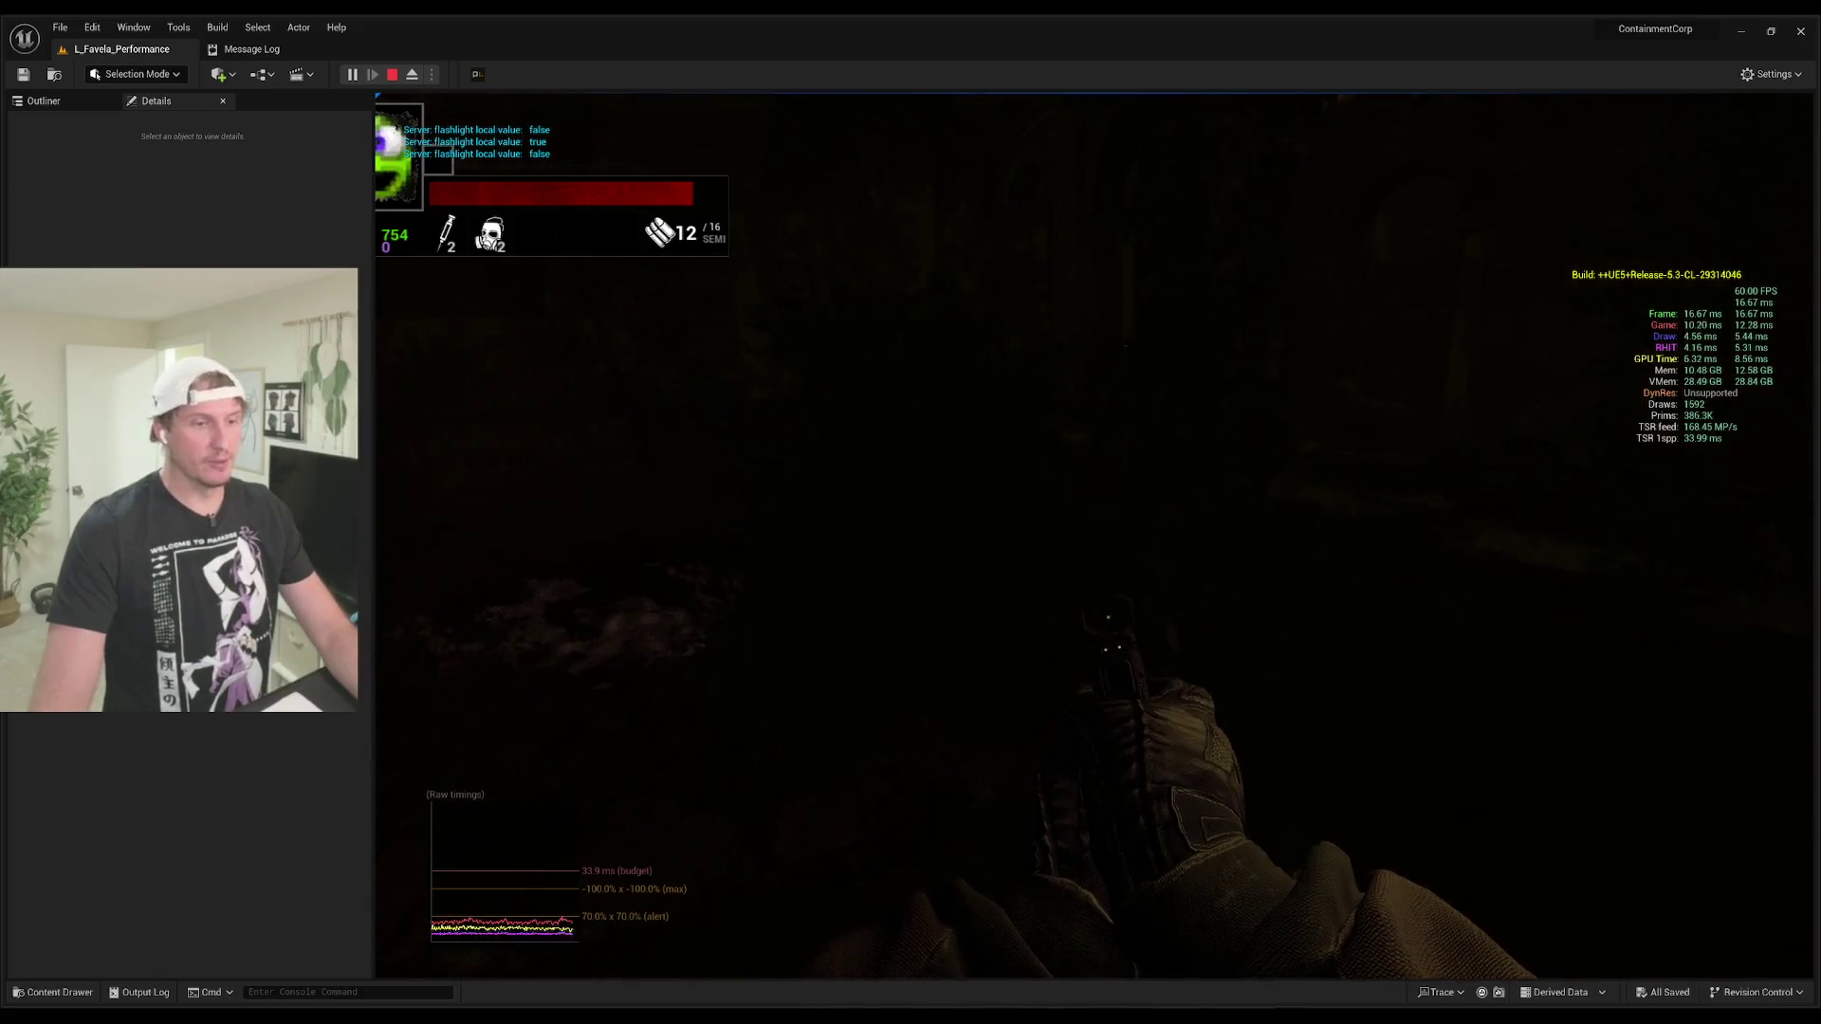
pyautogui.press('f')
pyautogui.press('f')
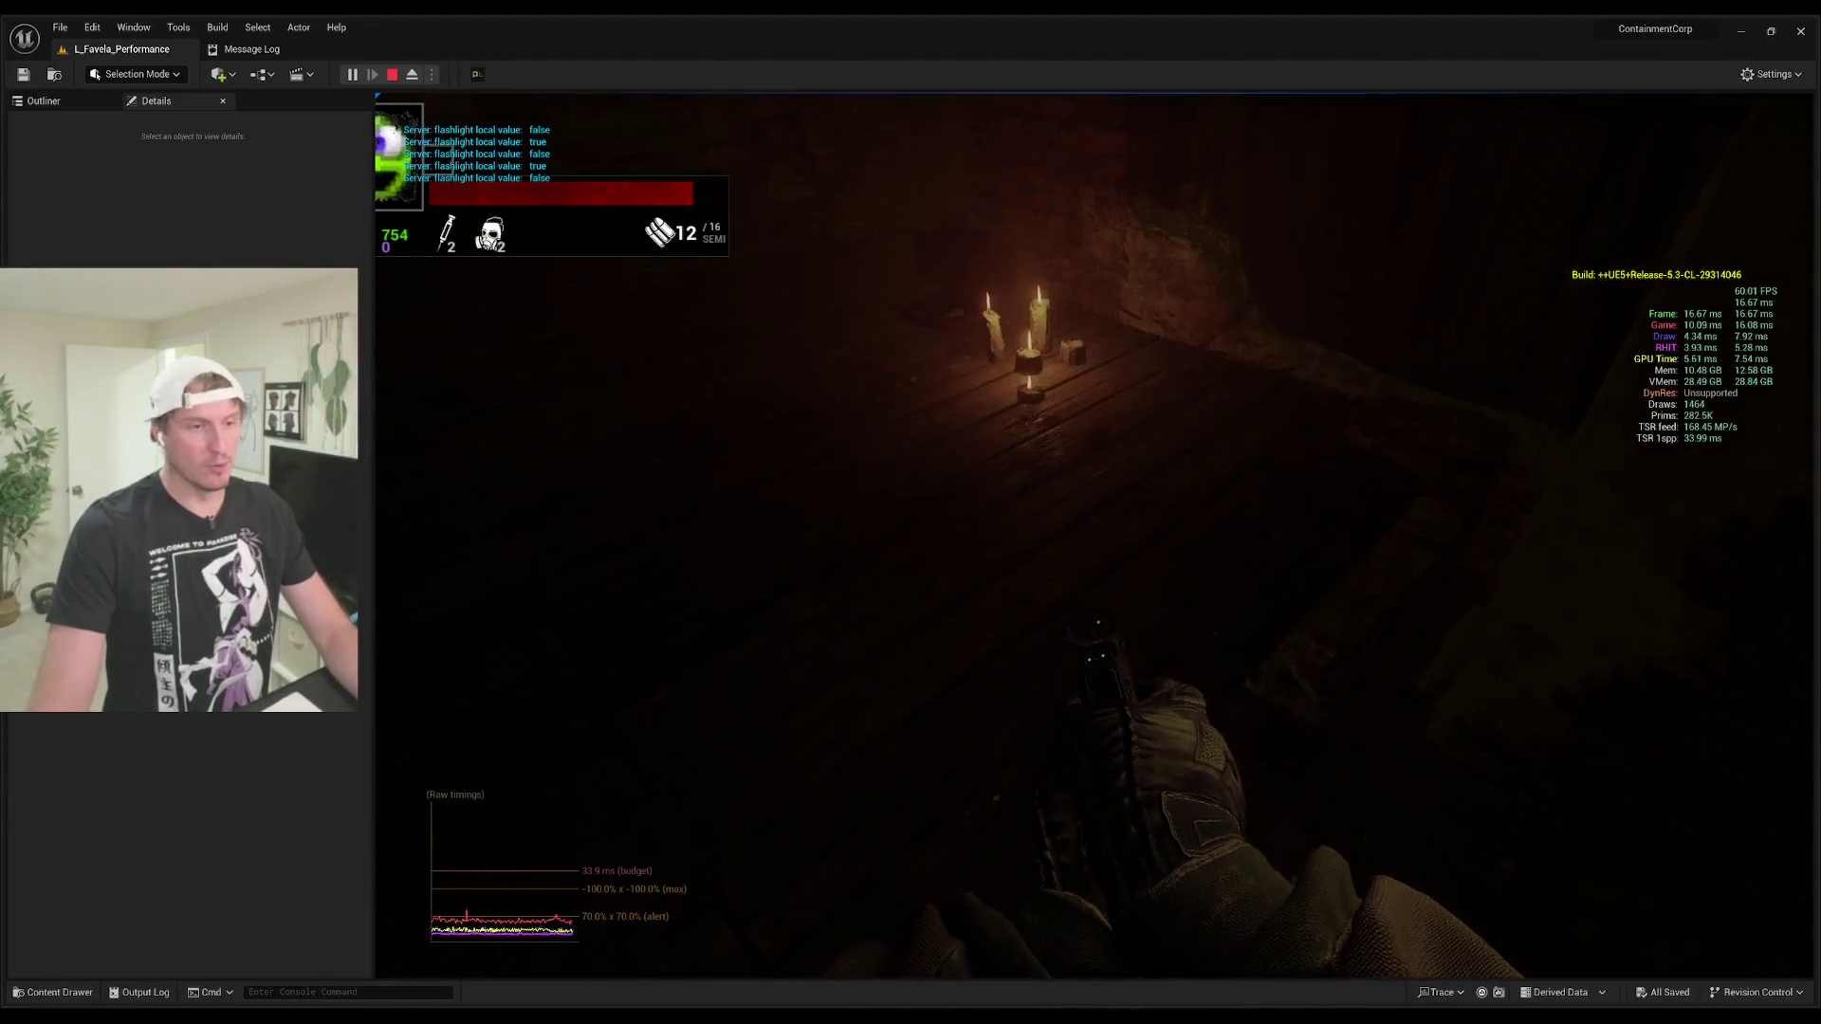
pyautogui.press('f')
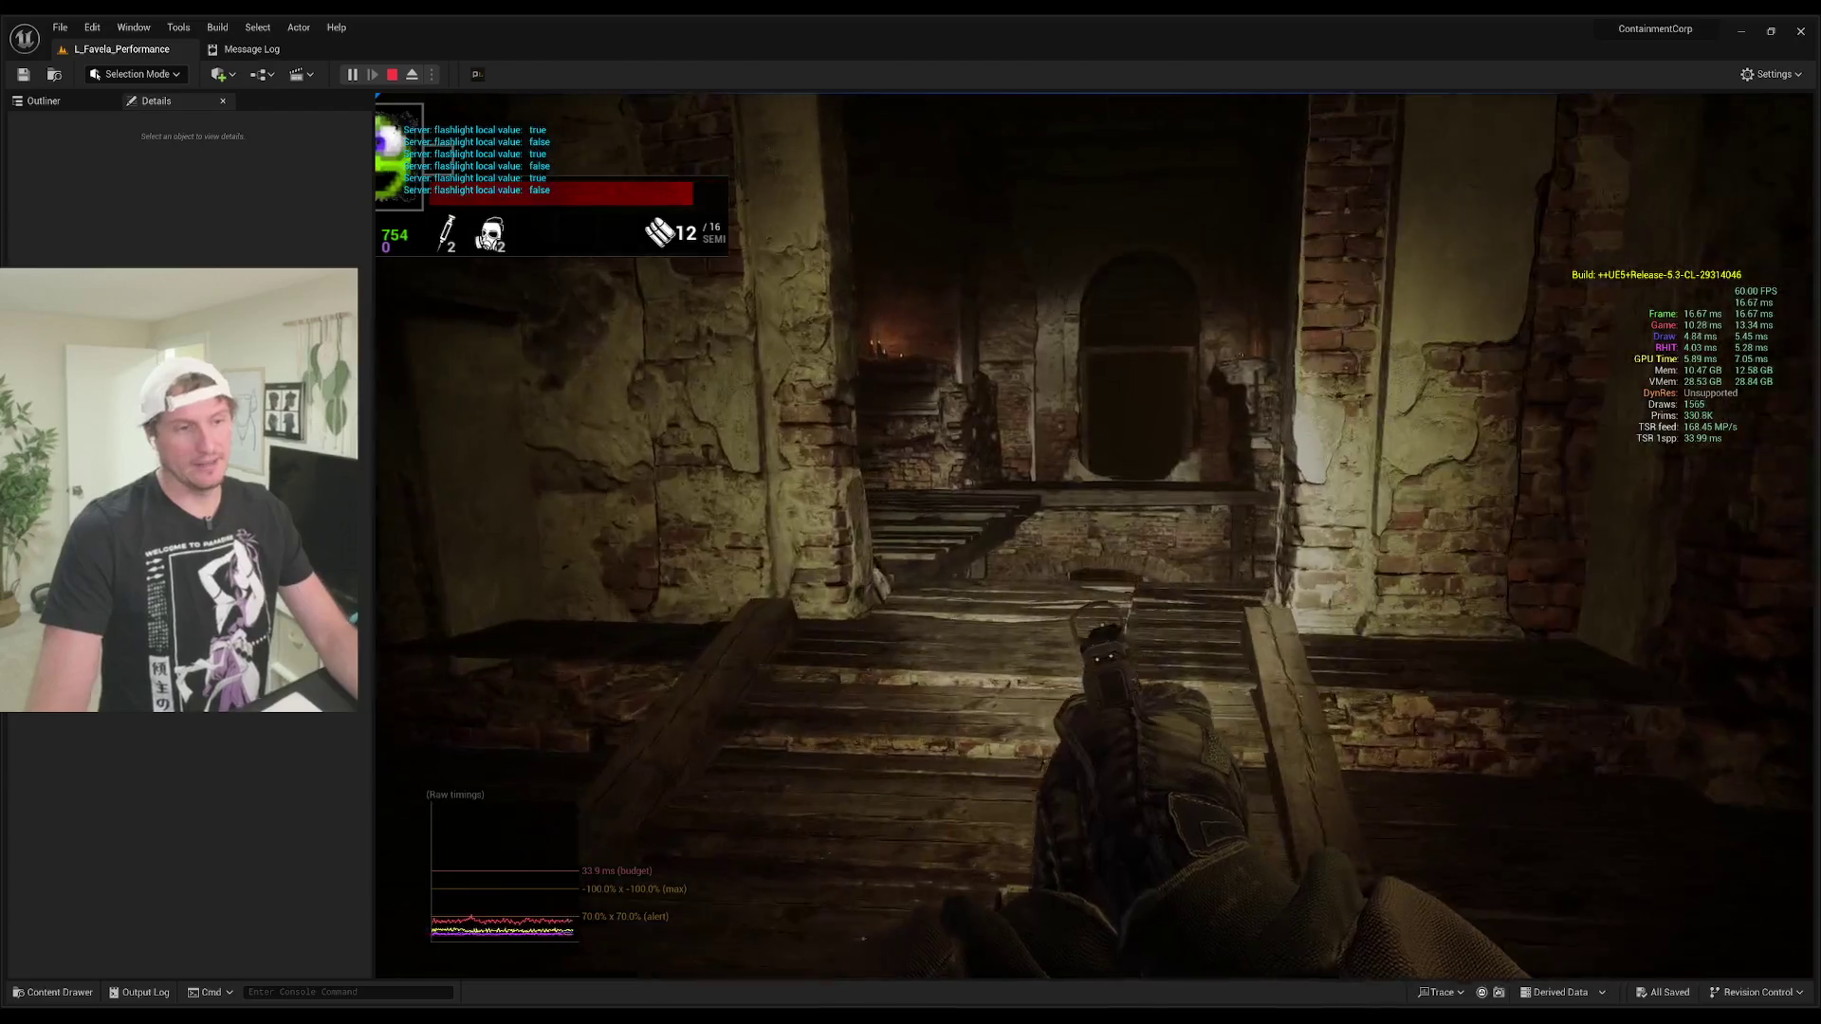
pyautogui.press('f')
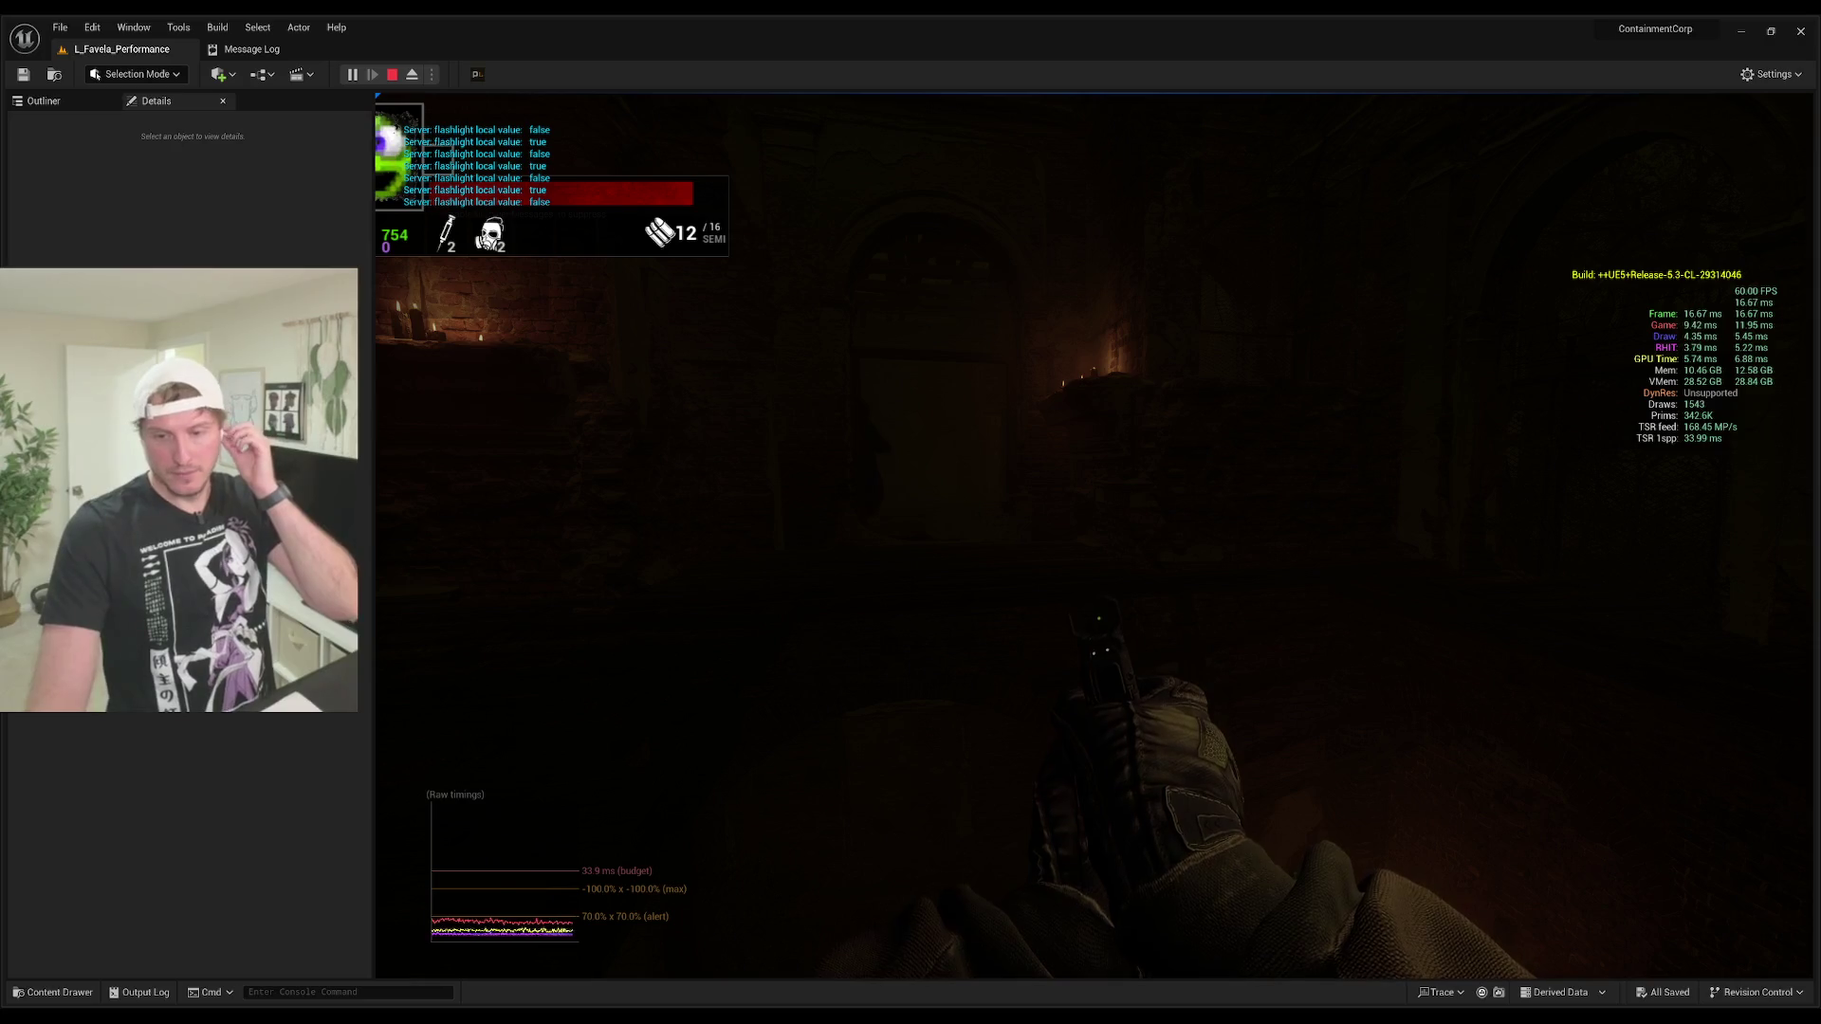
pyautogui.click(1095, 535)
pyautogui.click(1094, 535)
pyautogui.click(1095, 535)
pyautogui.click(1095, 535)
pyautogui.click(1094, 535)
pyautogui.click(1095, 535)
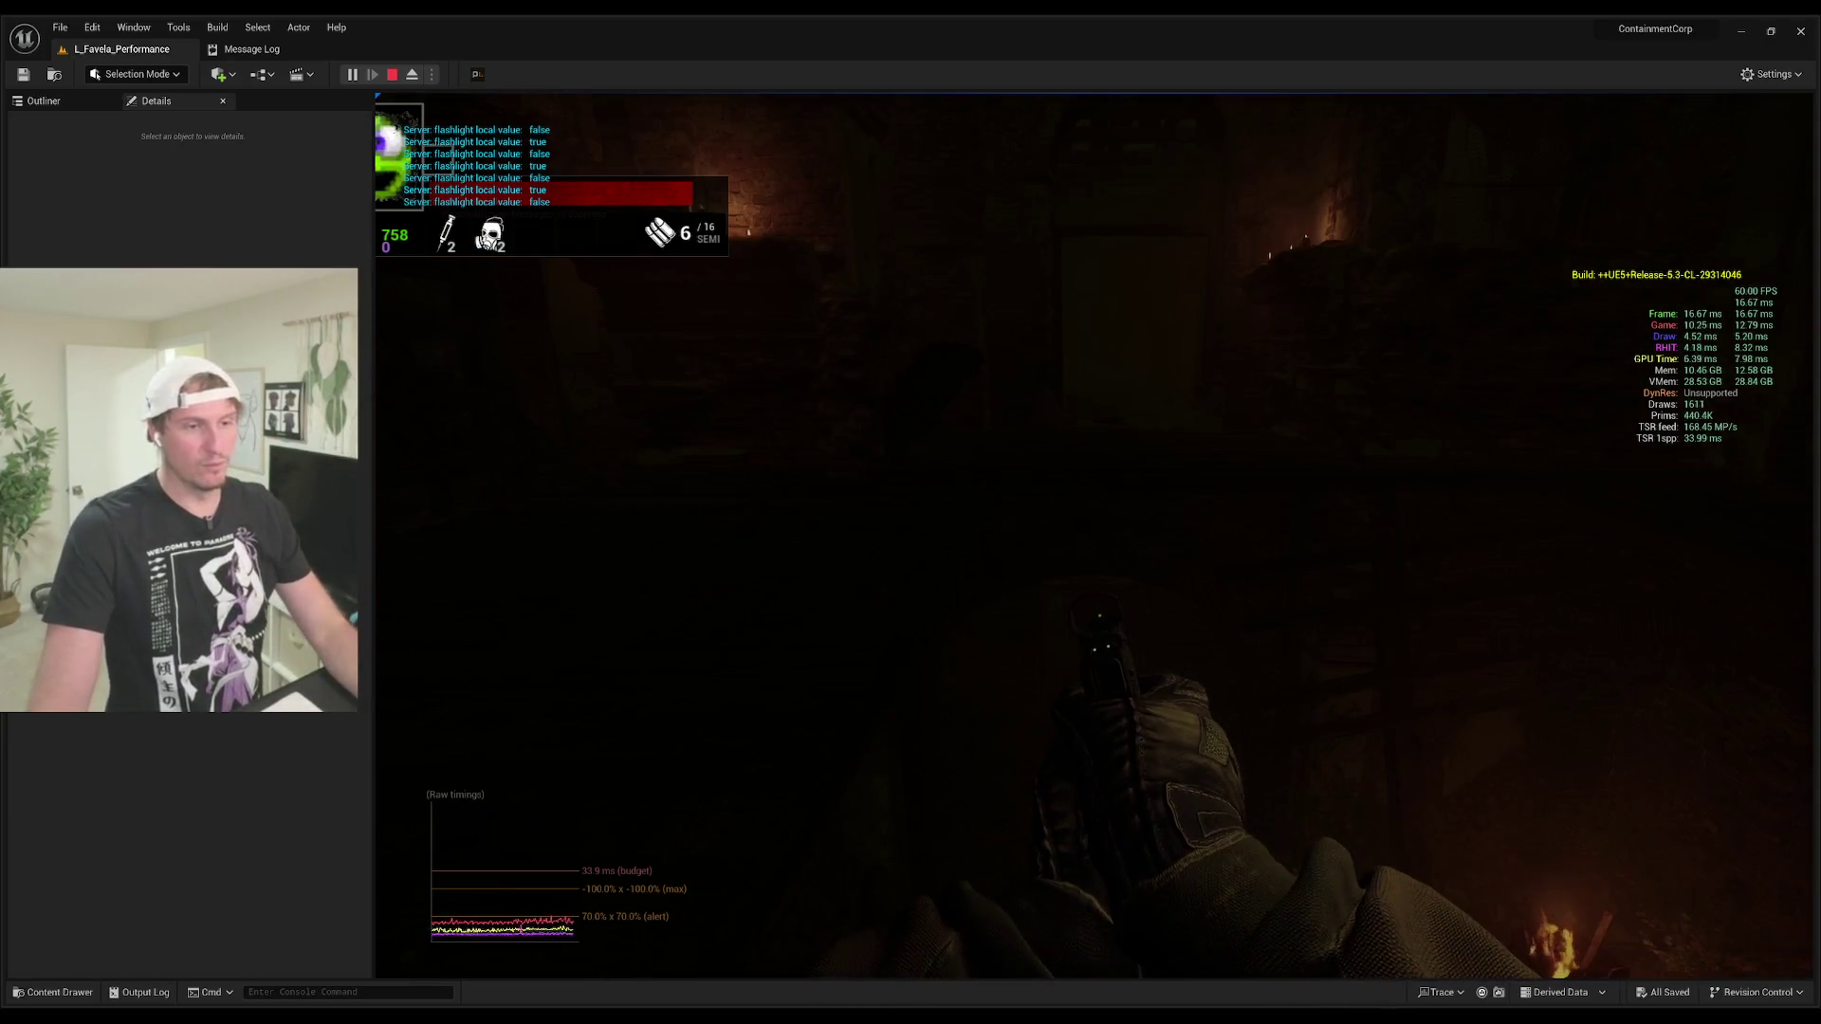
pyautogui.press('f')
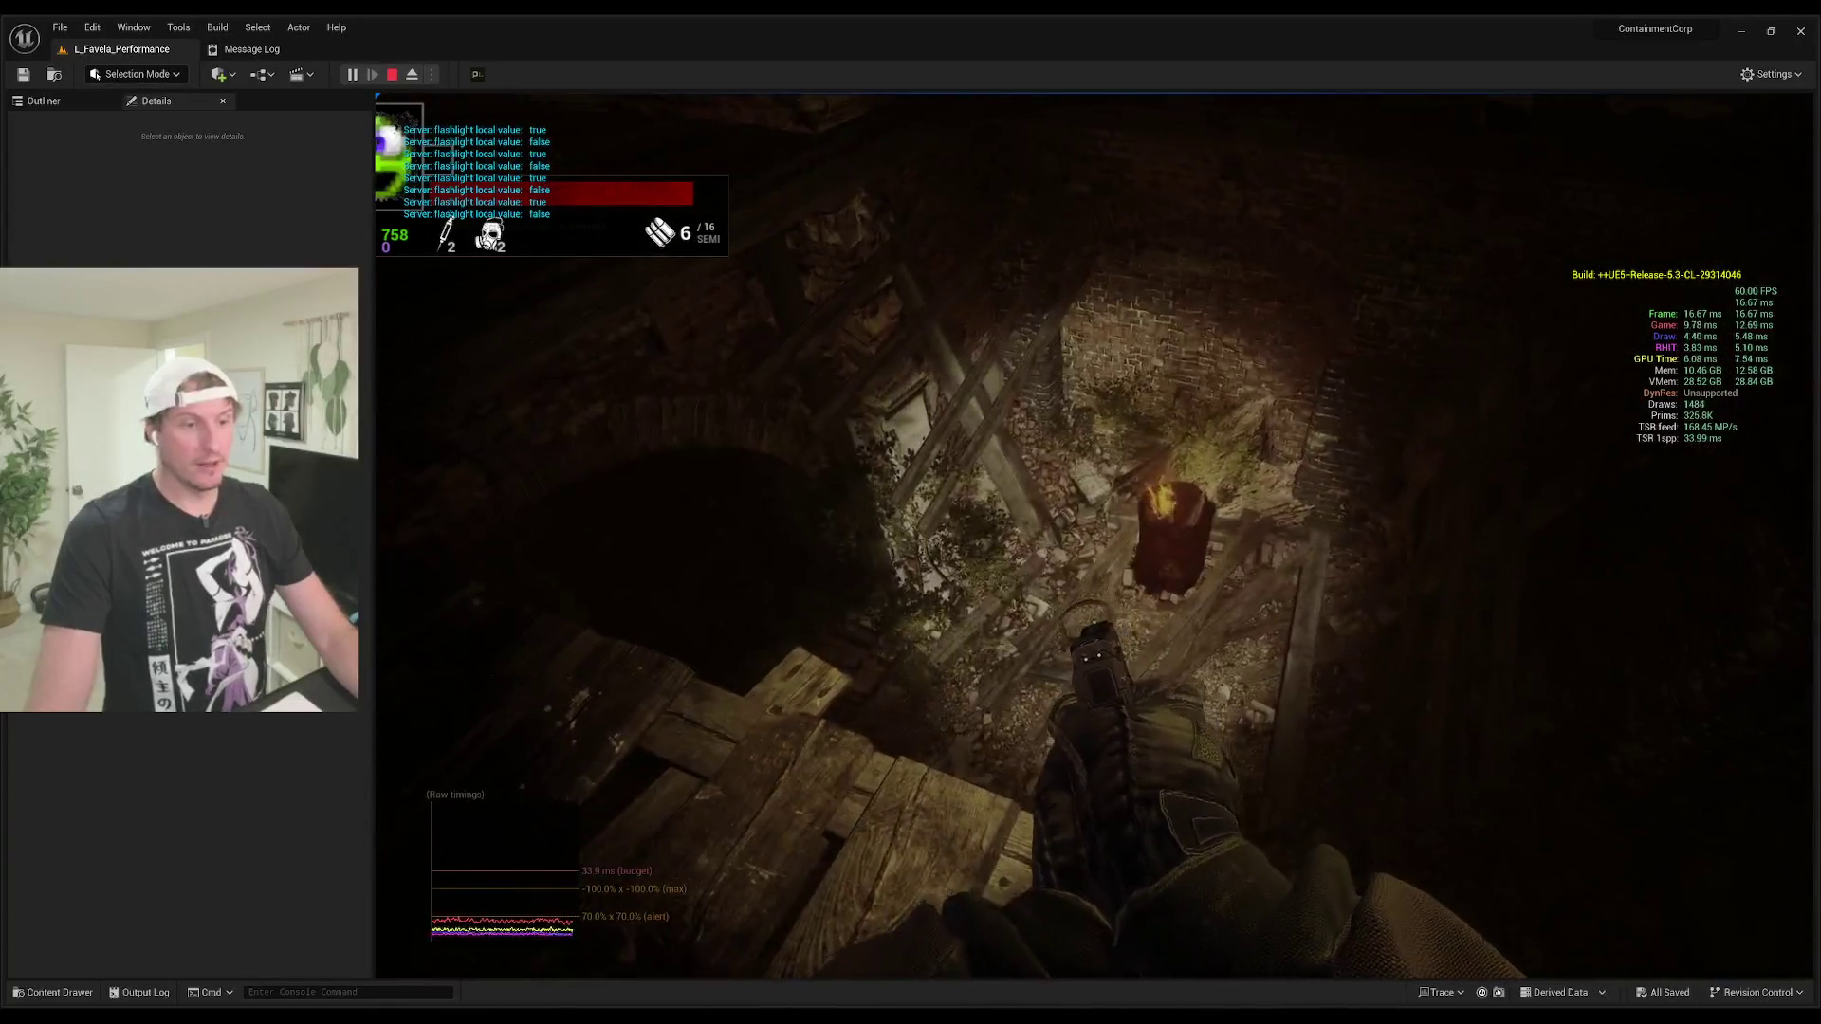
# Step: Swap to the SMG, shoot the purple enemy, reload, walk out to the street and end PIE
pyautogui.press('1')
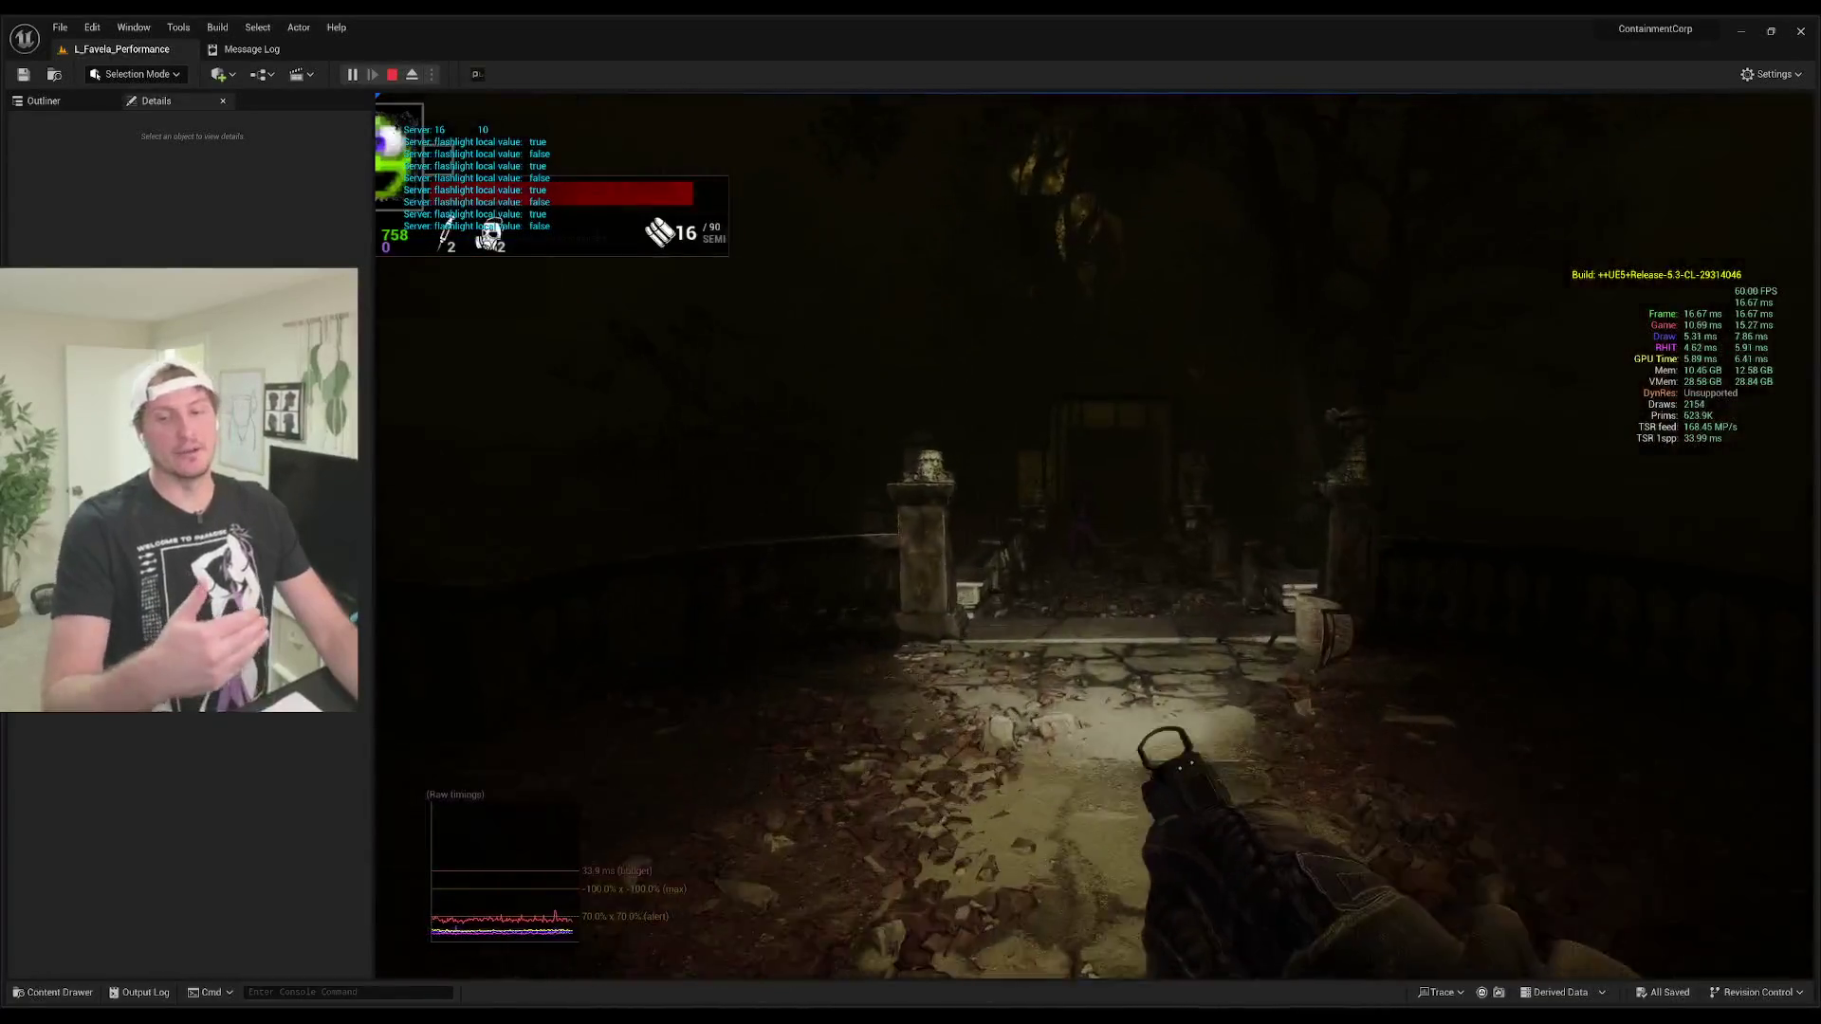
pyautogui.click(1095, 535)
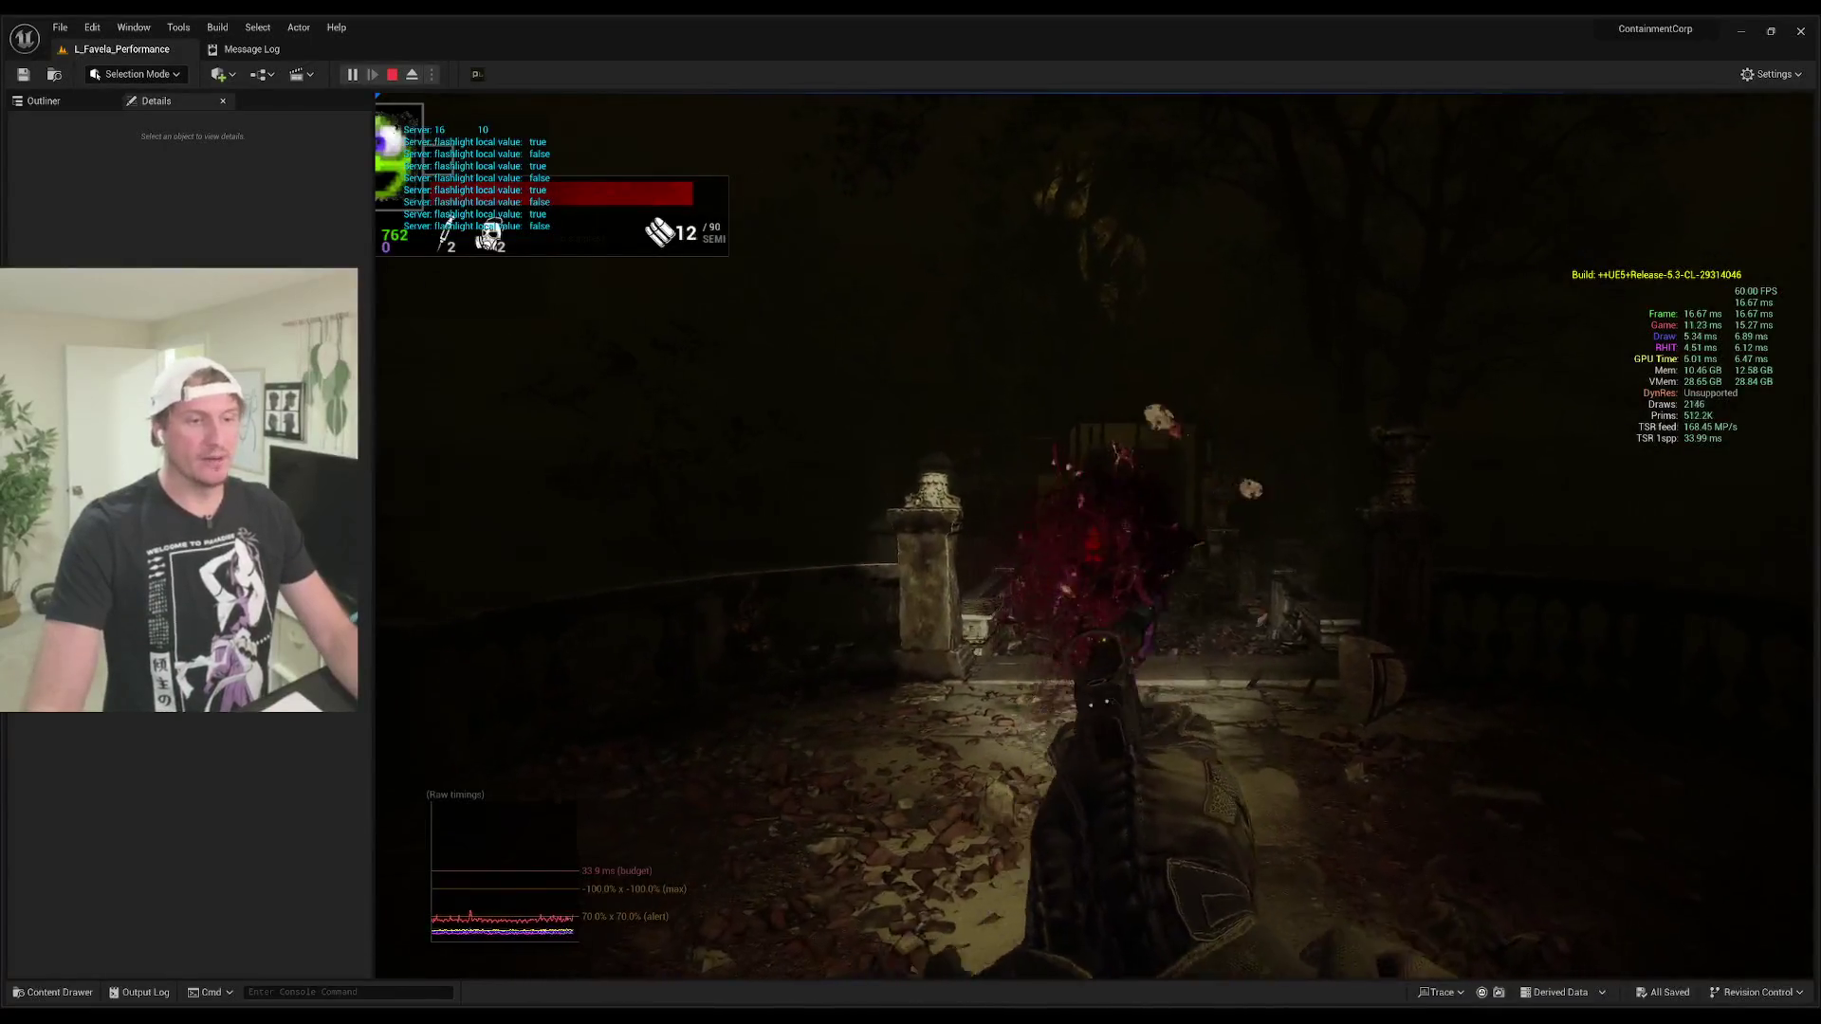
pyautogui.press('r')
pyautogui.press('w')
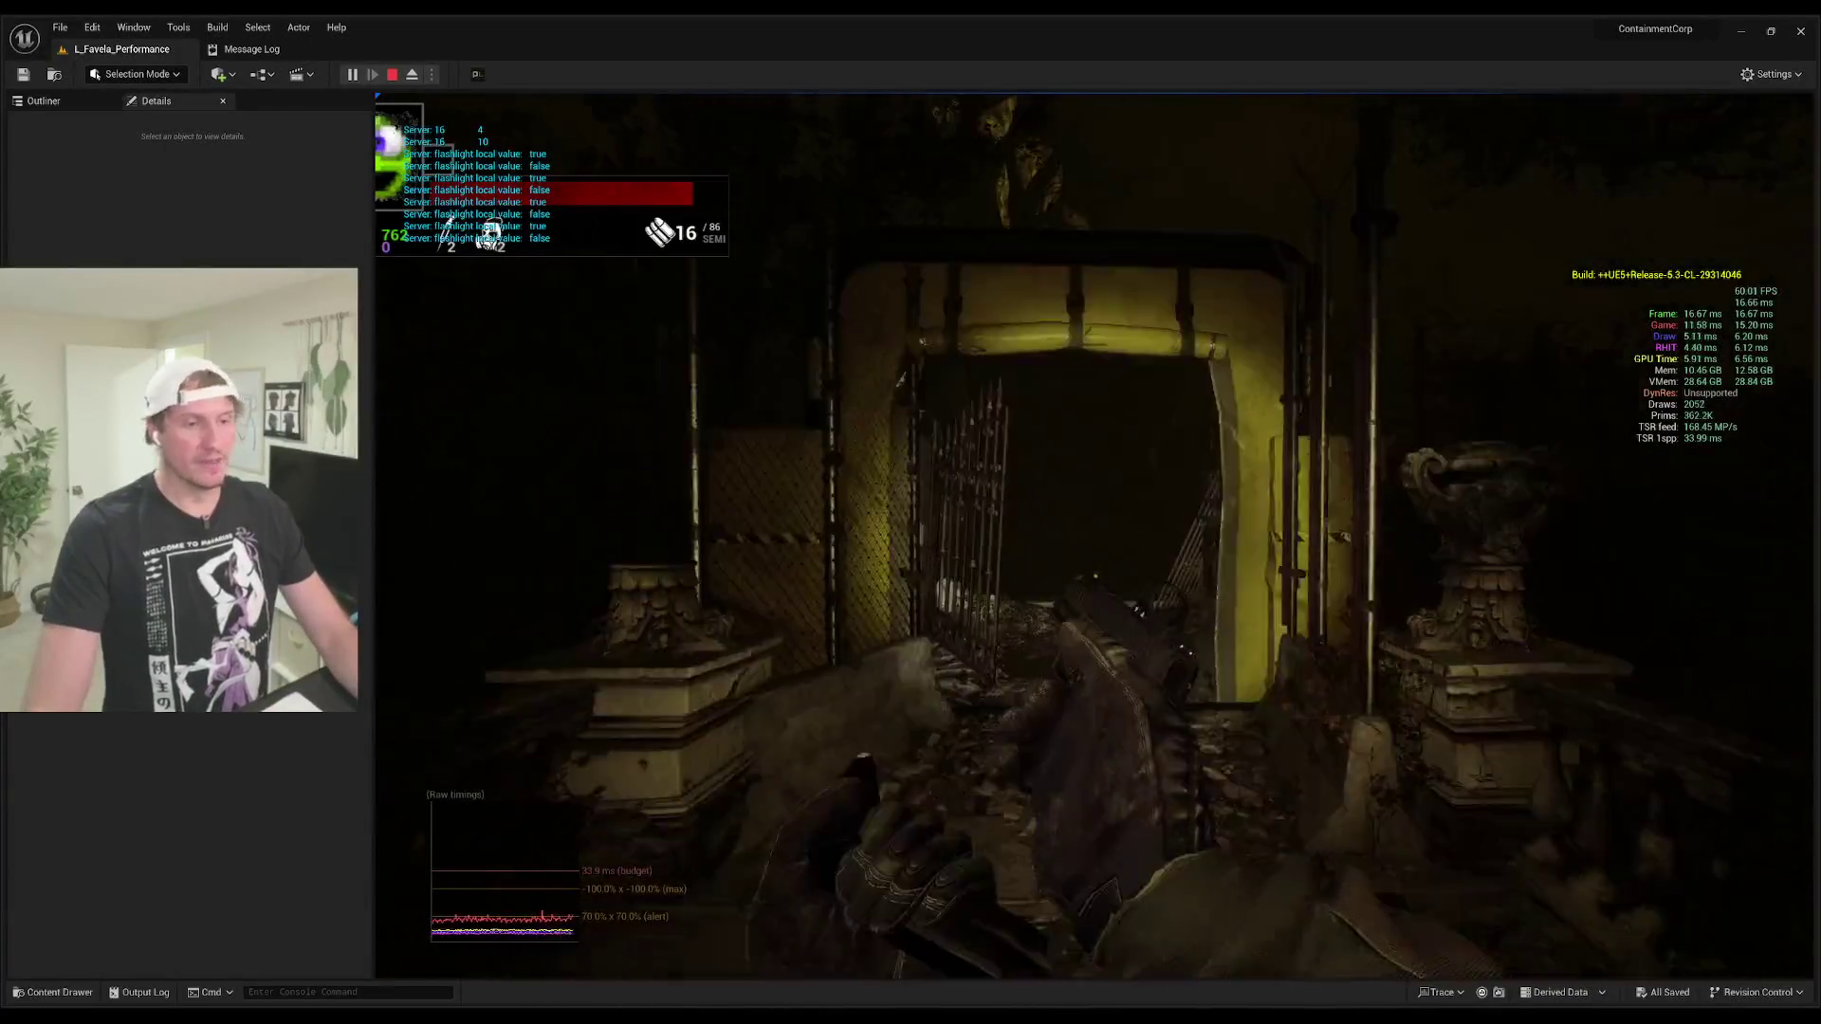
pyautogui.press('w')
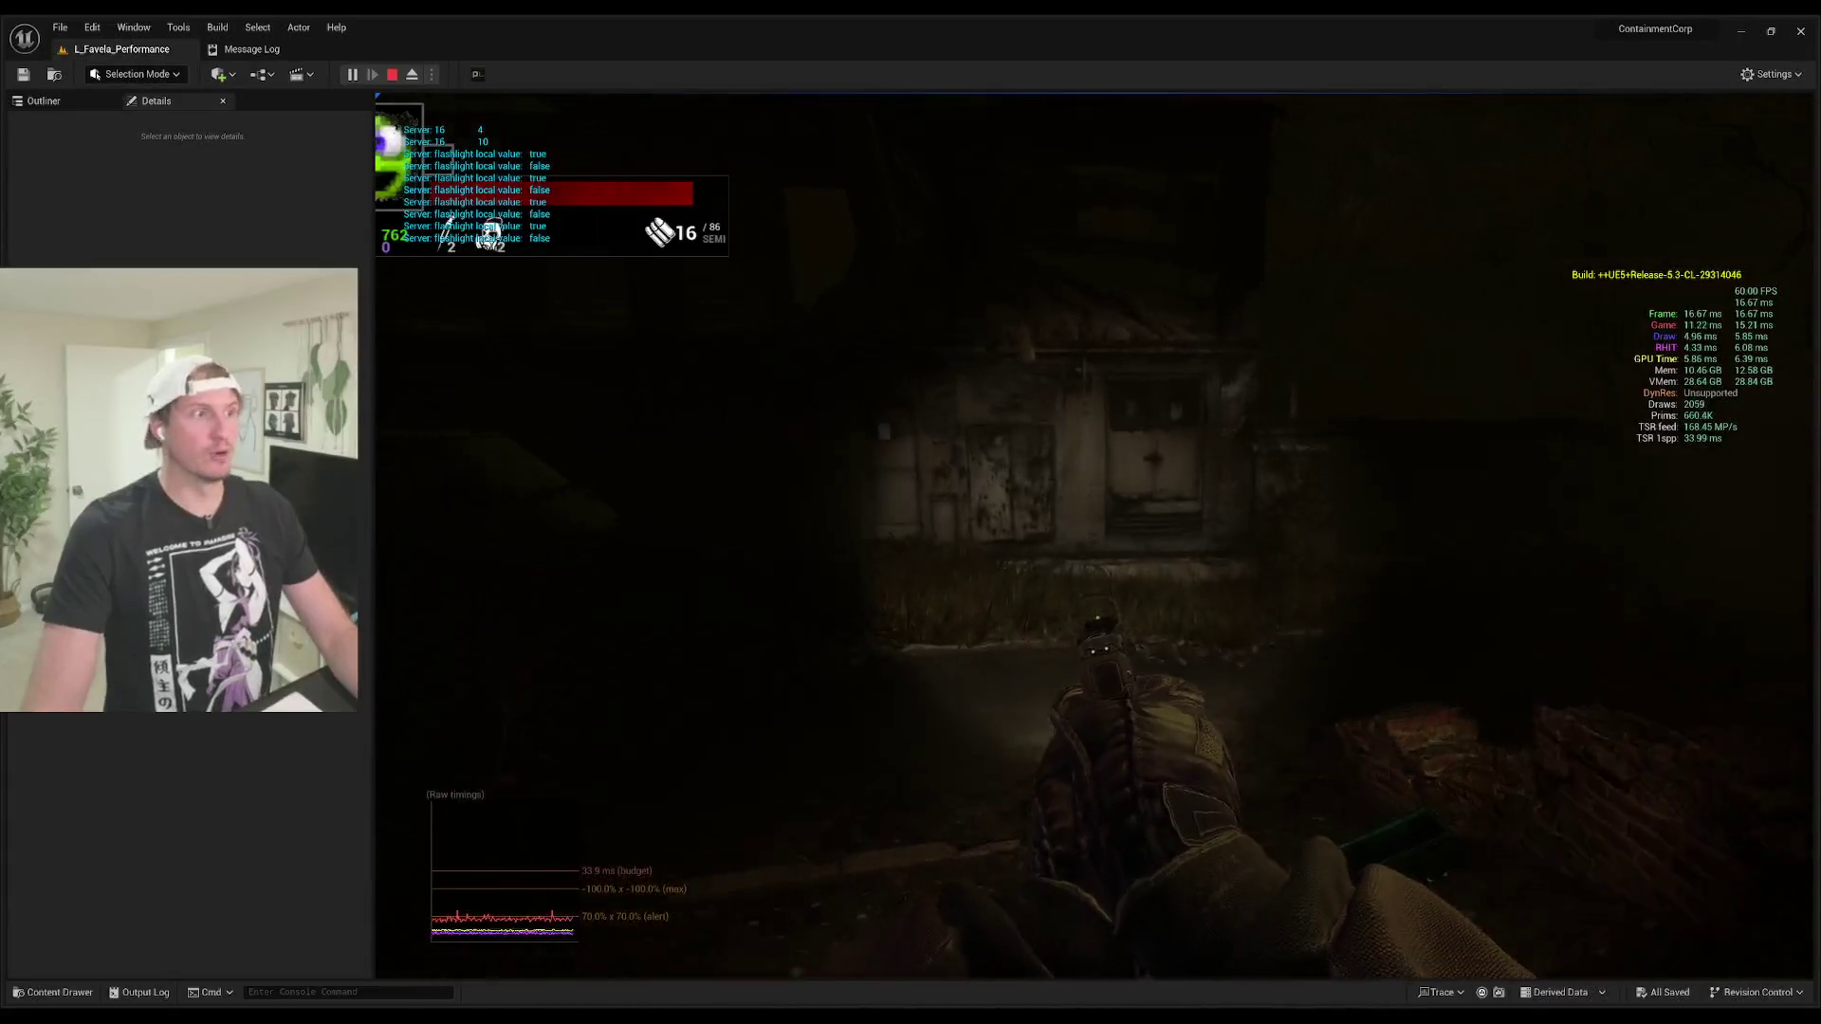
pyautogui.press('w')
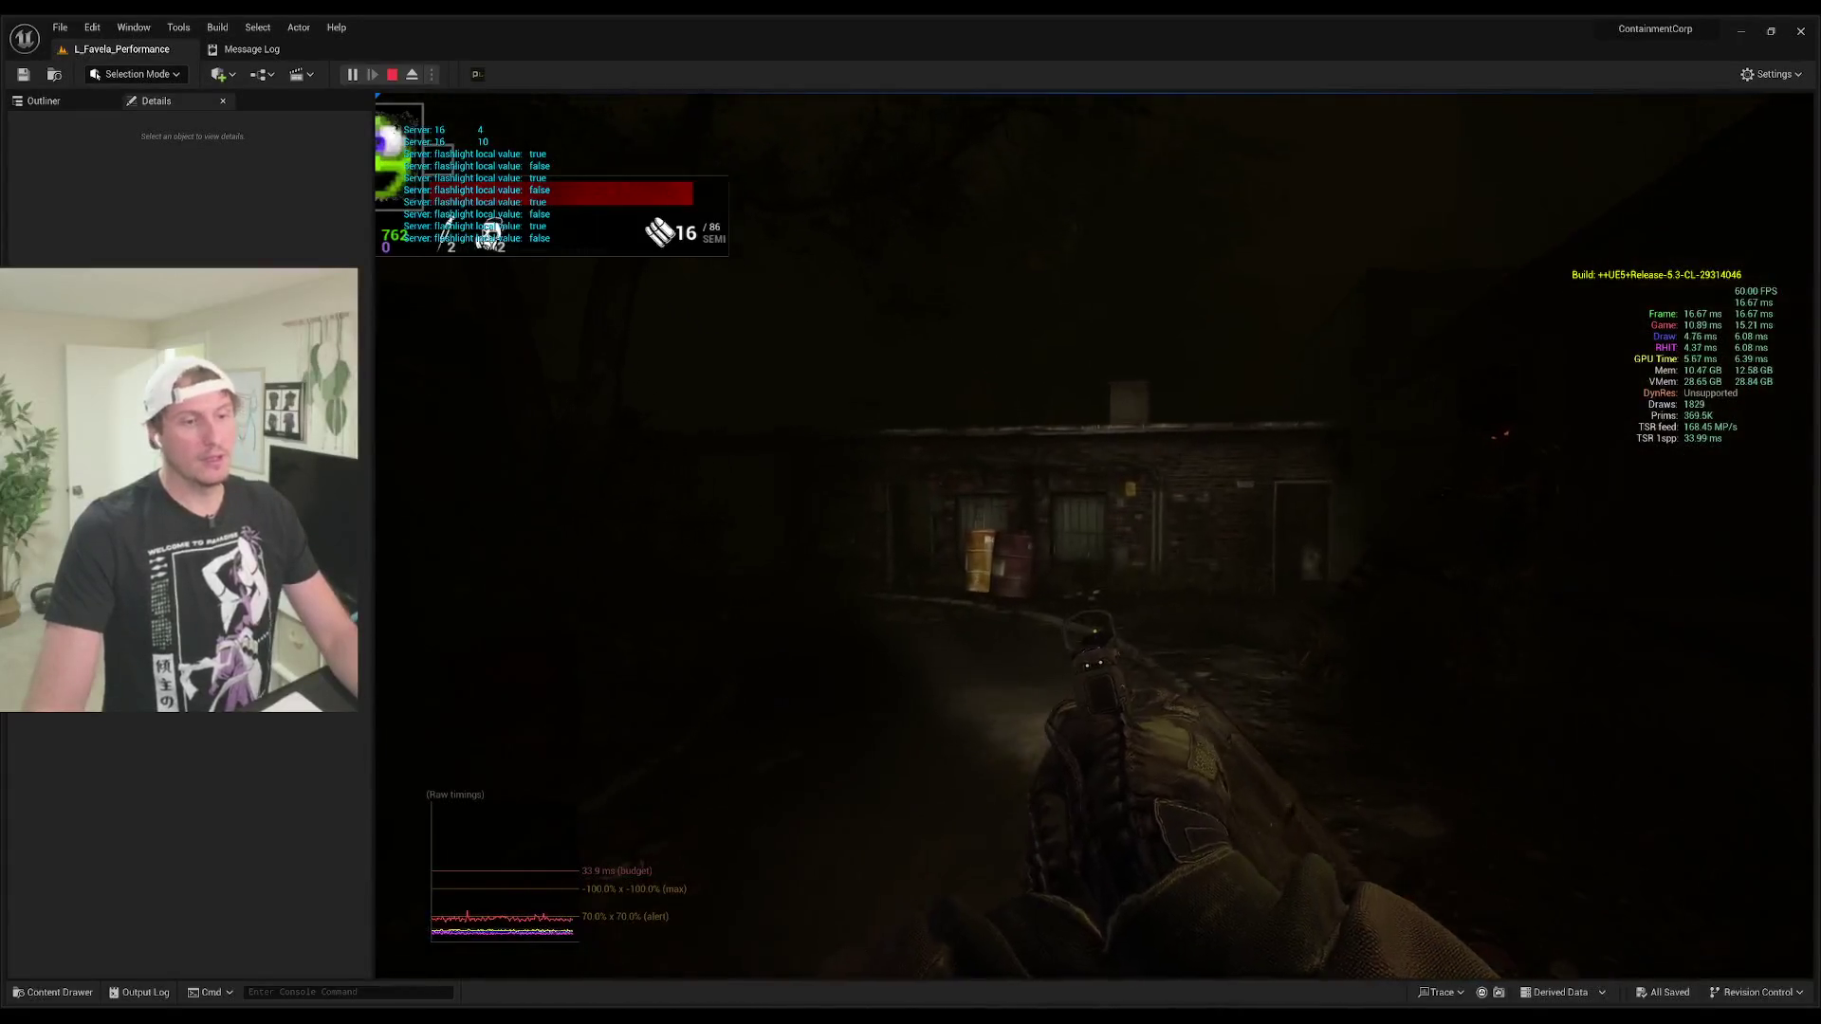
pyautogui.press('w')
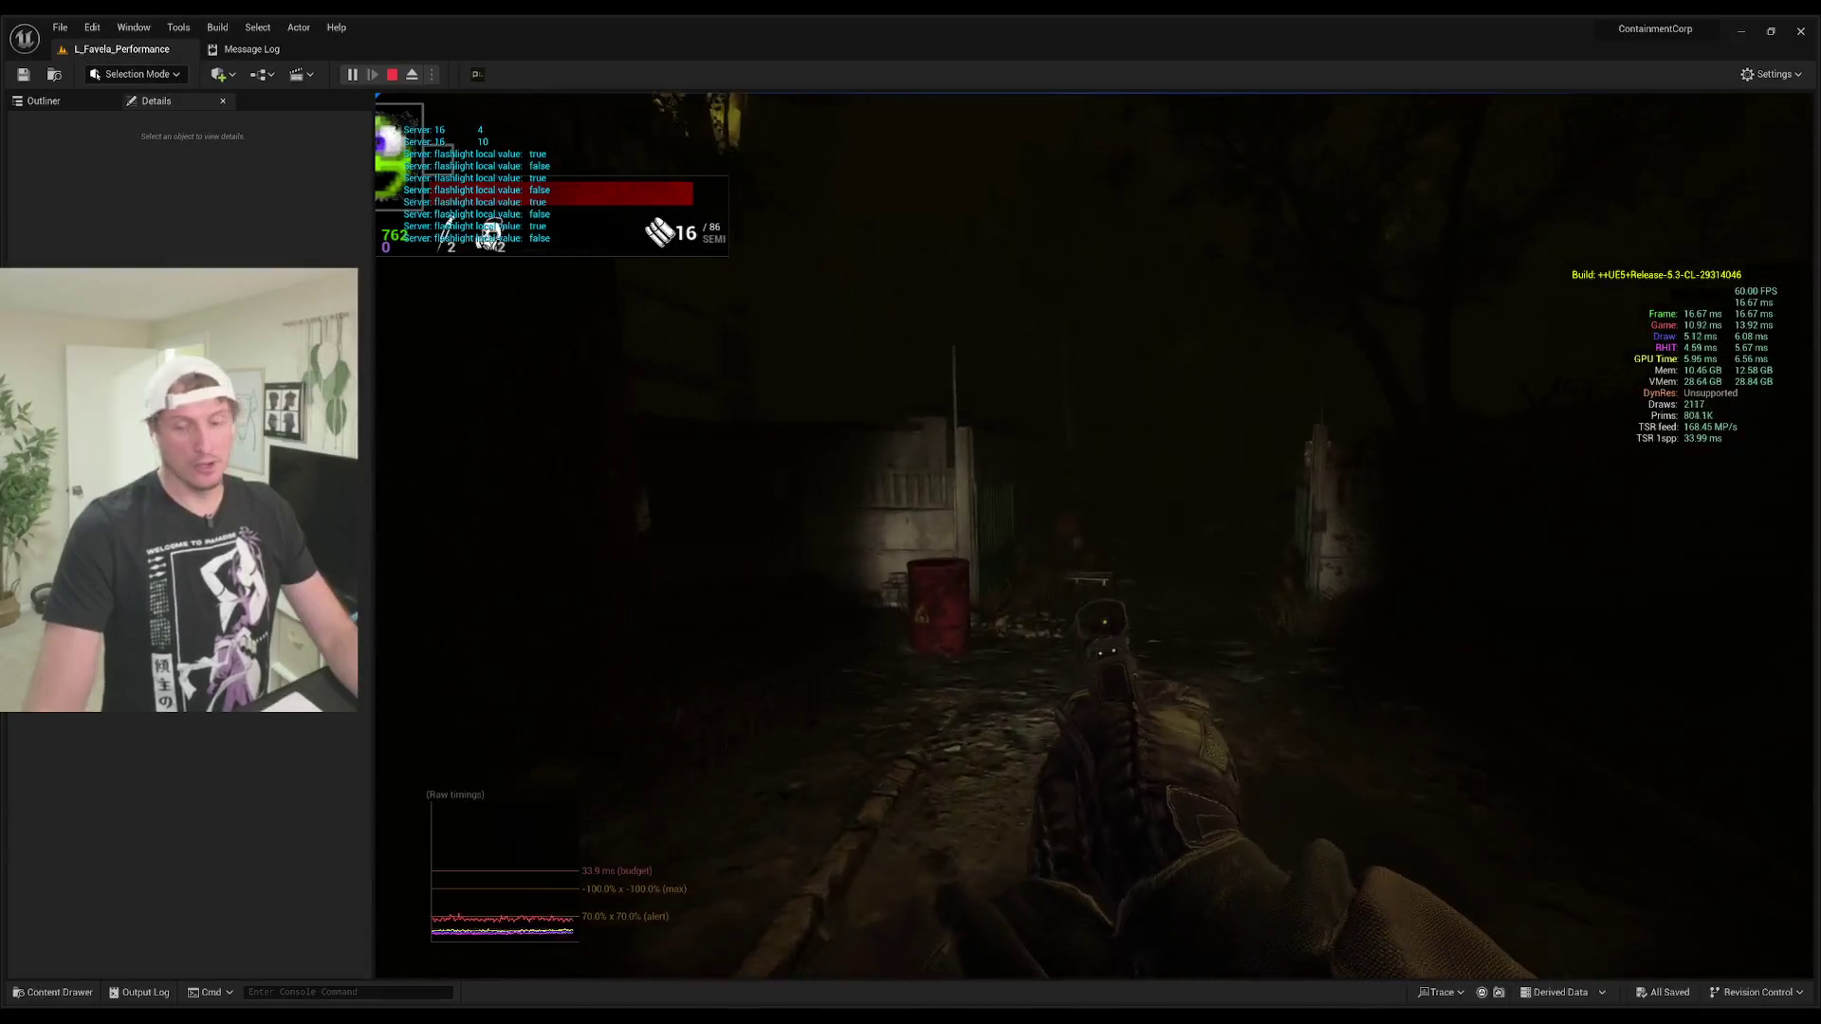
pyautogui.press('Escape')
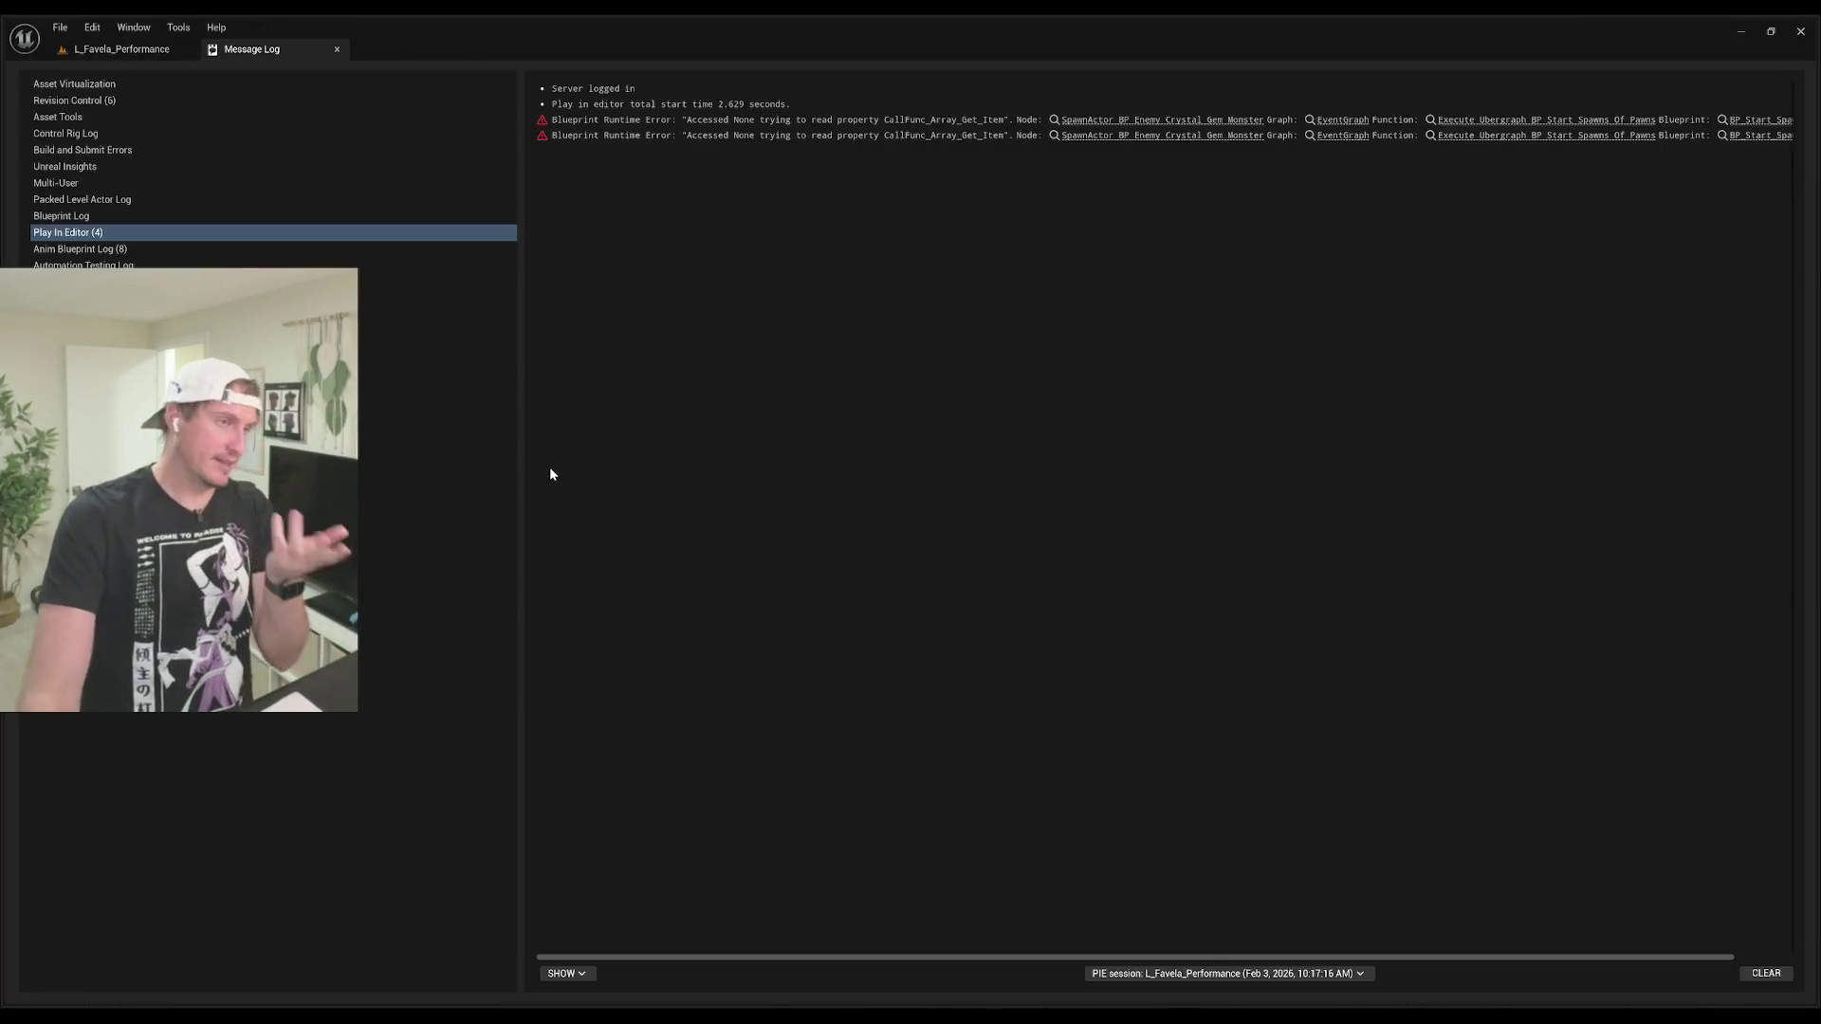
# Step: Search the Content Drawer for 'abandonedcity', filter to Levels and open the AbandonedCity map
pyautogui.click(106, 49)
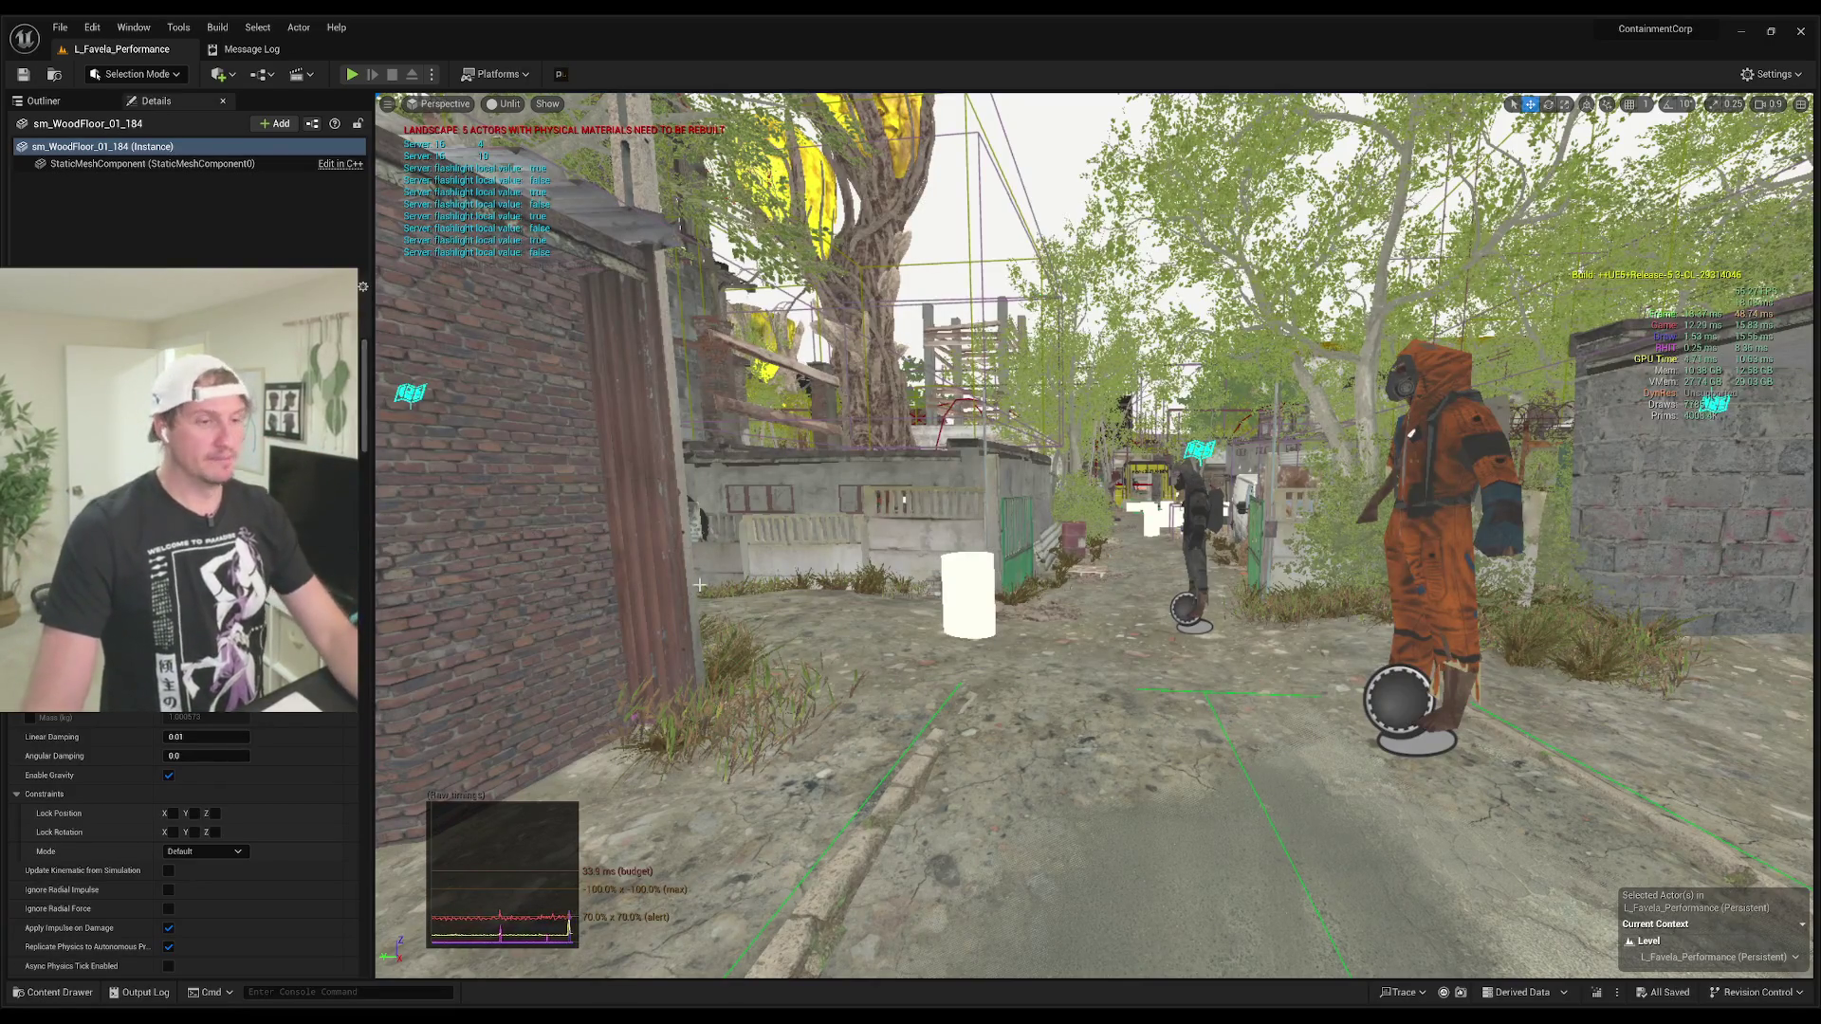
pyautogui.click(53, 992)
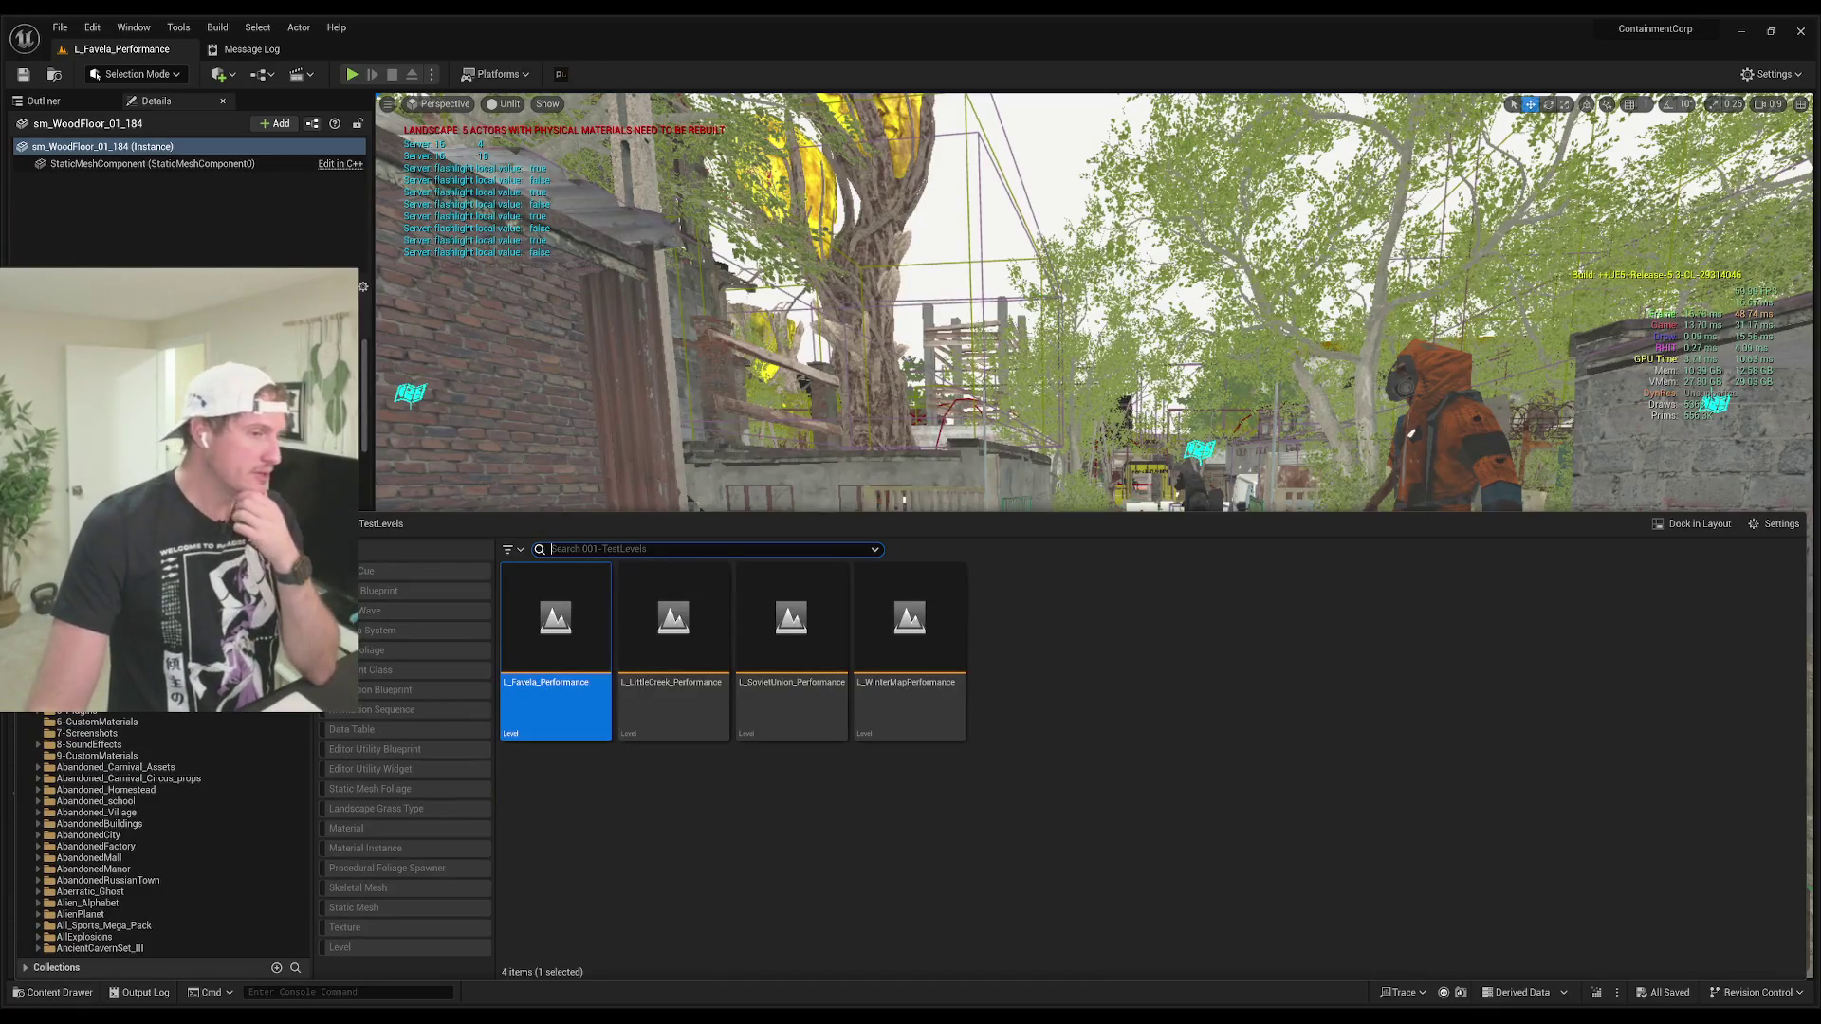
pyautogui.write('abandone')
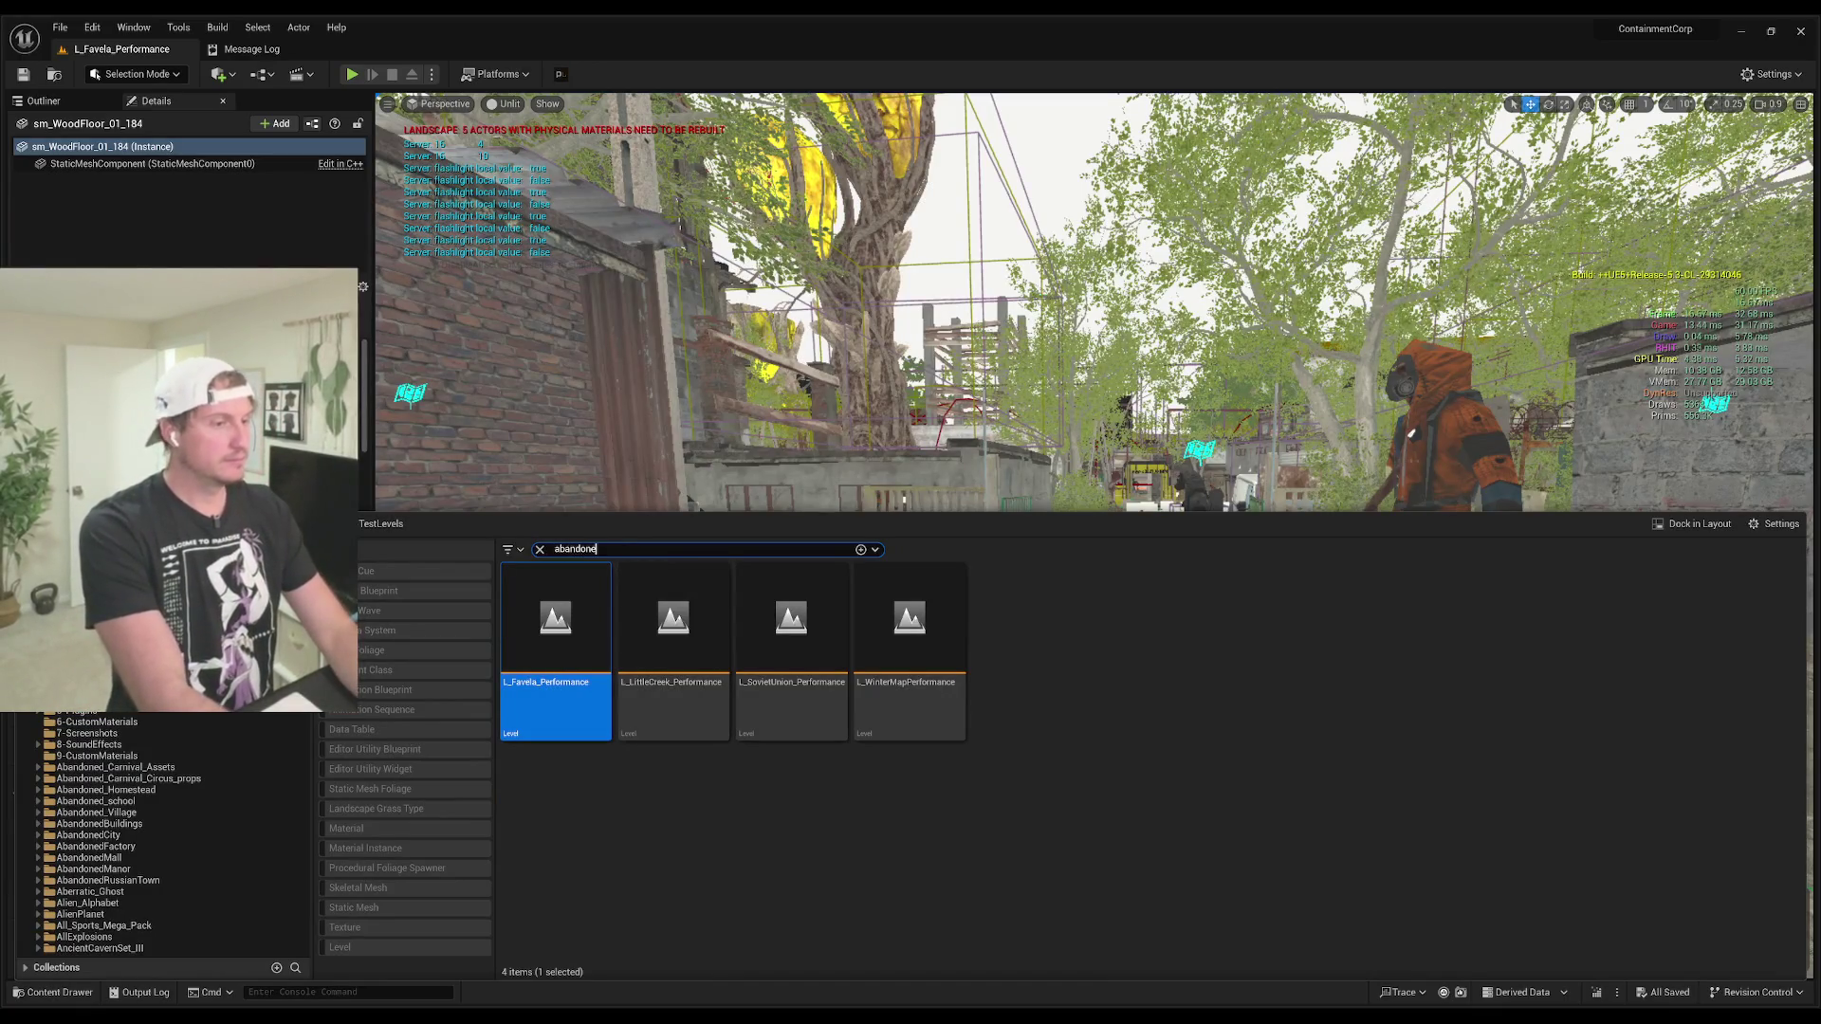
pyautogui.write('dcity')
pyautogui.press('Return')
pyautogui.click(370, 947)
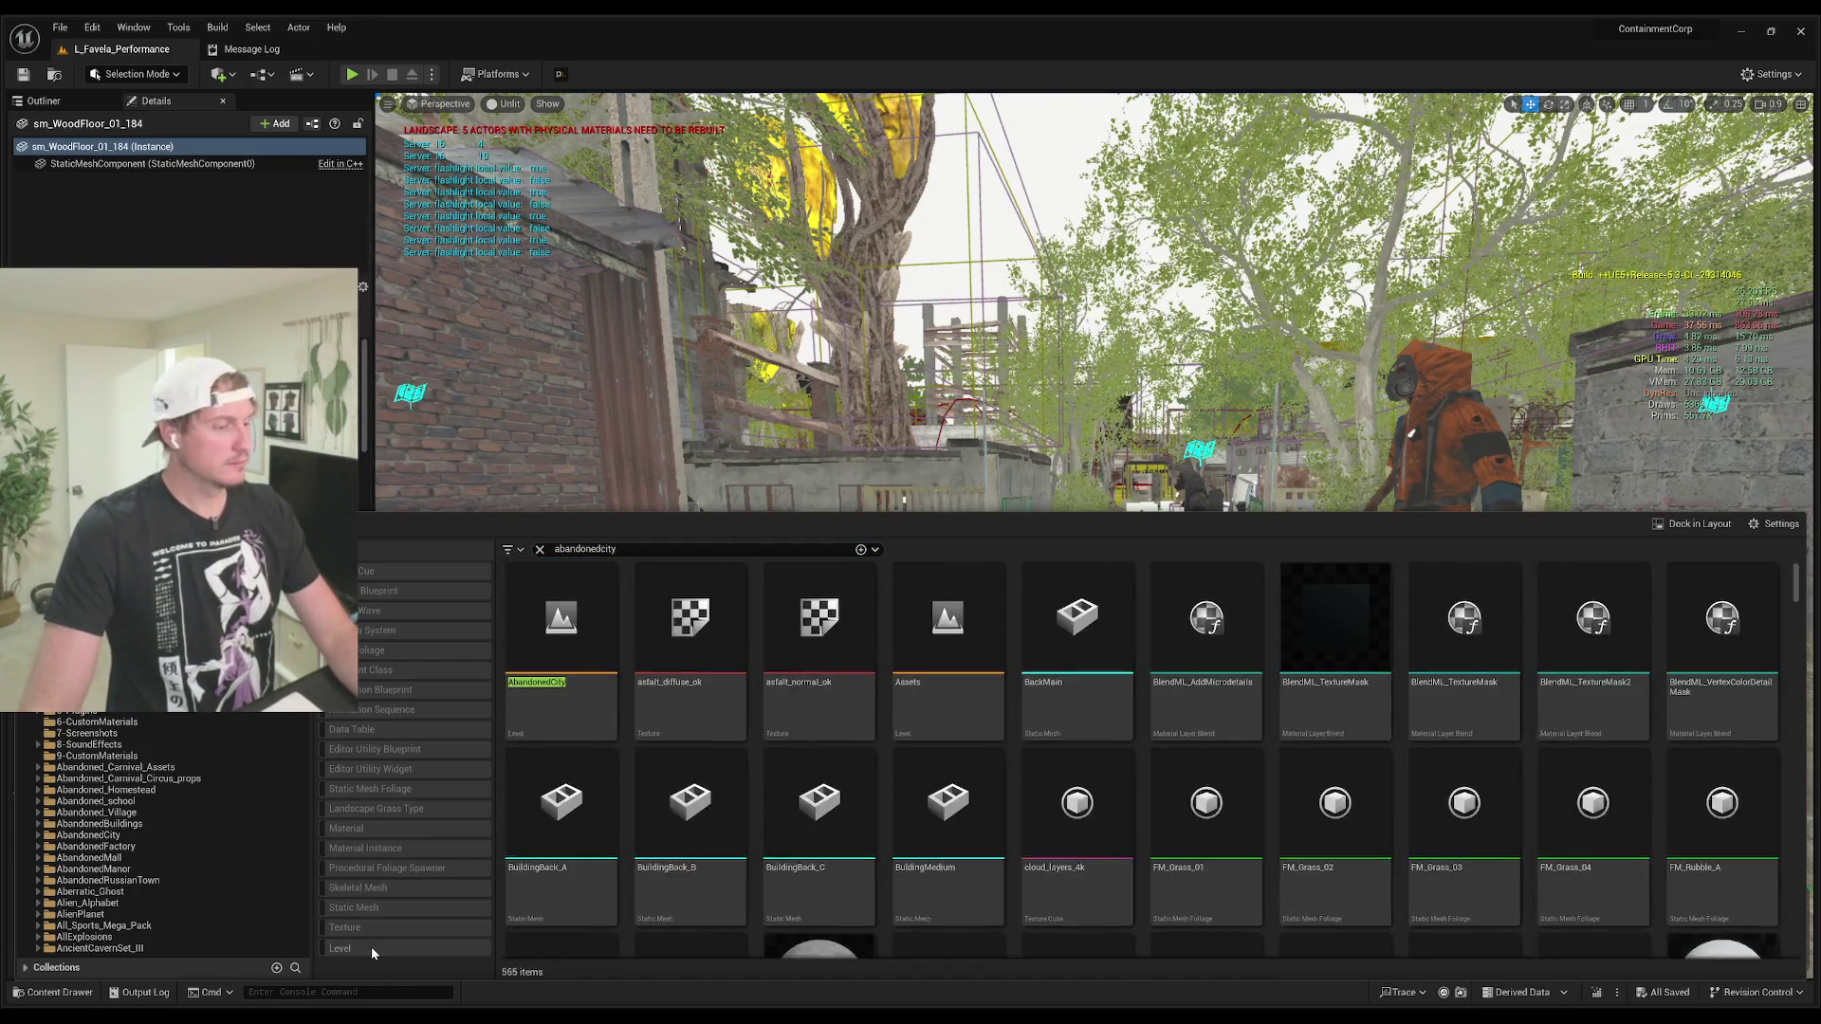
pyautogui.doubleClick(576, 637)
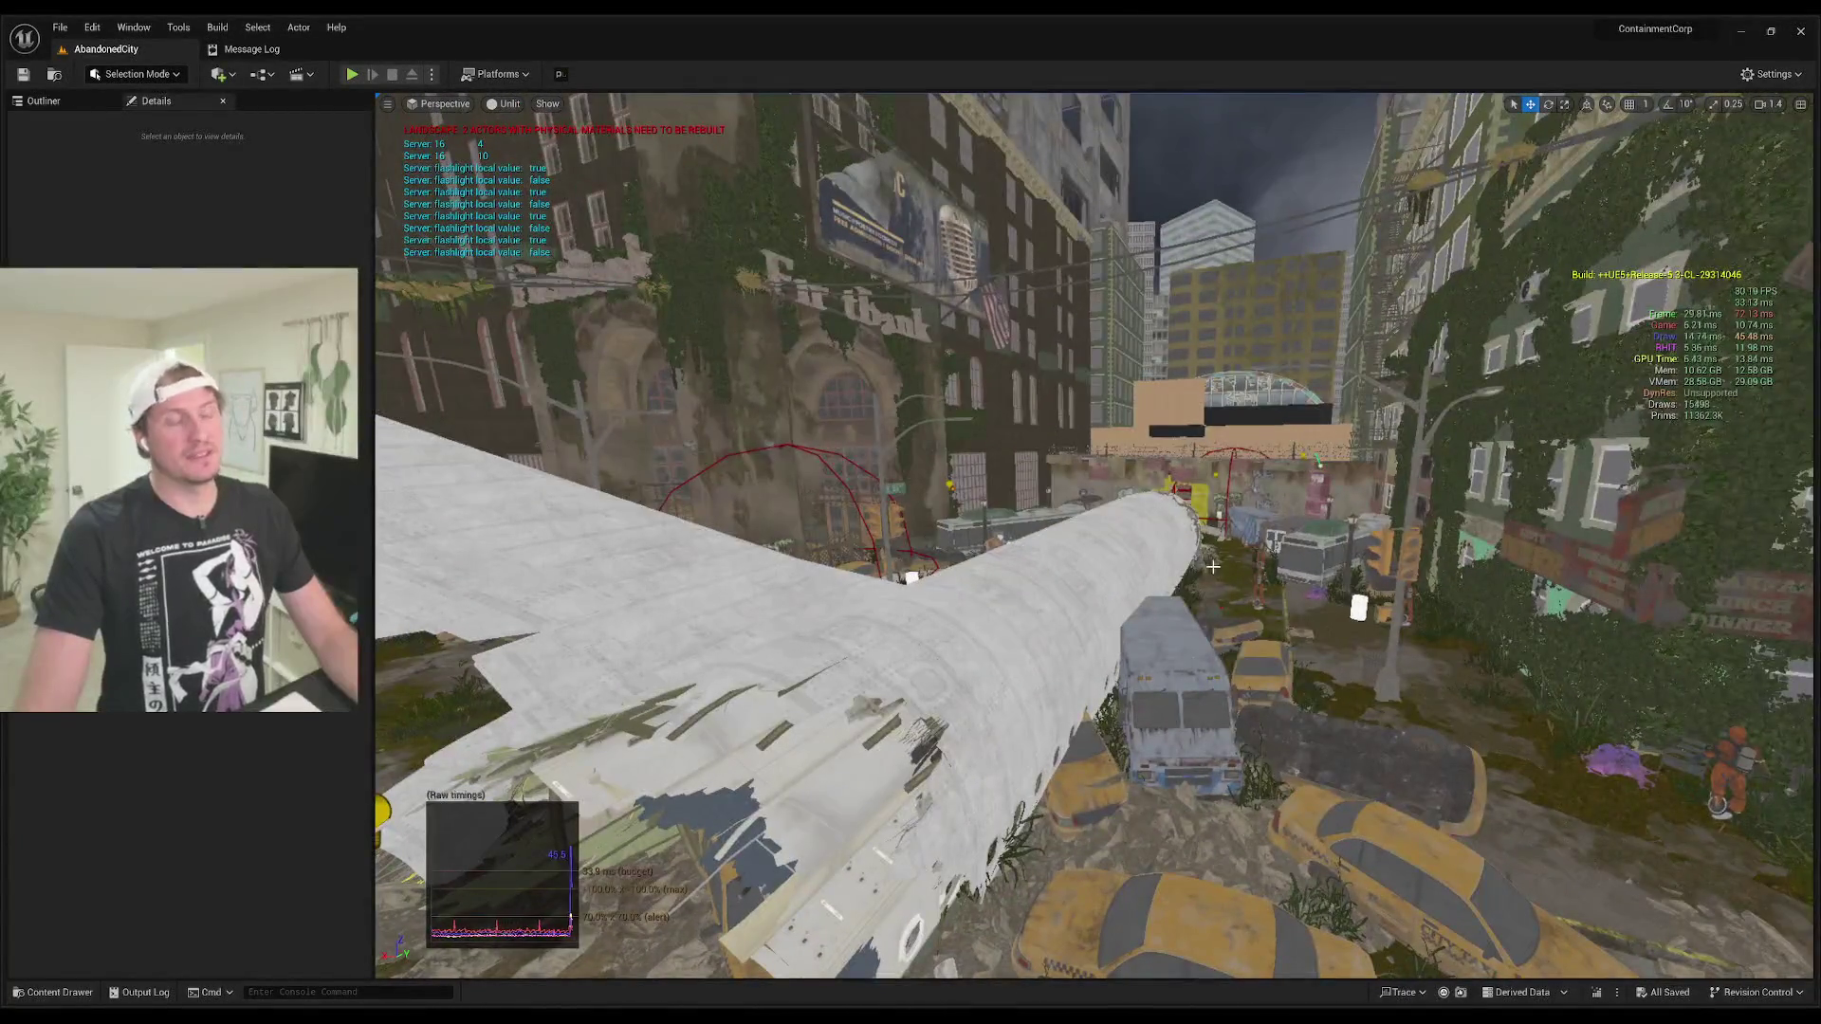
# Step: Fly past the plane, through the mall, streets and warehouse, then start PIE with Alt+P
pyautogui.press('w')
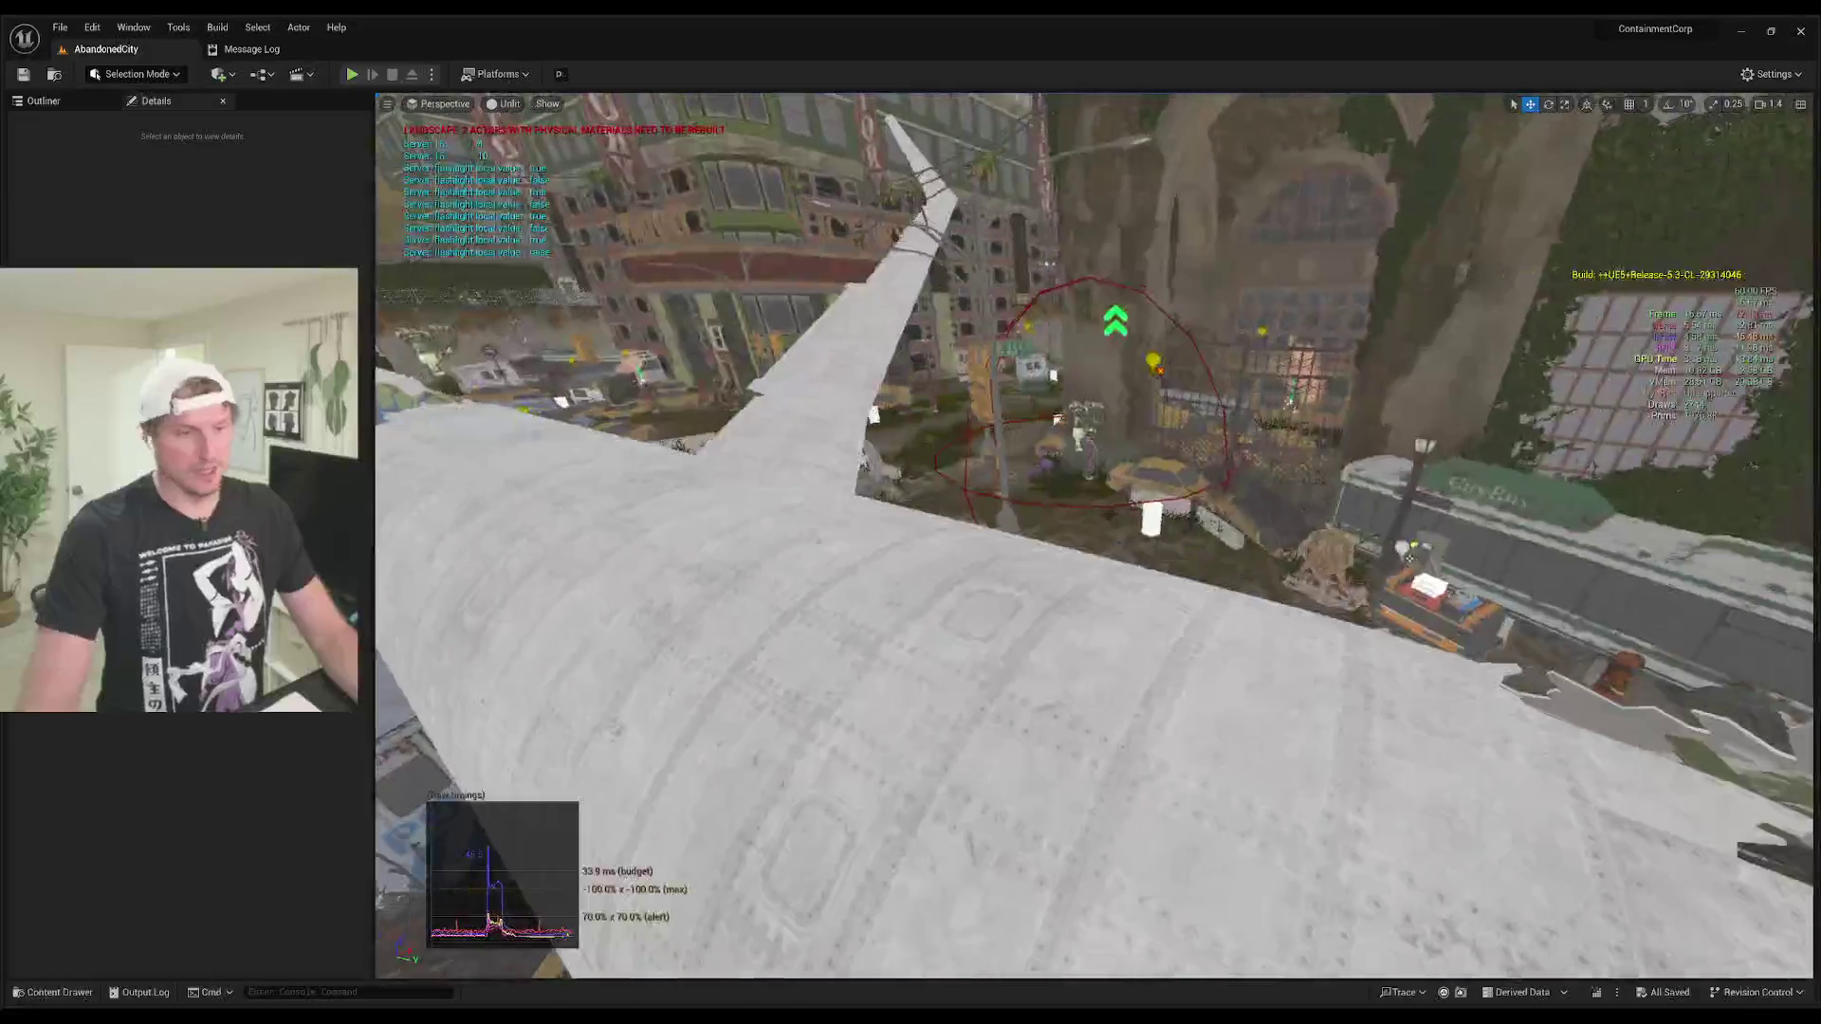
pyautogui.press('w')
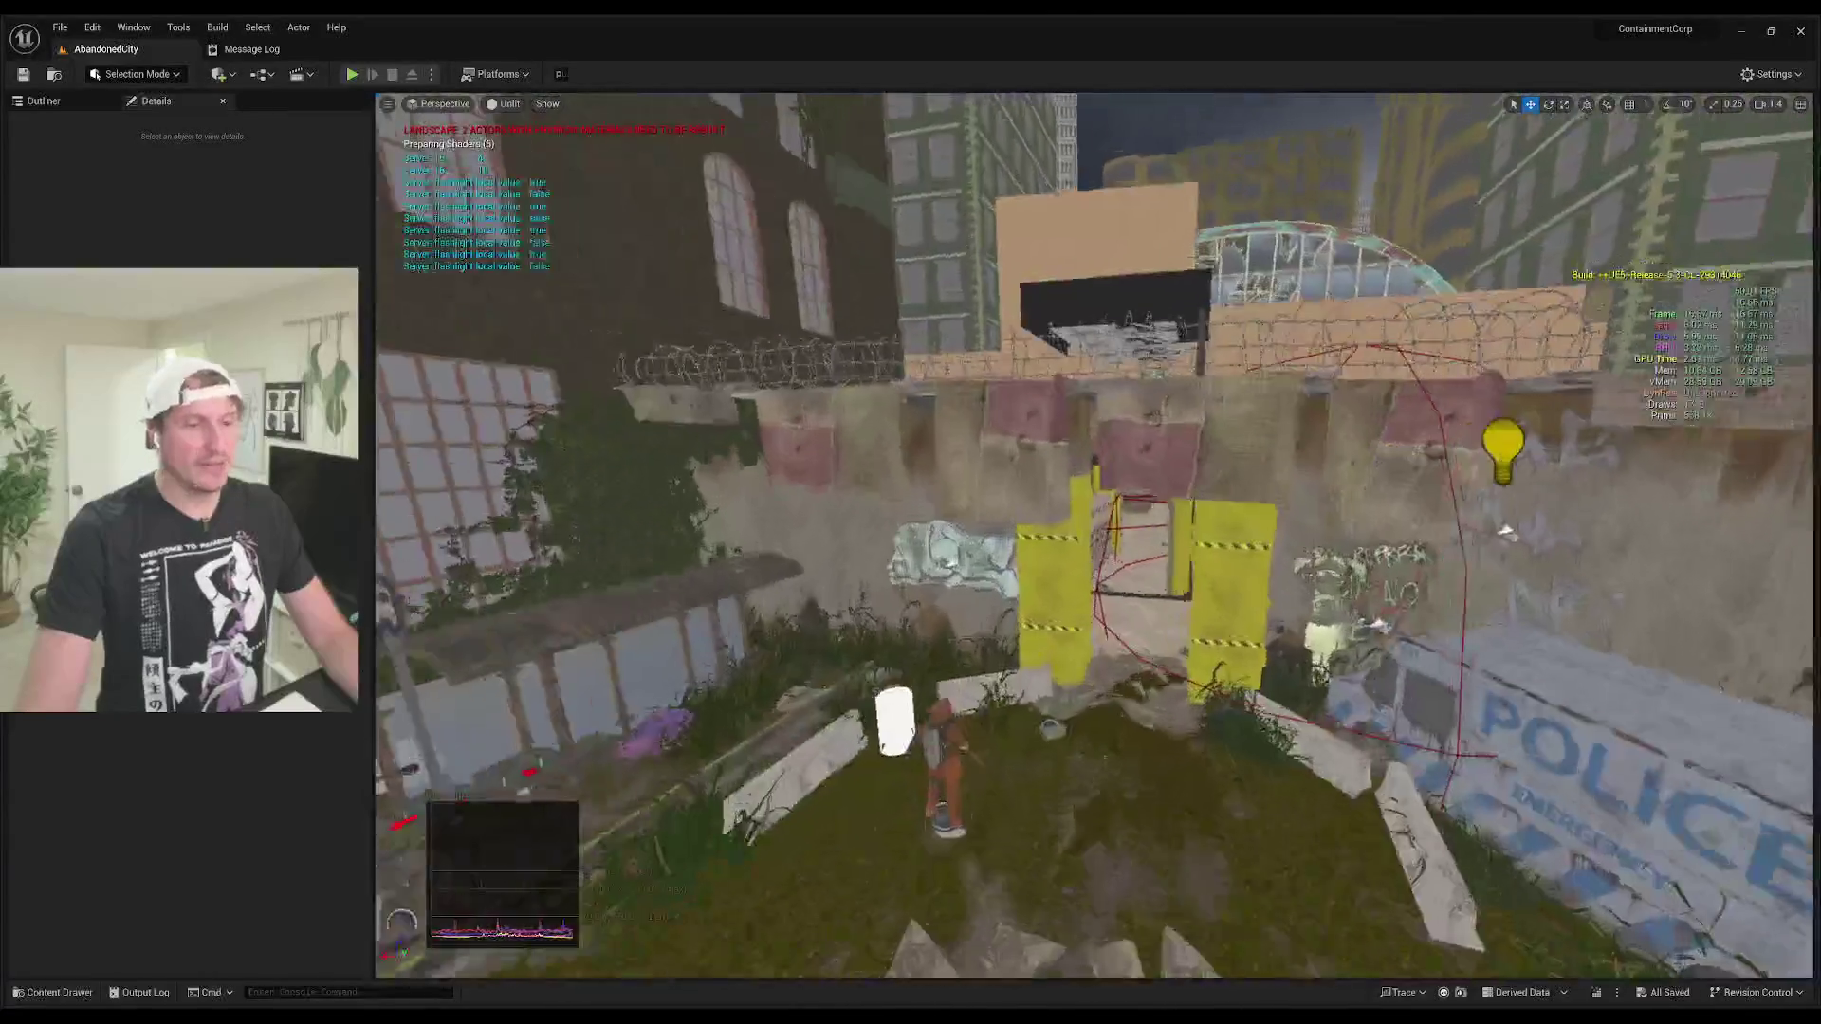
pyautogui.press('w')
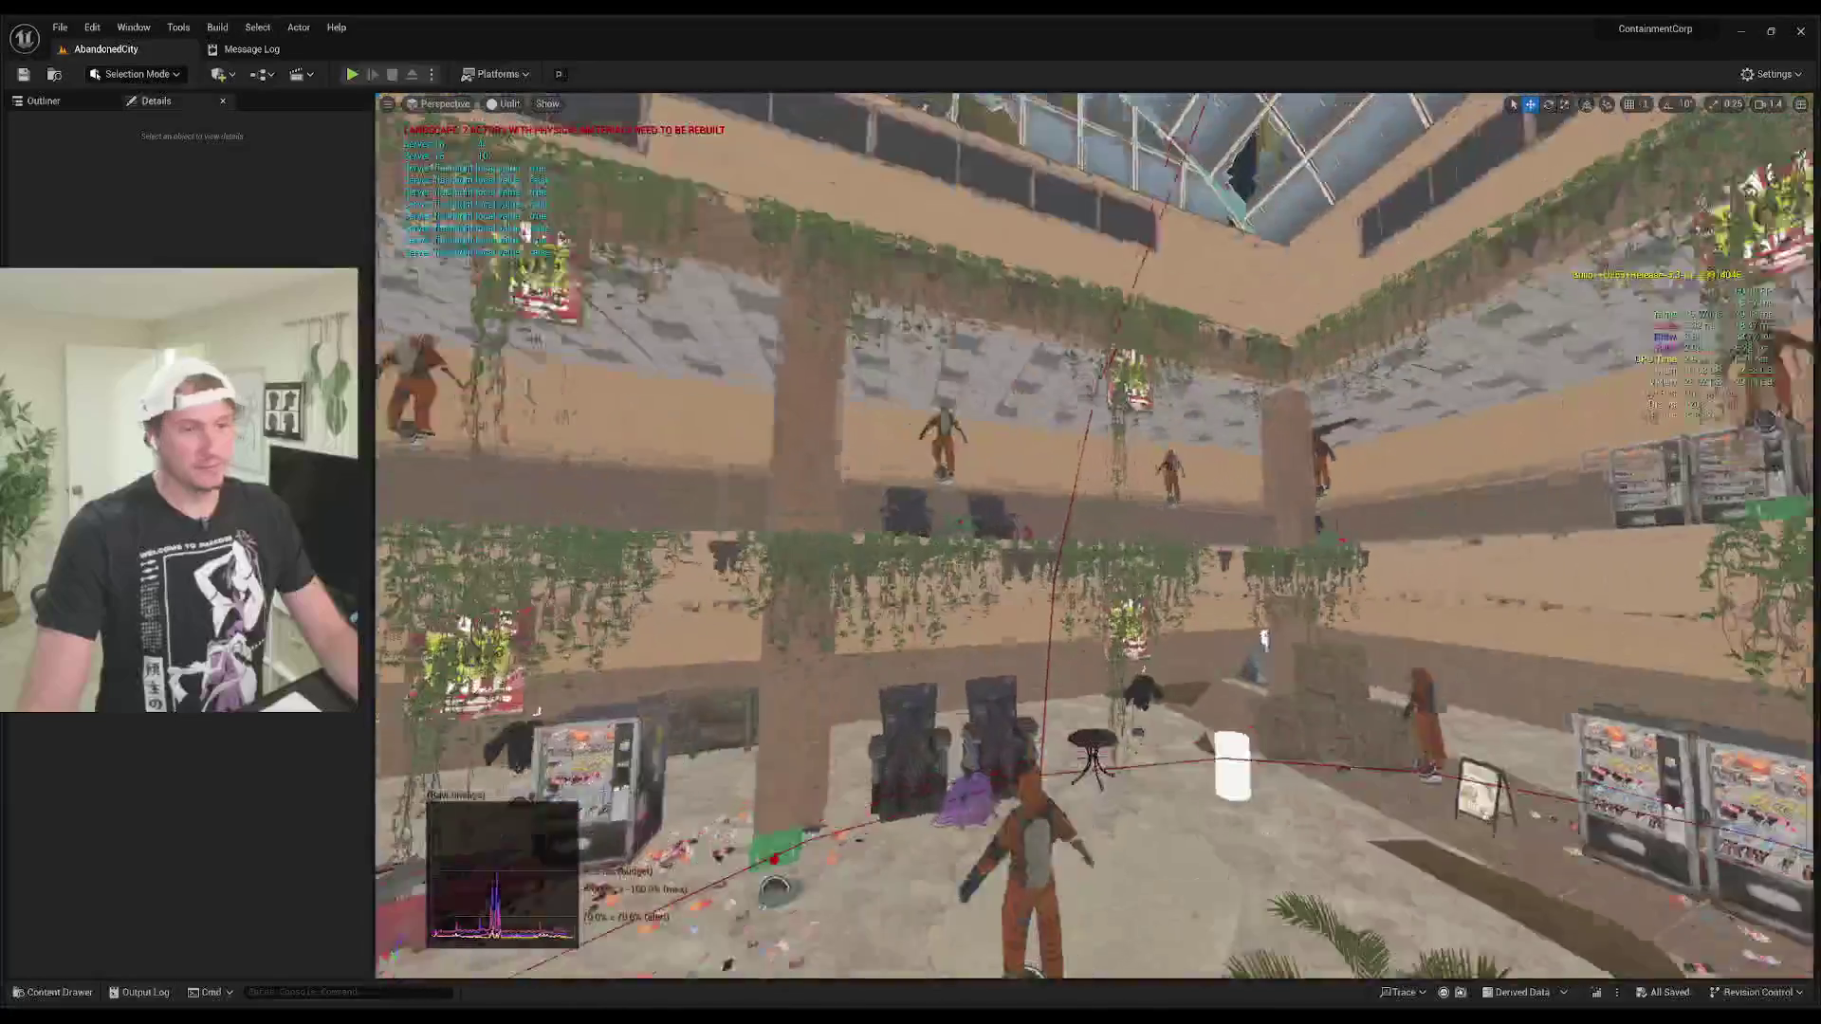
pyautogui.press('w')
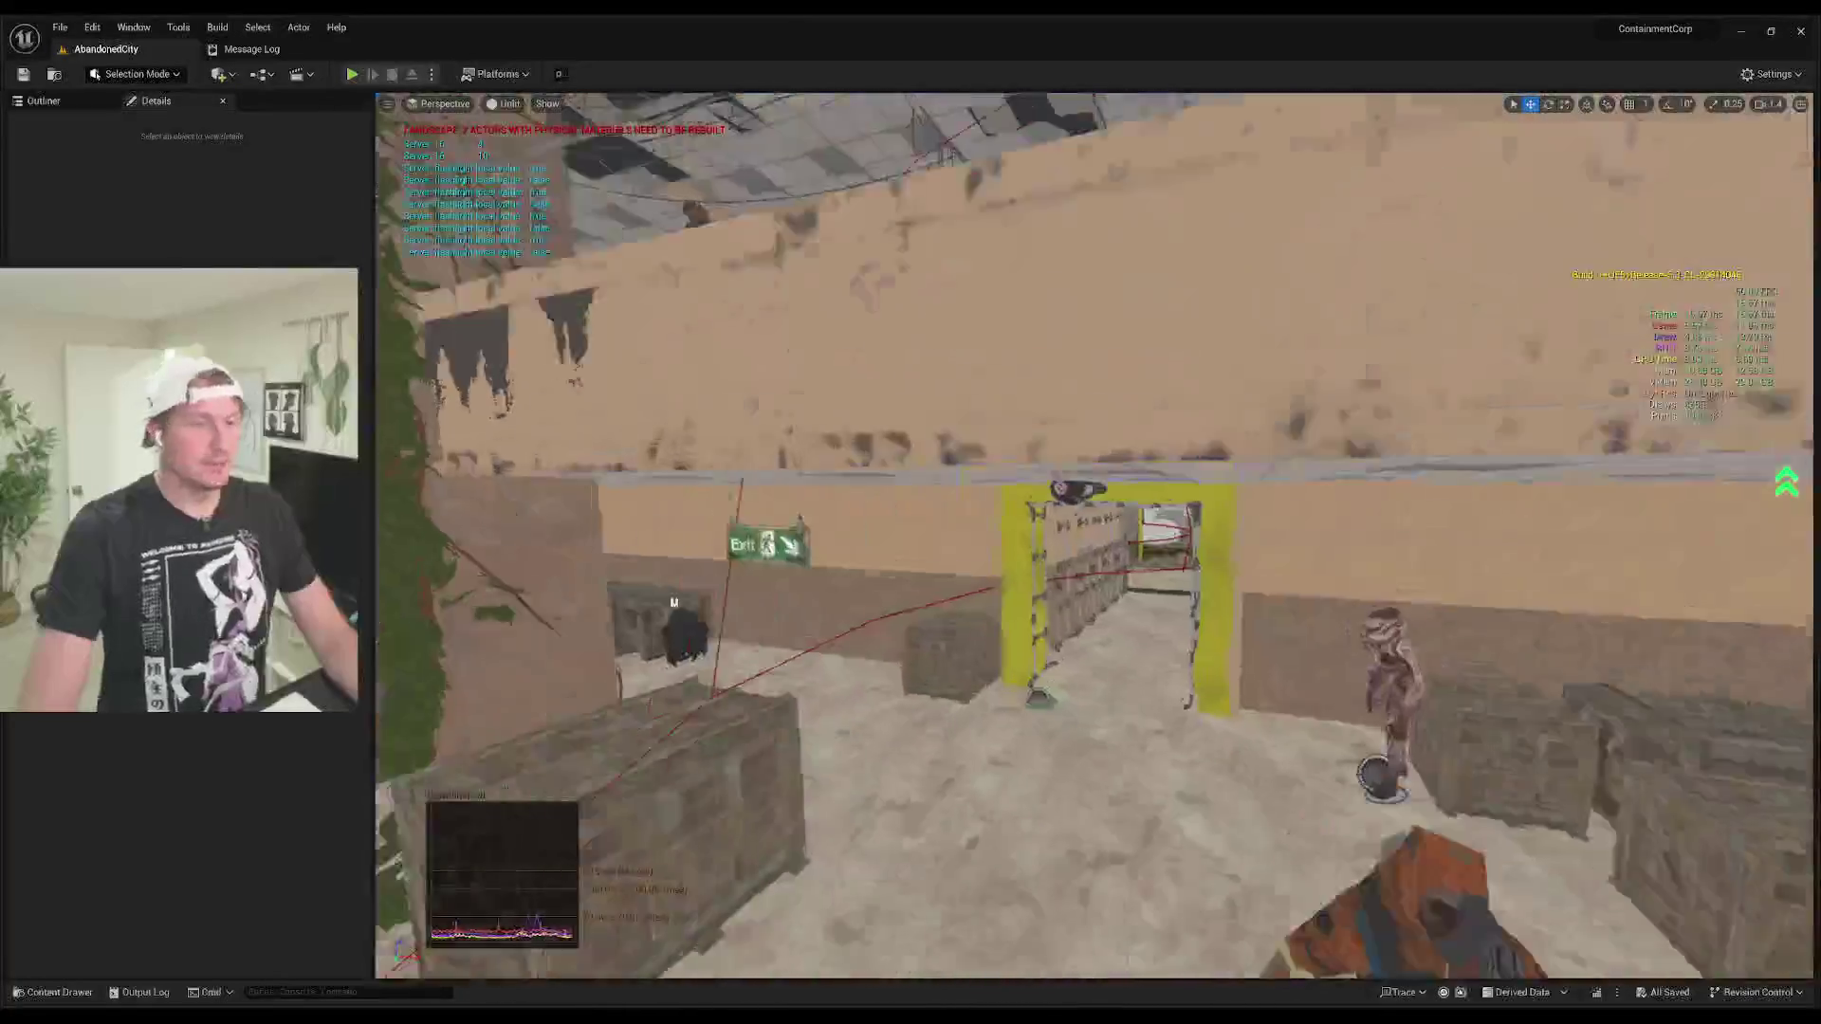
pyautogui.press('w')
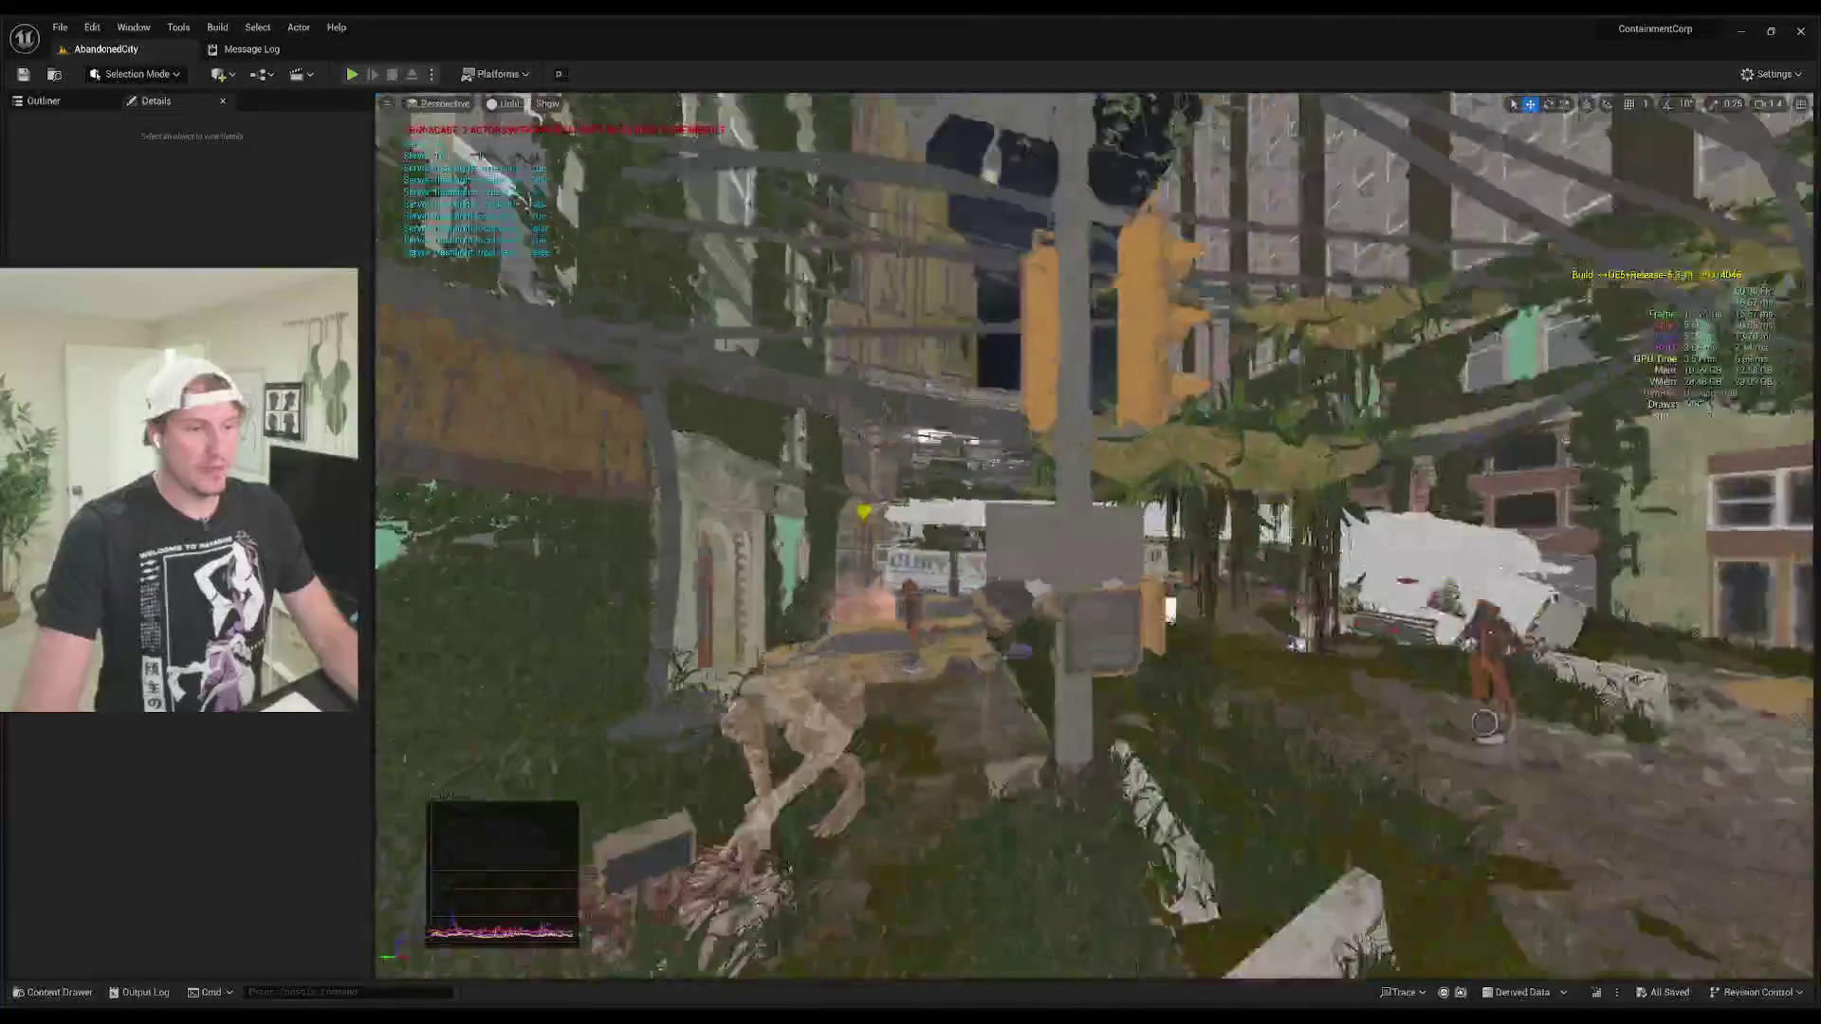
pyautogui.press('w')
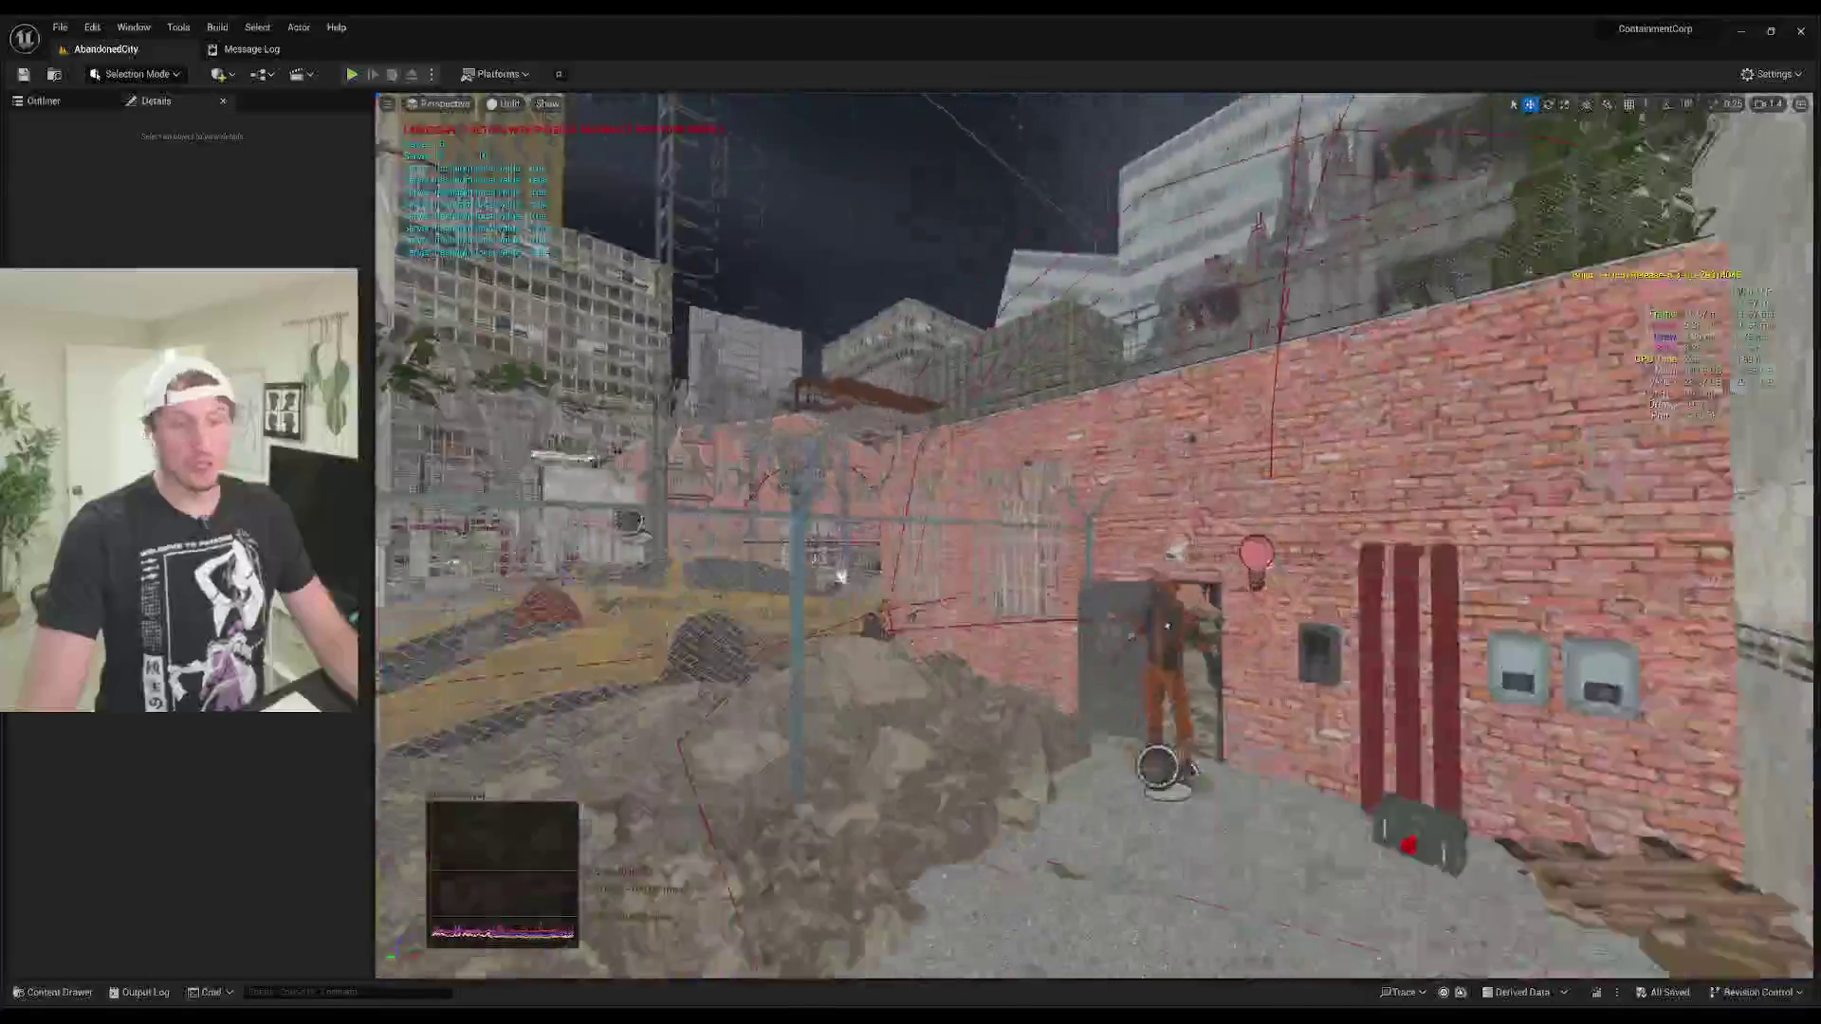
pyautogui.press('w')
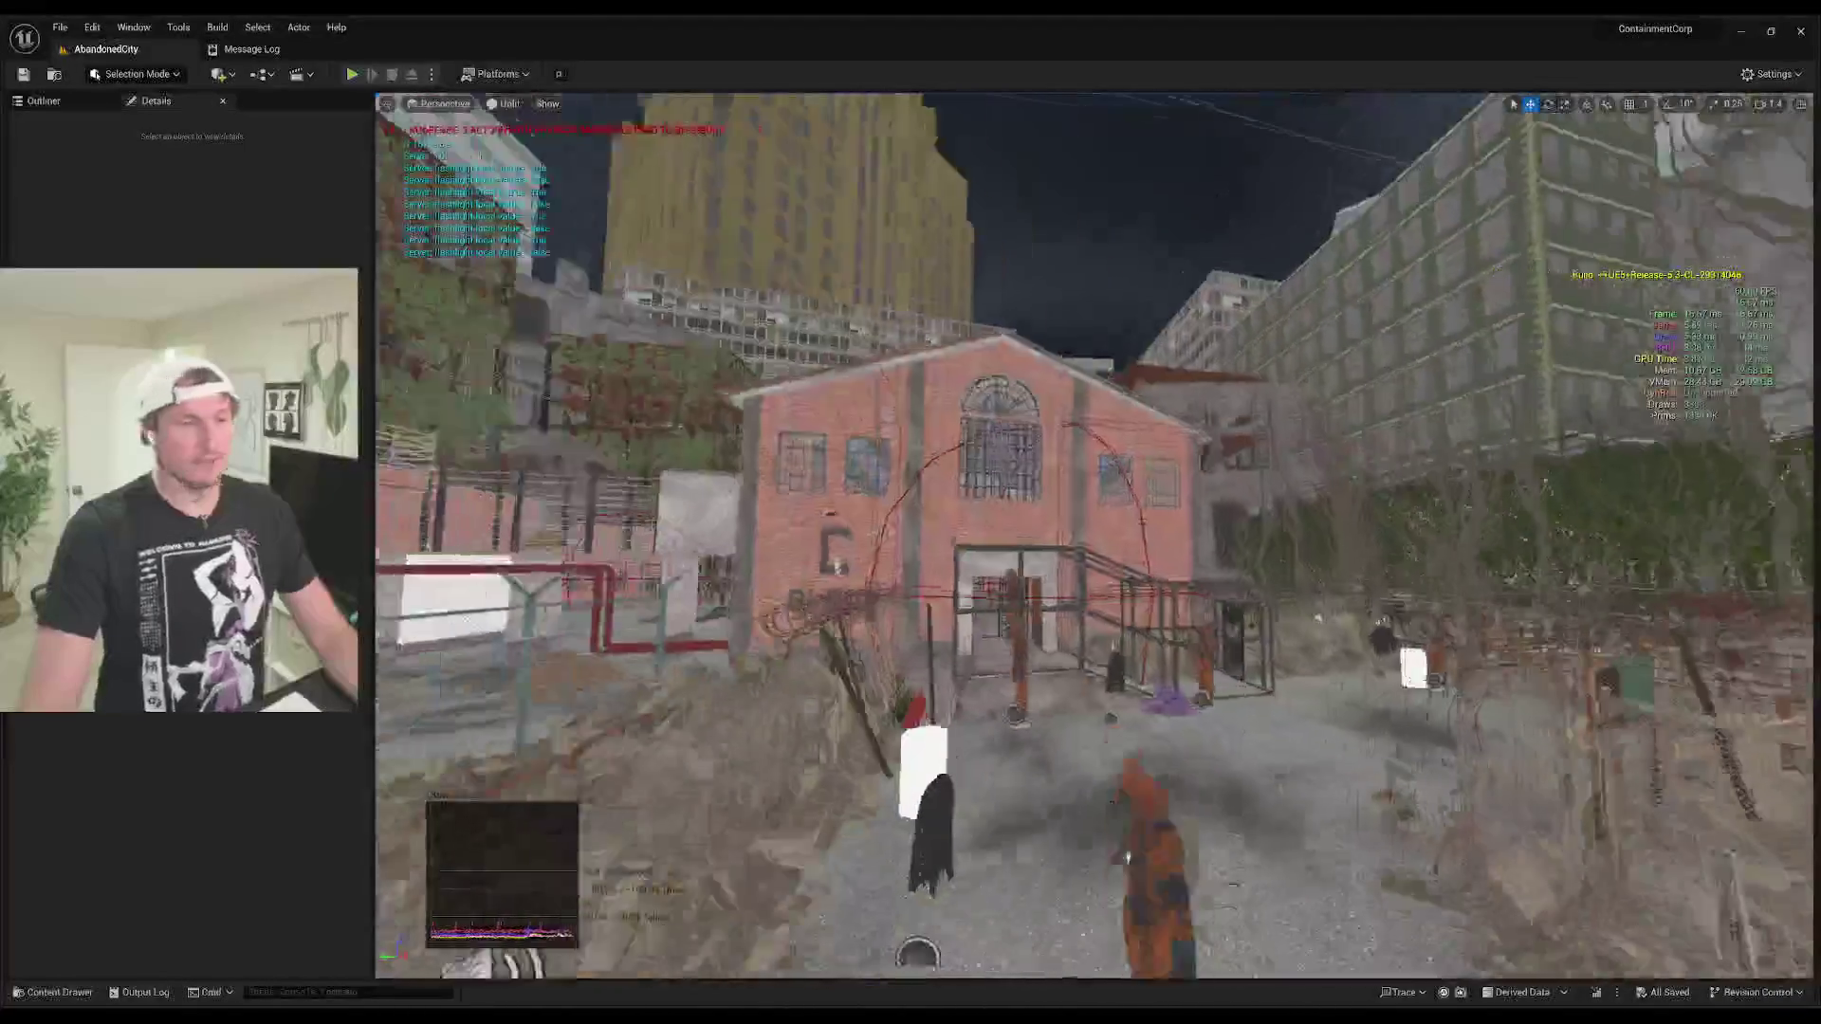
pyautogui.press('w')
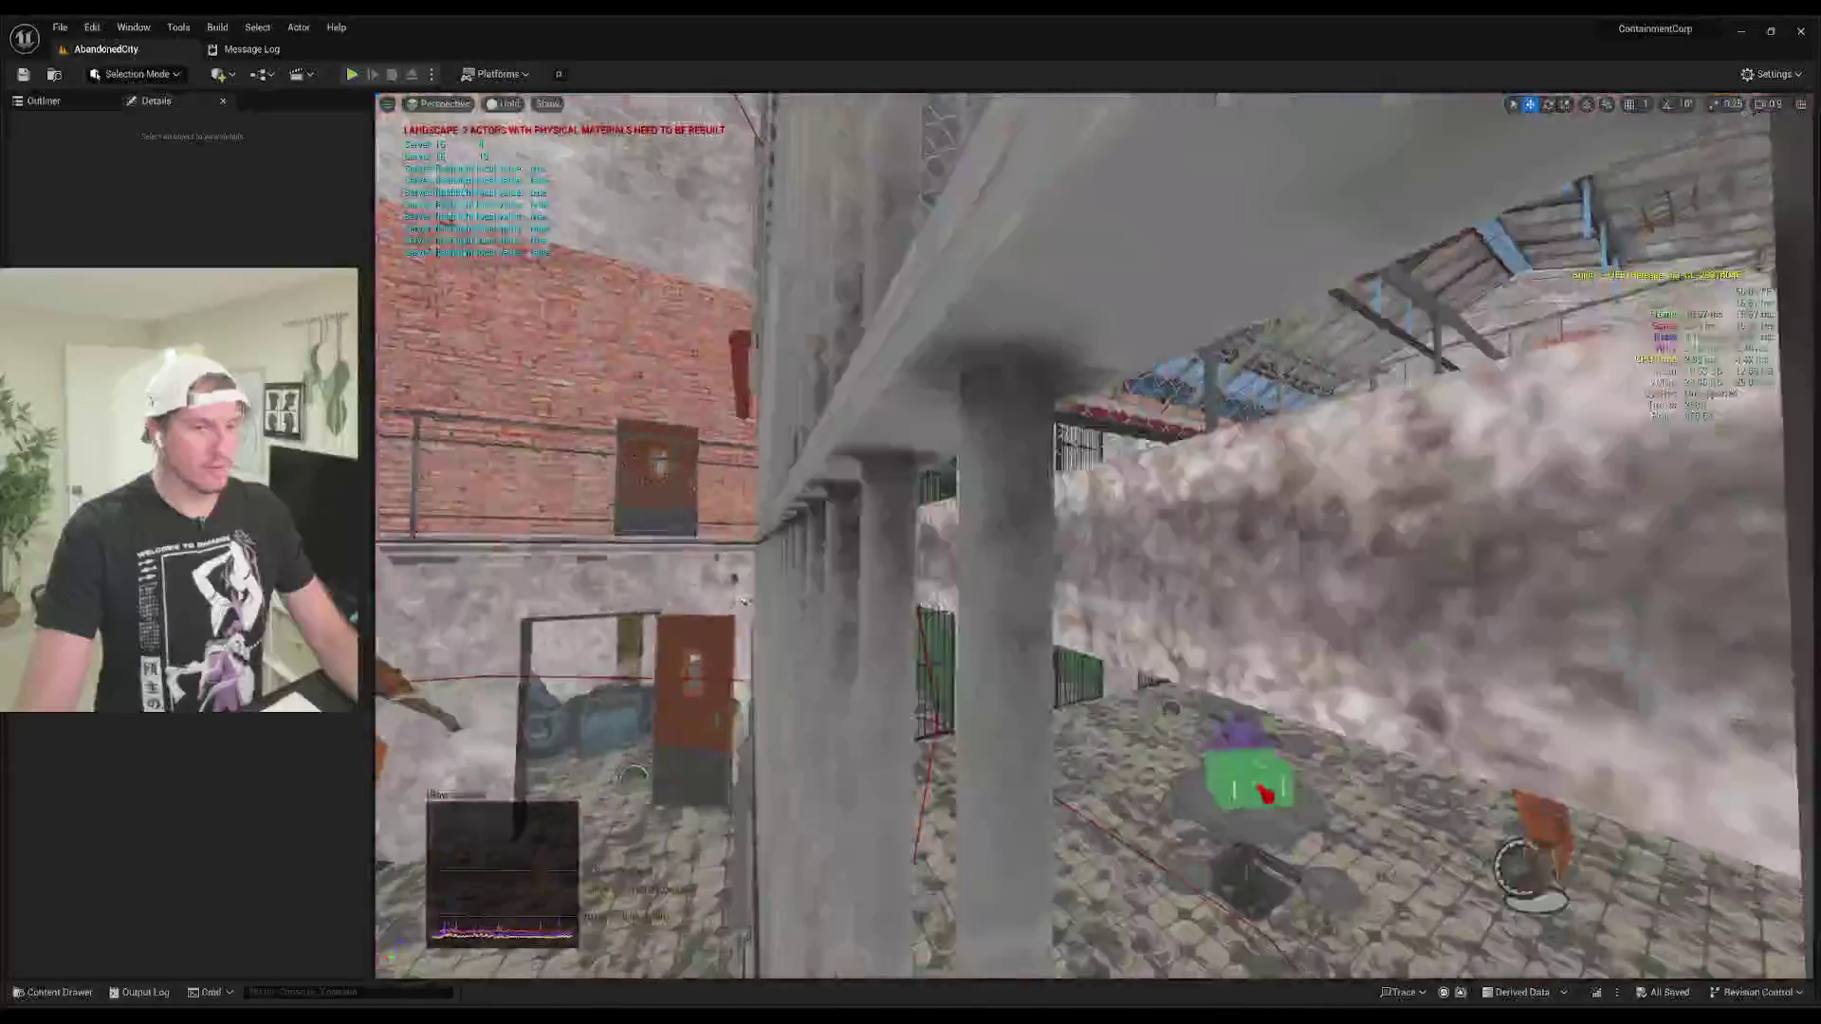
pyautogui.press('w')
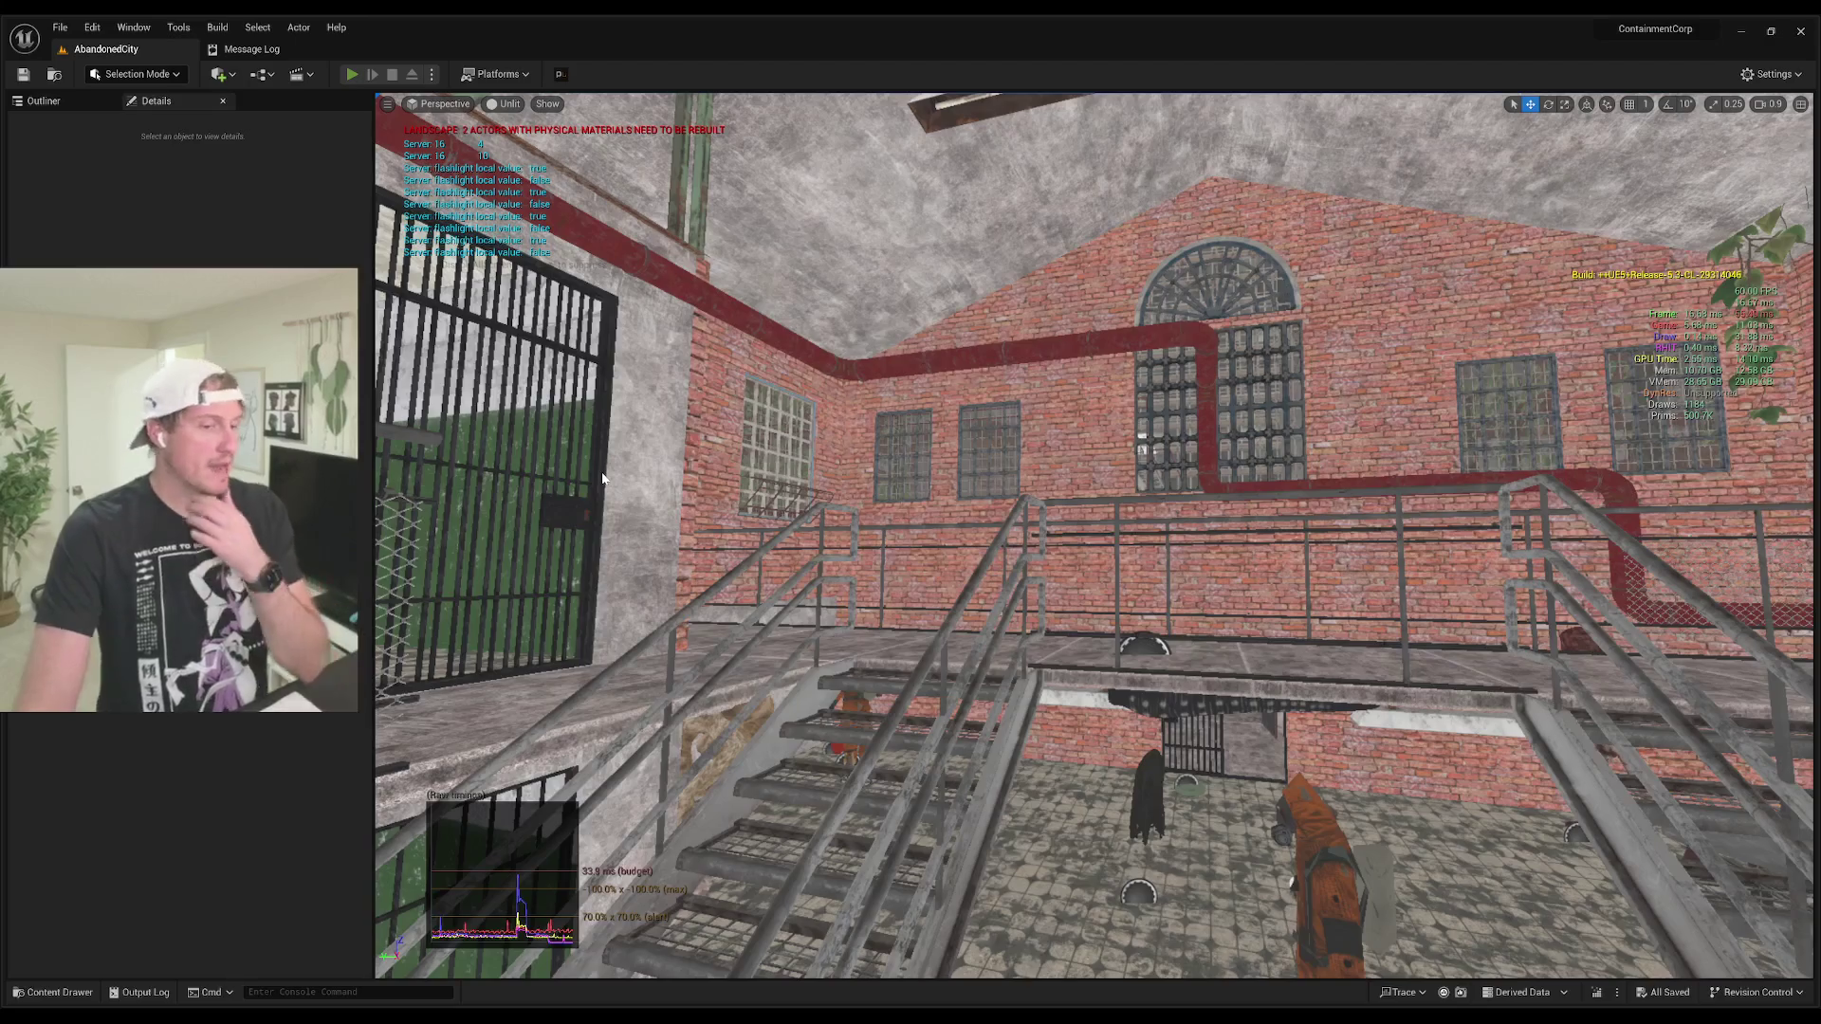
pyautogui.hotkey('alt', 'p')
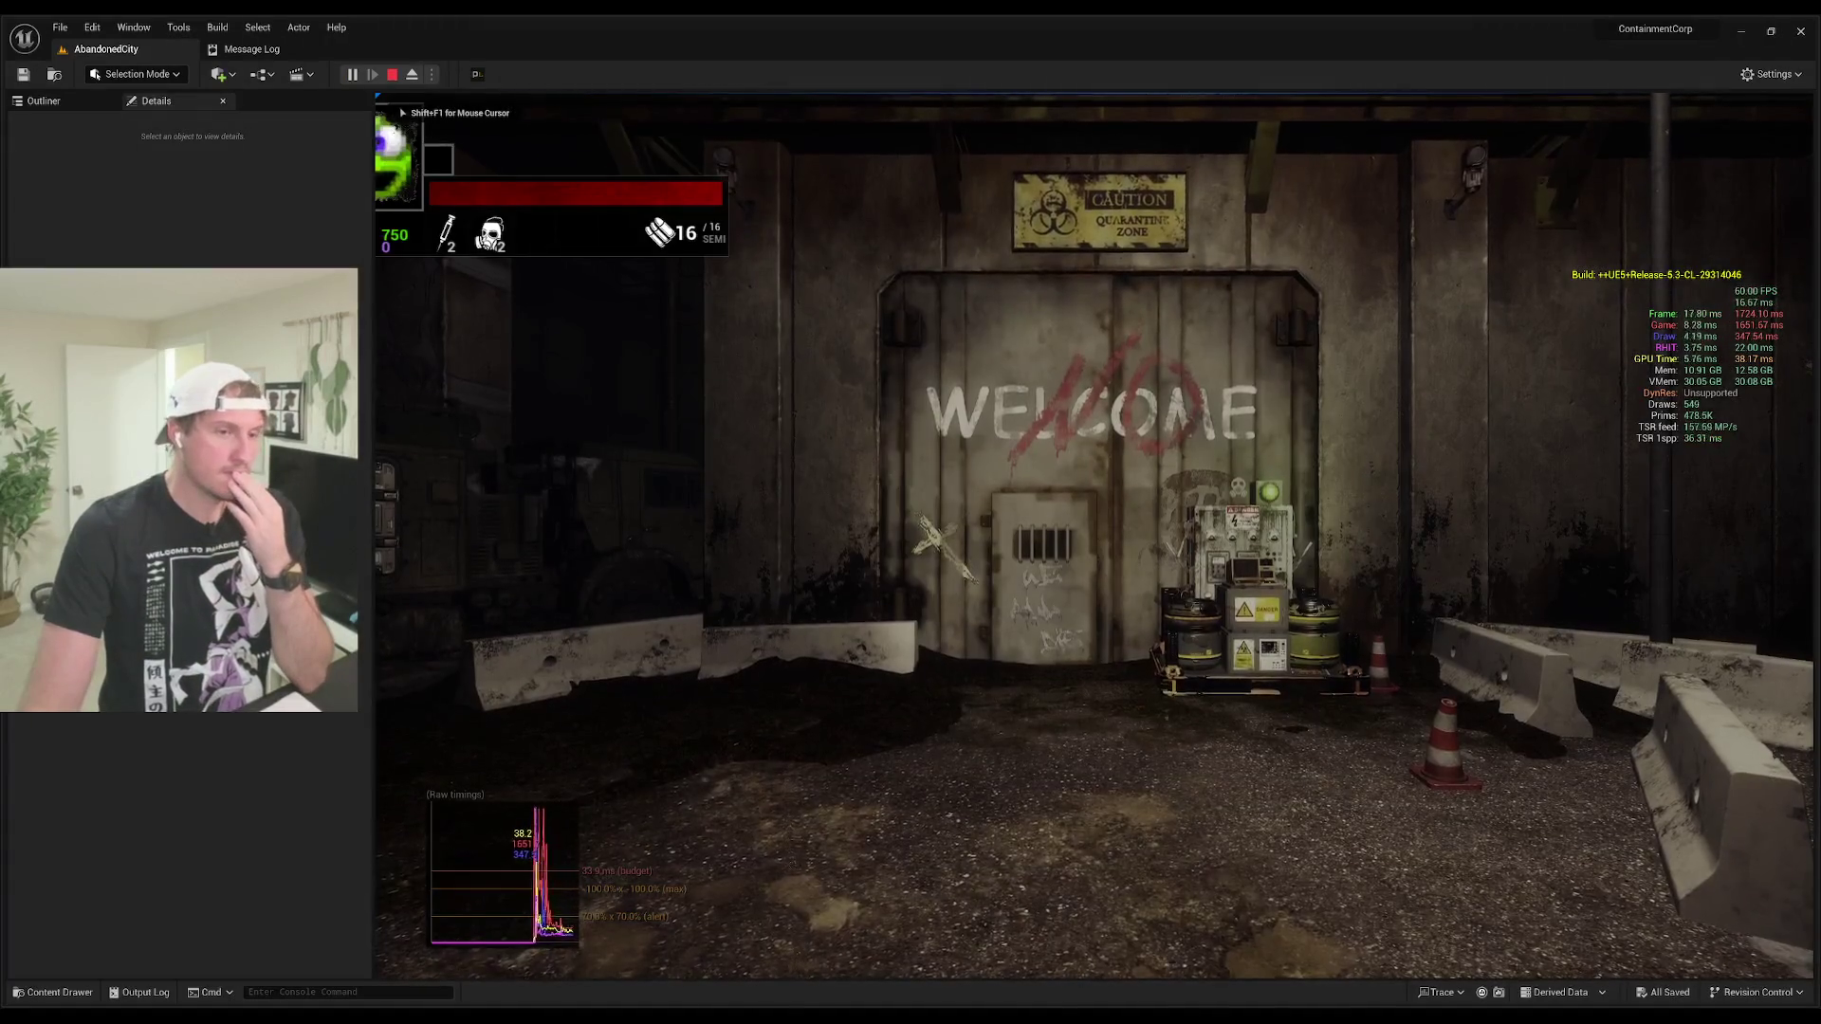
# Step: Walk past the taxis, bus and Bonus Objectives board to the chain-link gate, then stop PIE
pyautogui.press('w')
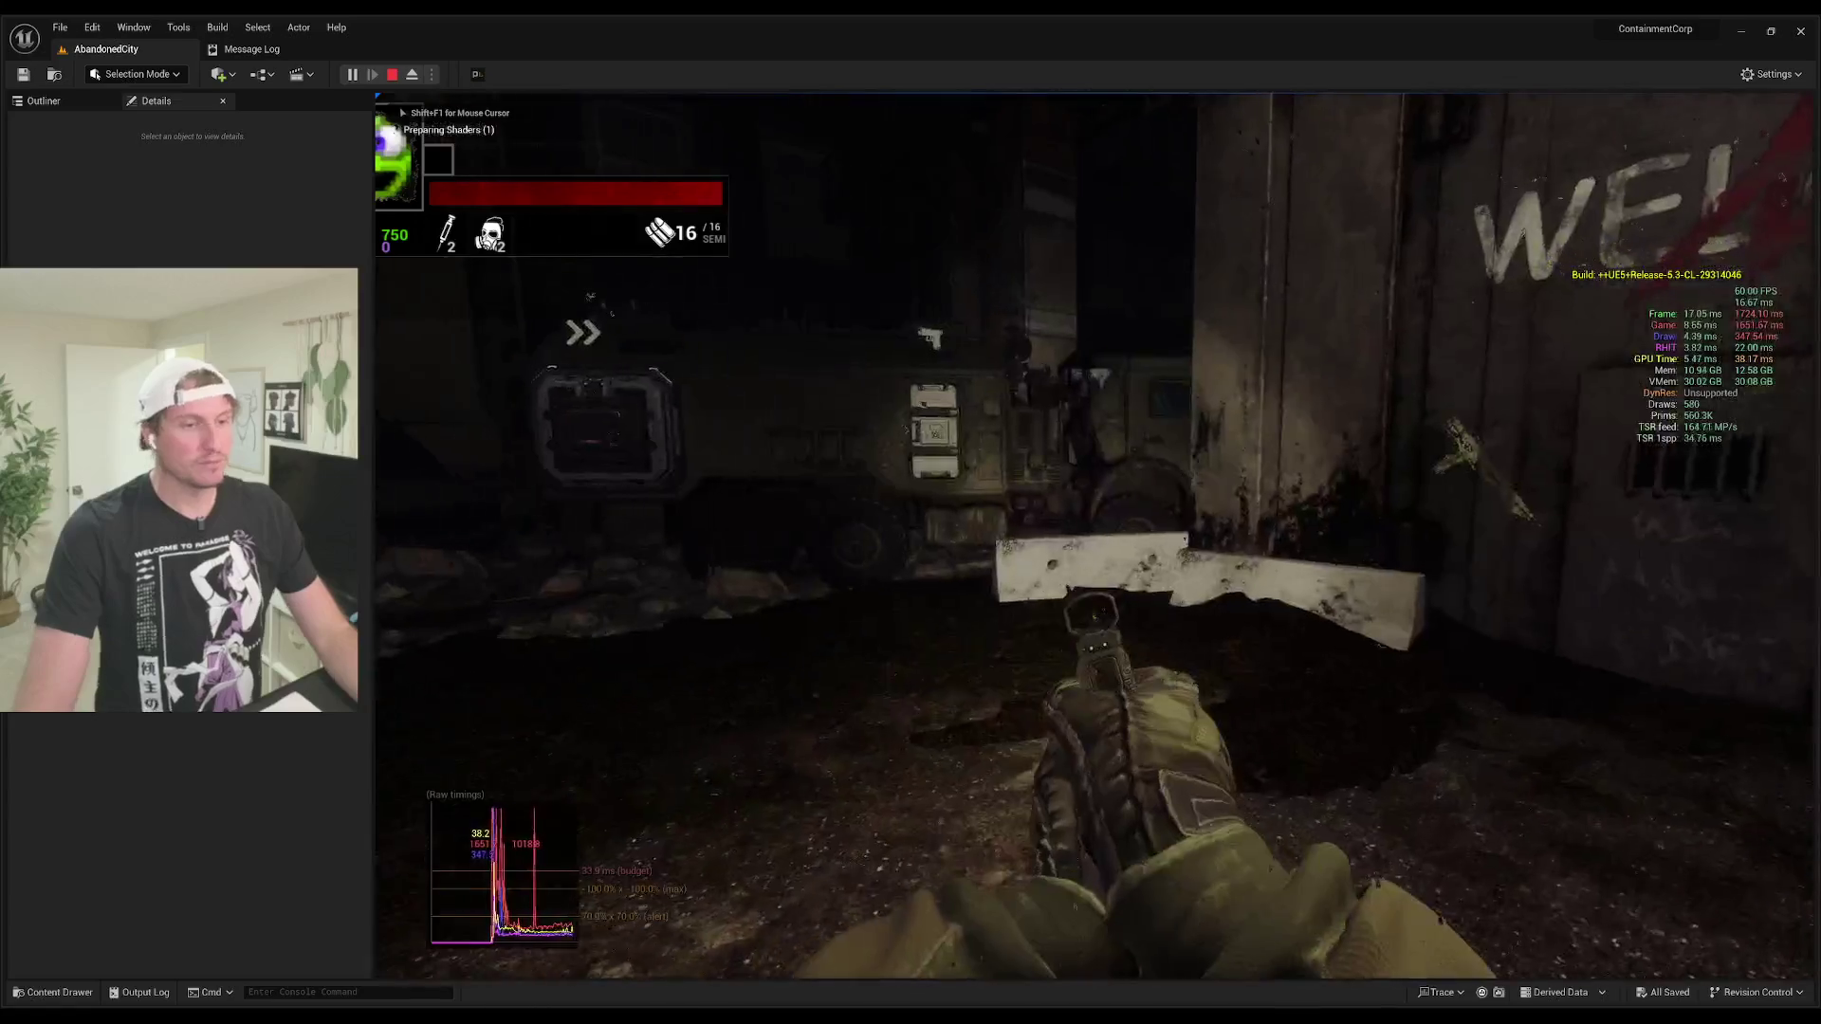
pyautogui.press('w')
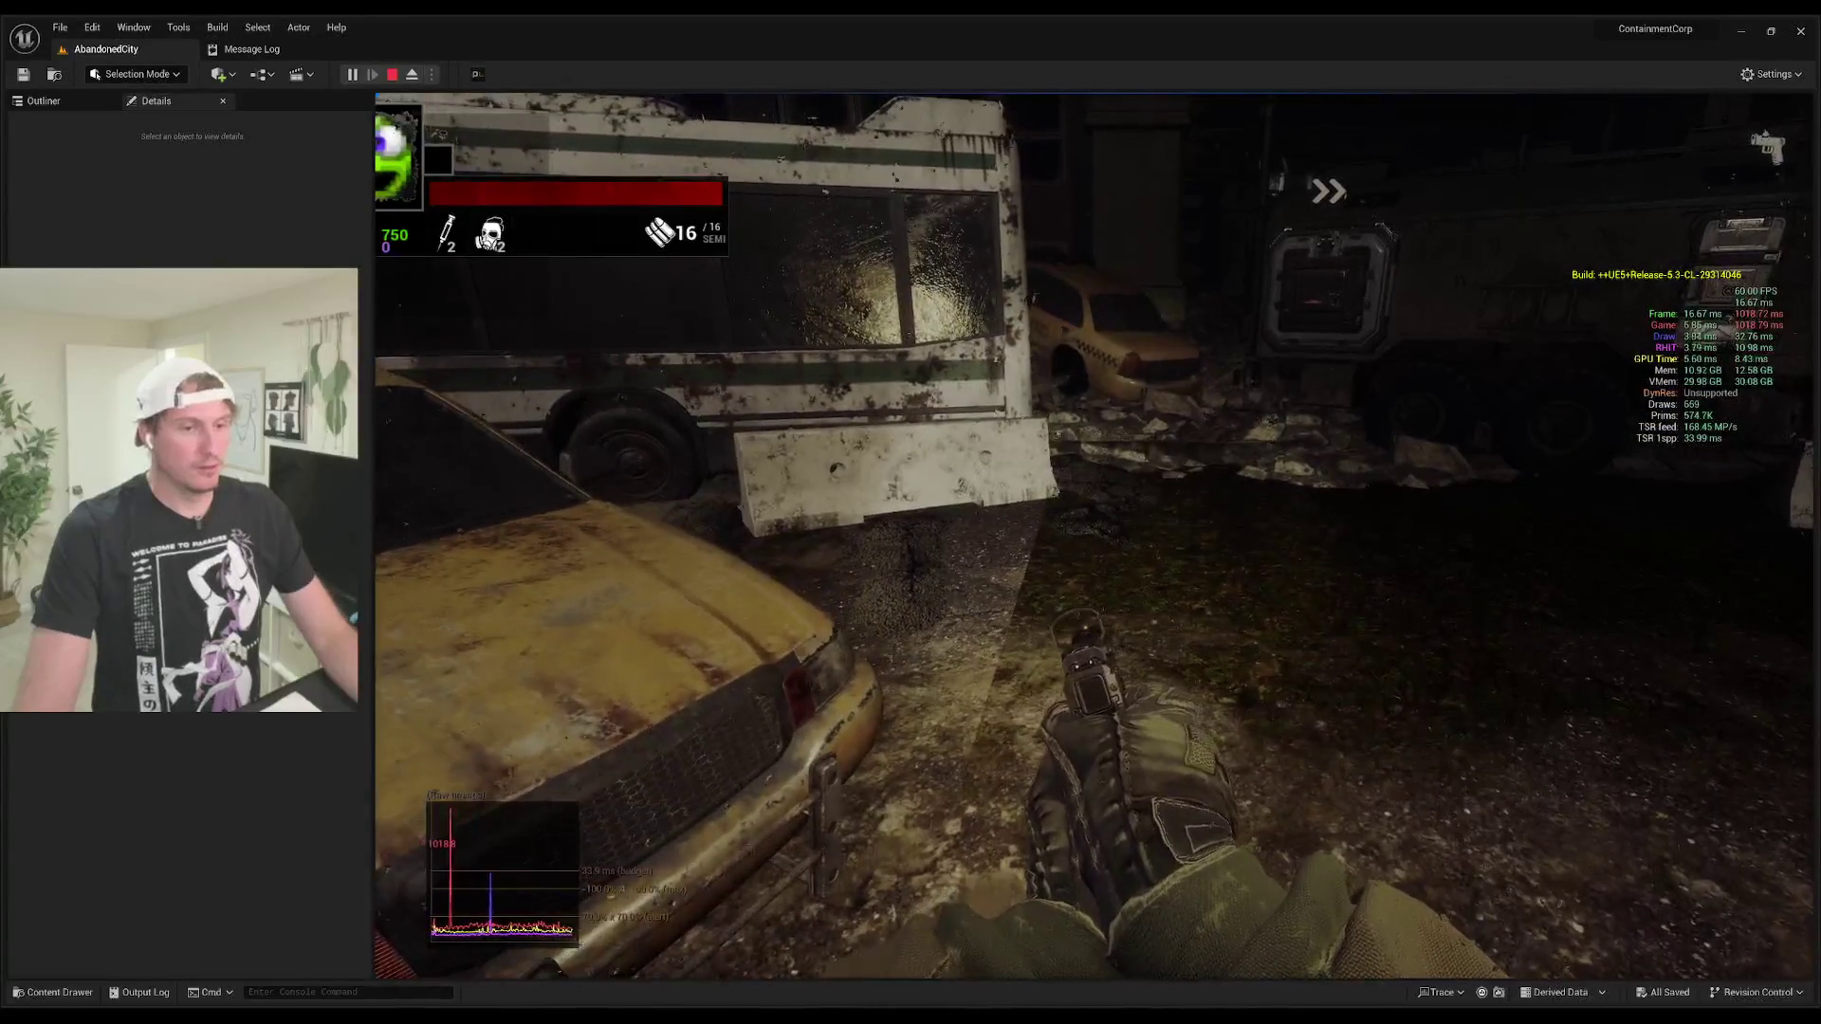
pyautogui.press('w')
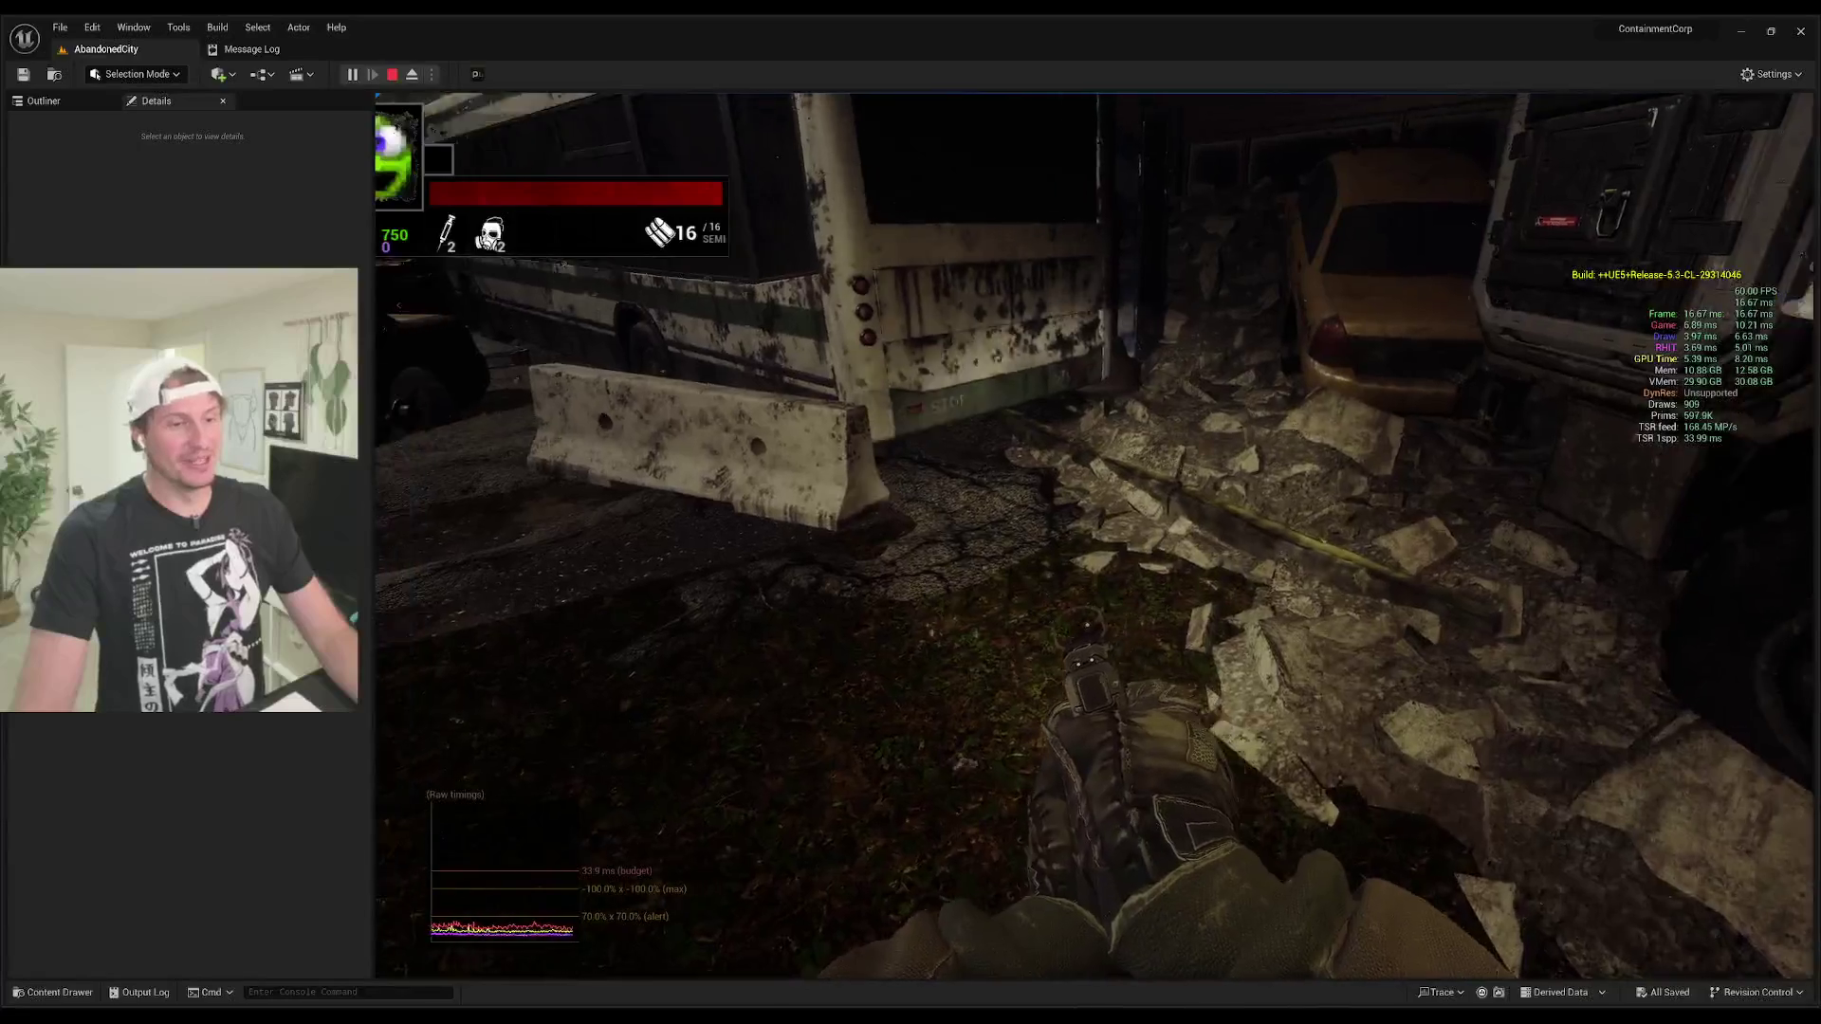
pyautogui.press('w')
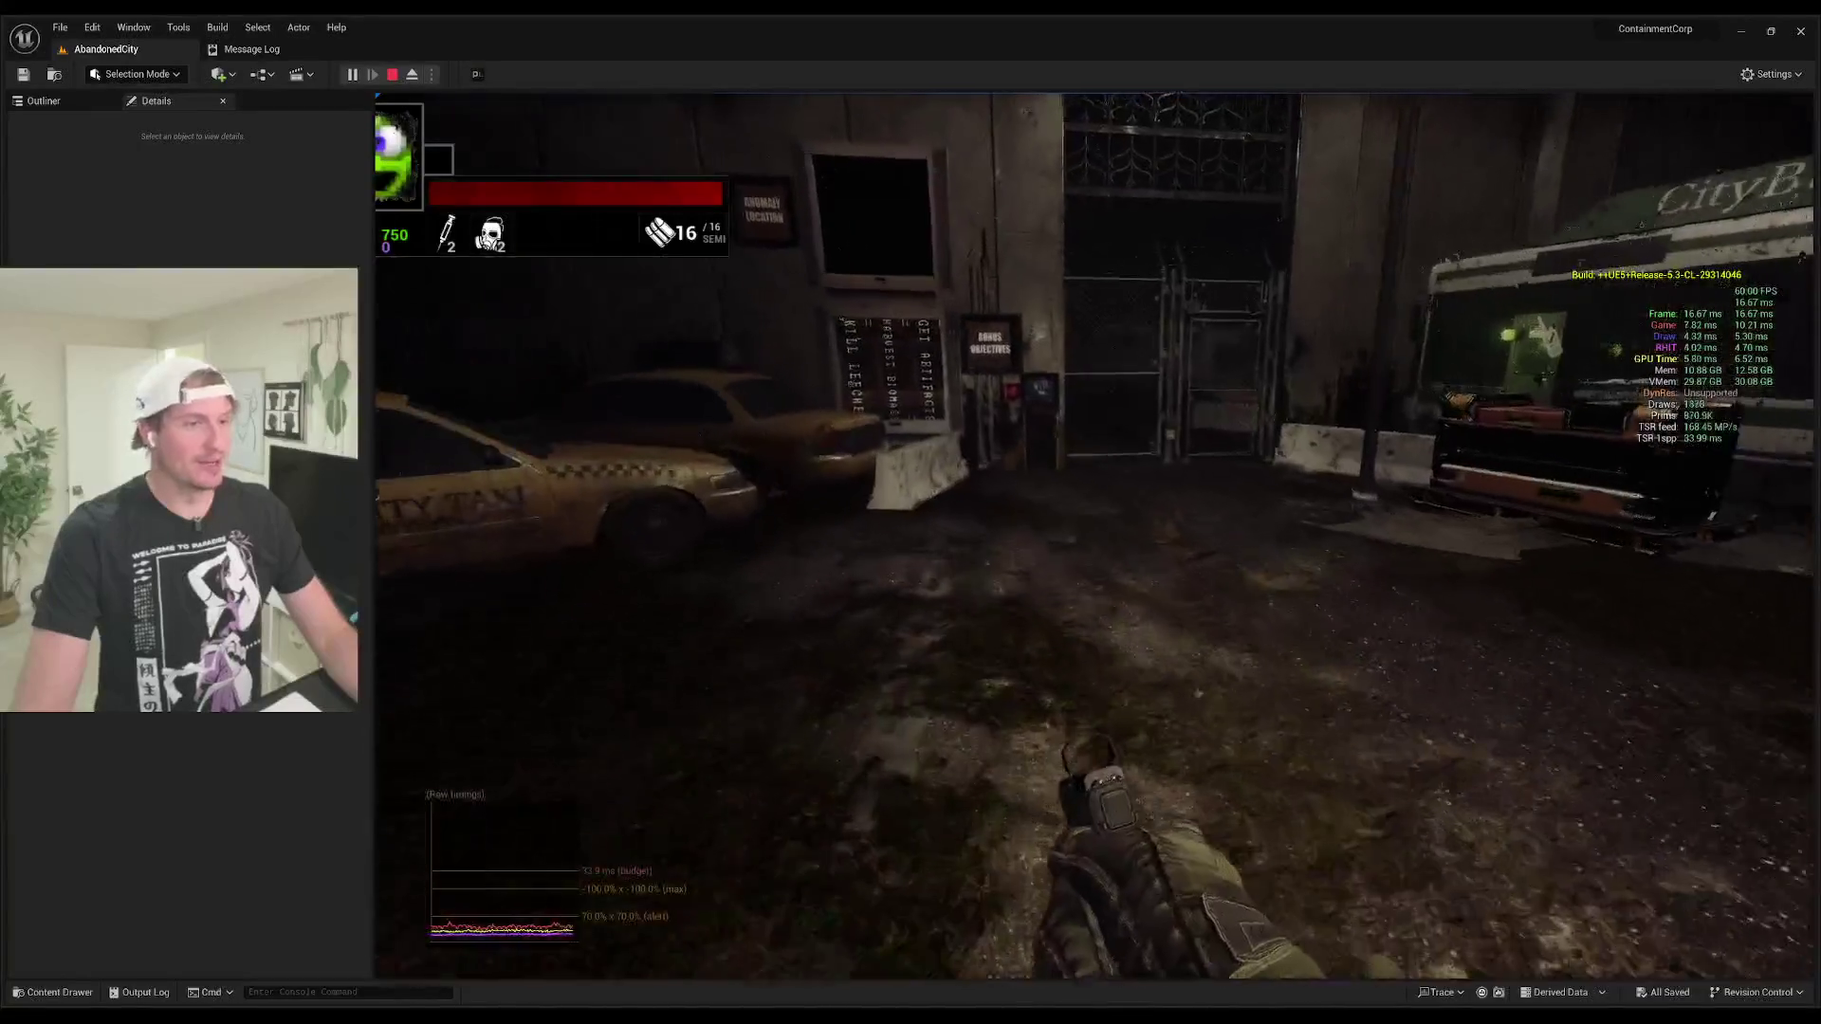
pyautogui.press('w')
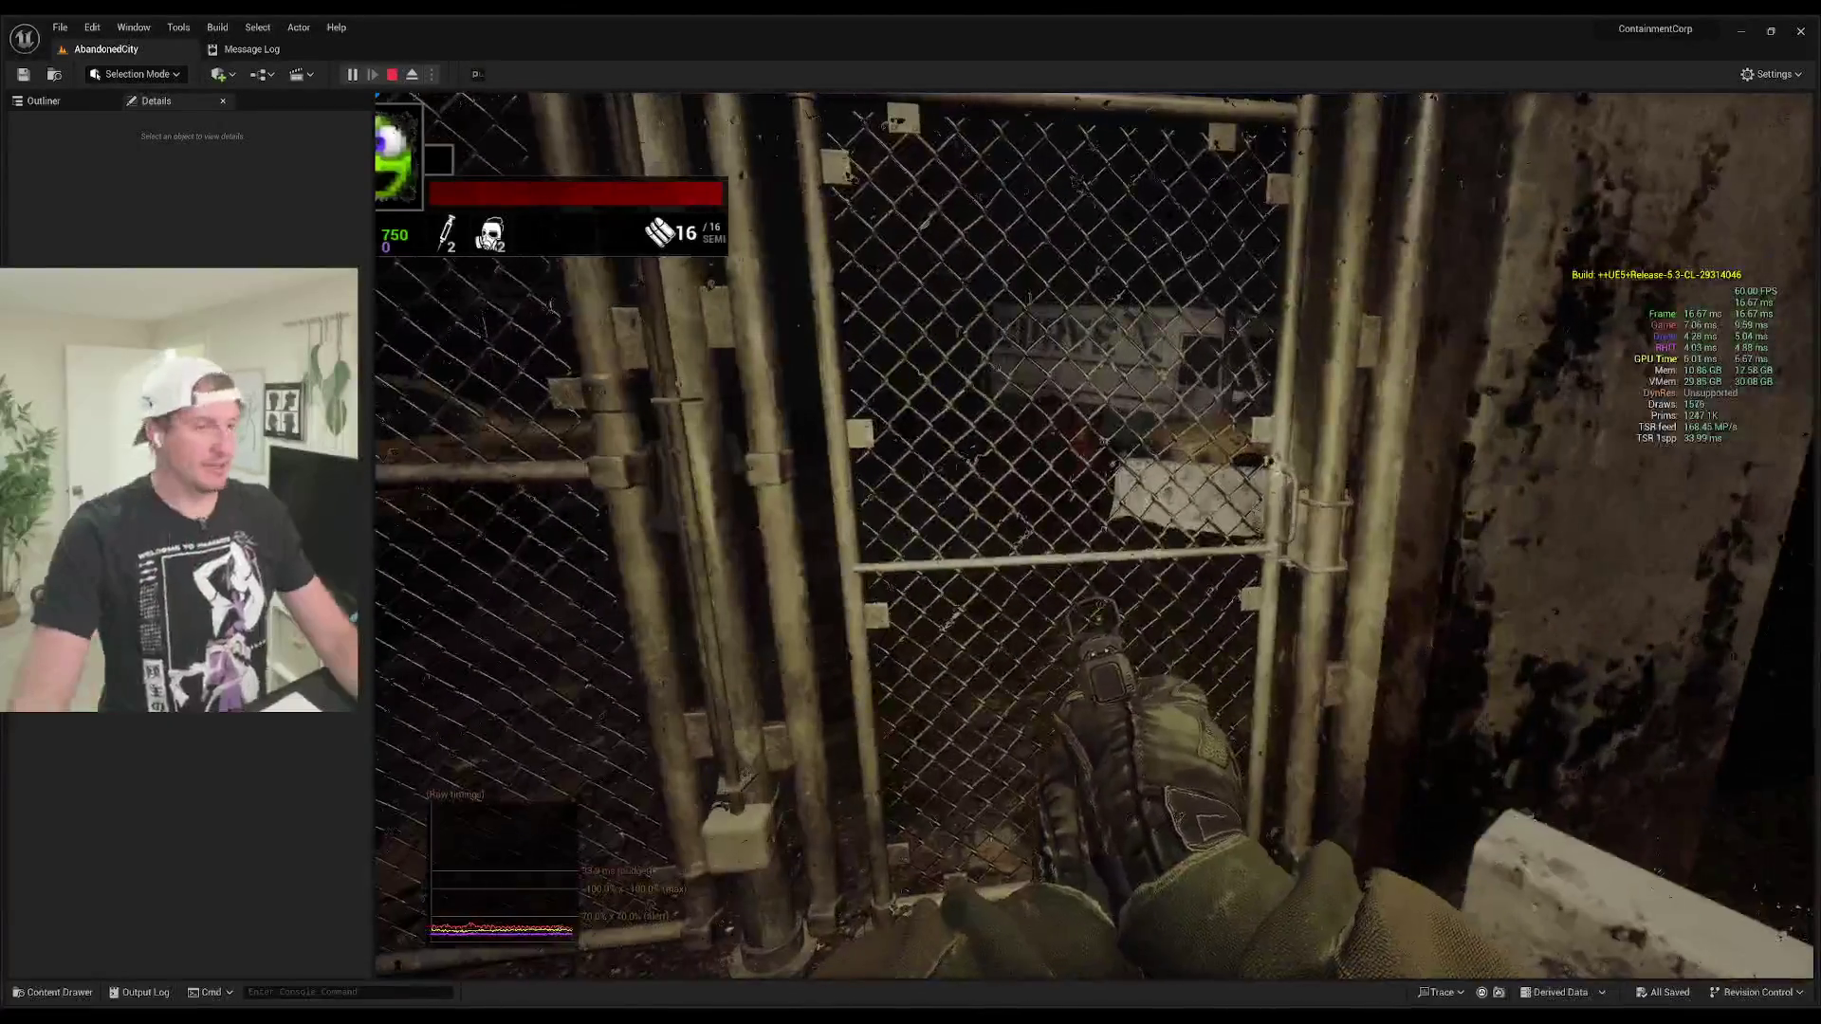
pyautogui.press('Escape')
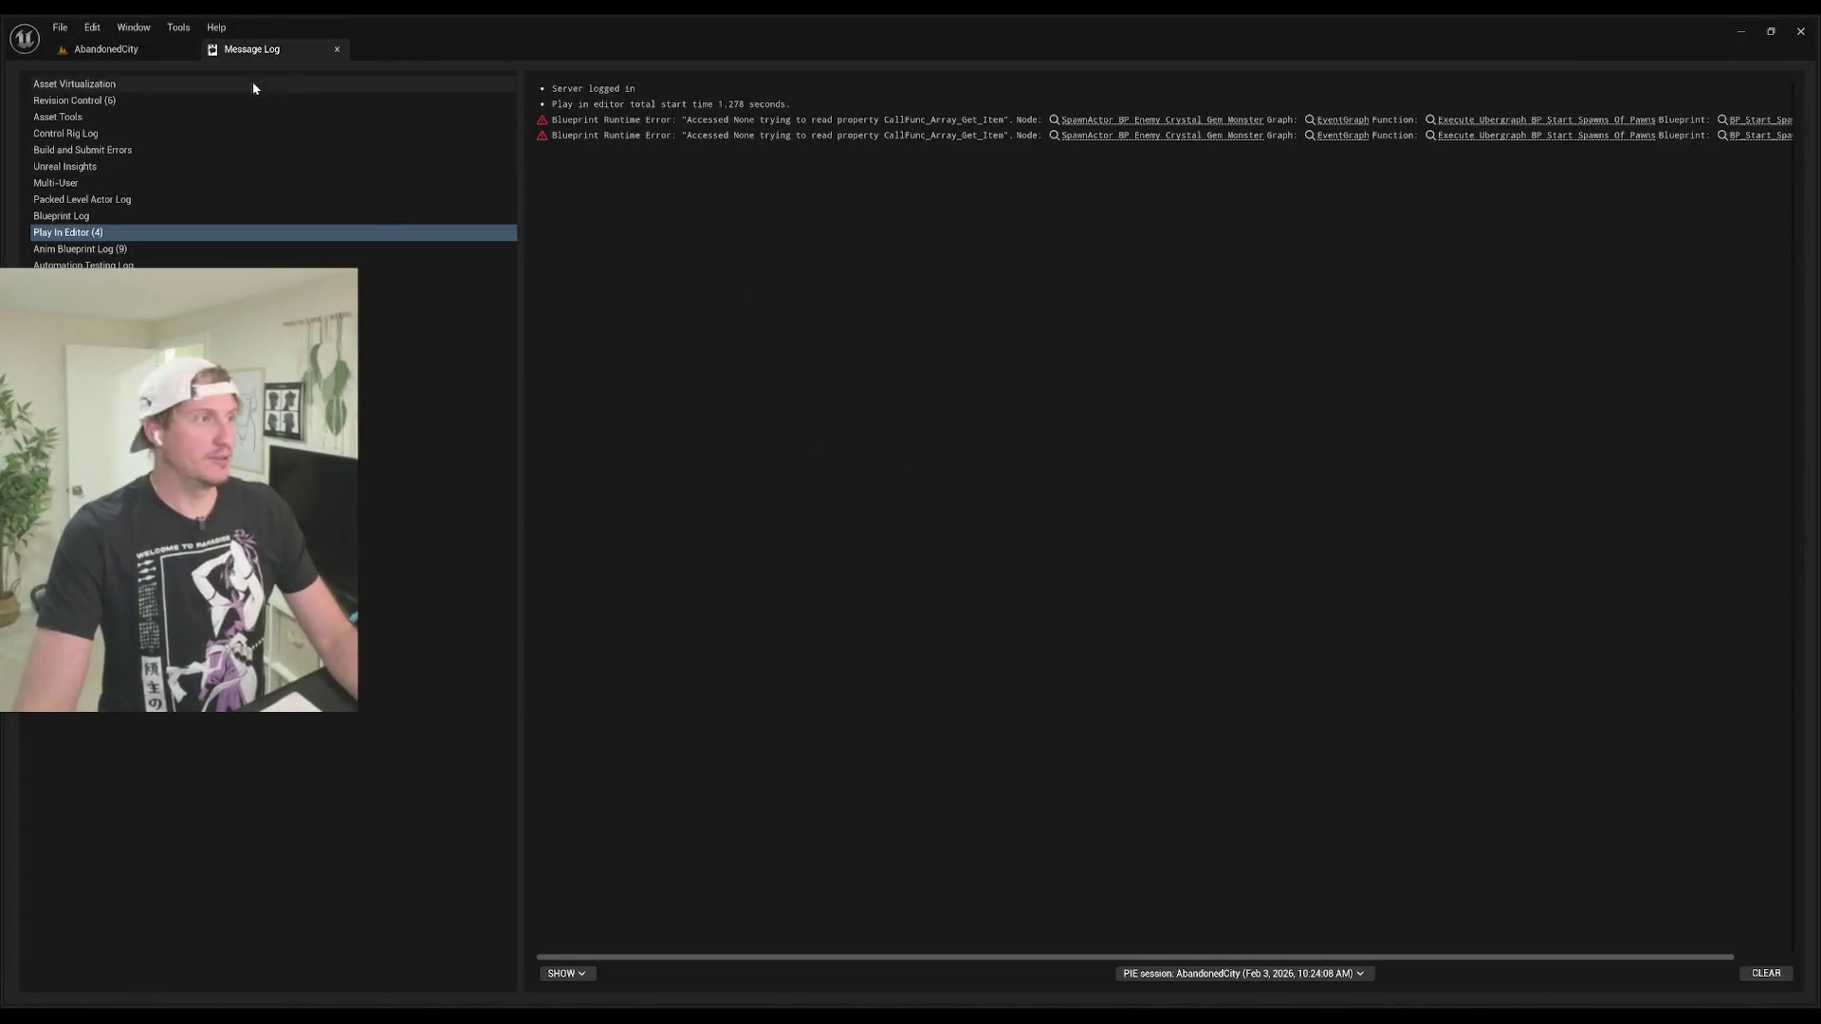
# Step: Return to the AbandonedCity level and select the chain-link gate in the viewport
pyautogui.click(94, 49)
pyautogui.click(1072, 569)
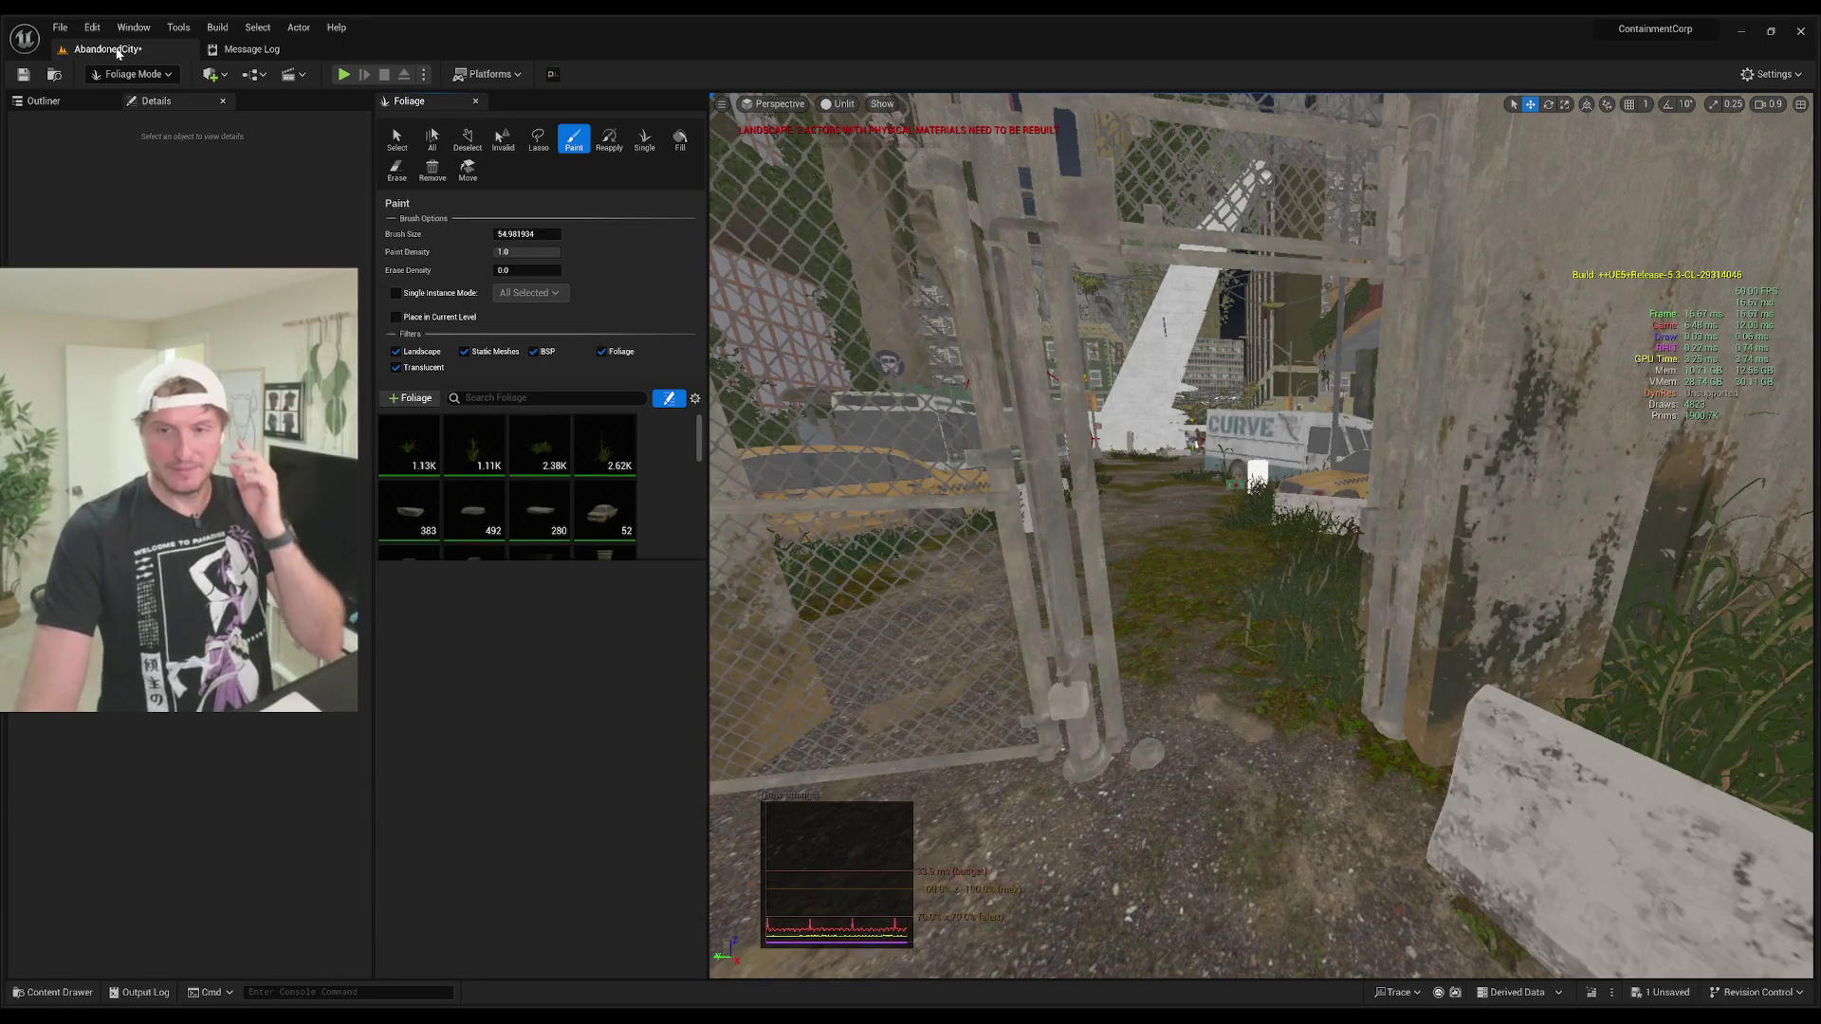
# Step: Select all 48 foliage types in the Foliage panel
pyautogui.click(417, 450)
pyautogui.keyDown('shift'); pyautogui.click(608, 467); pyautogui.keyUp('shift')
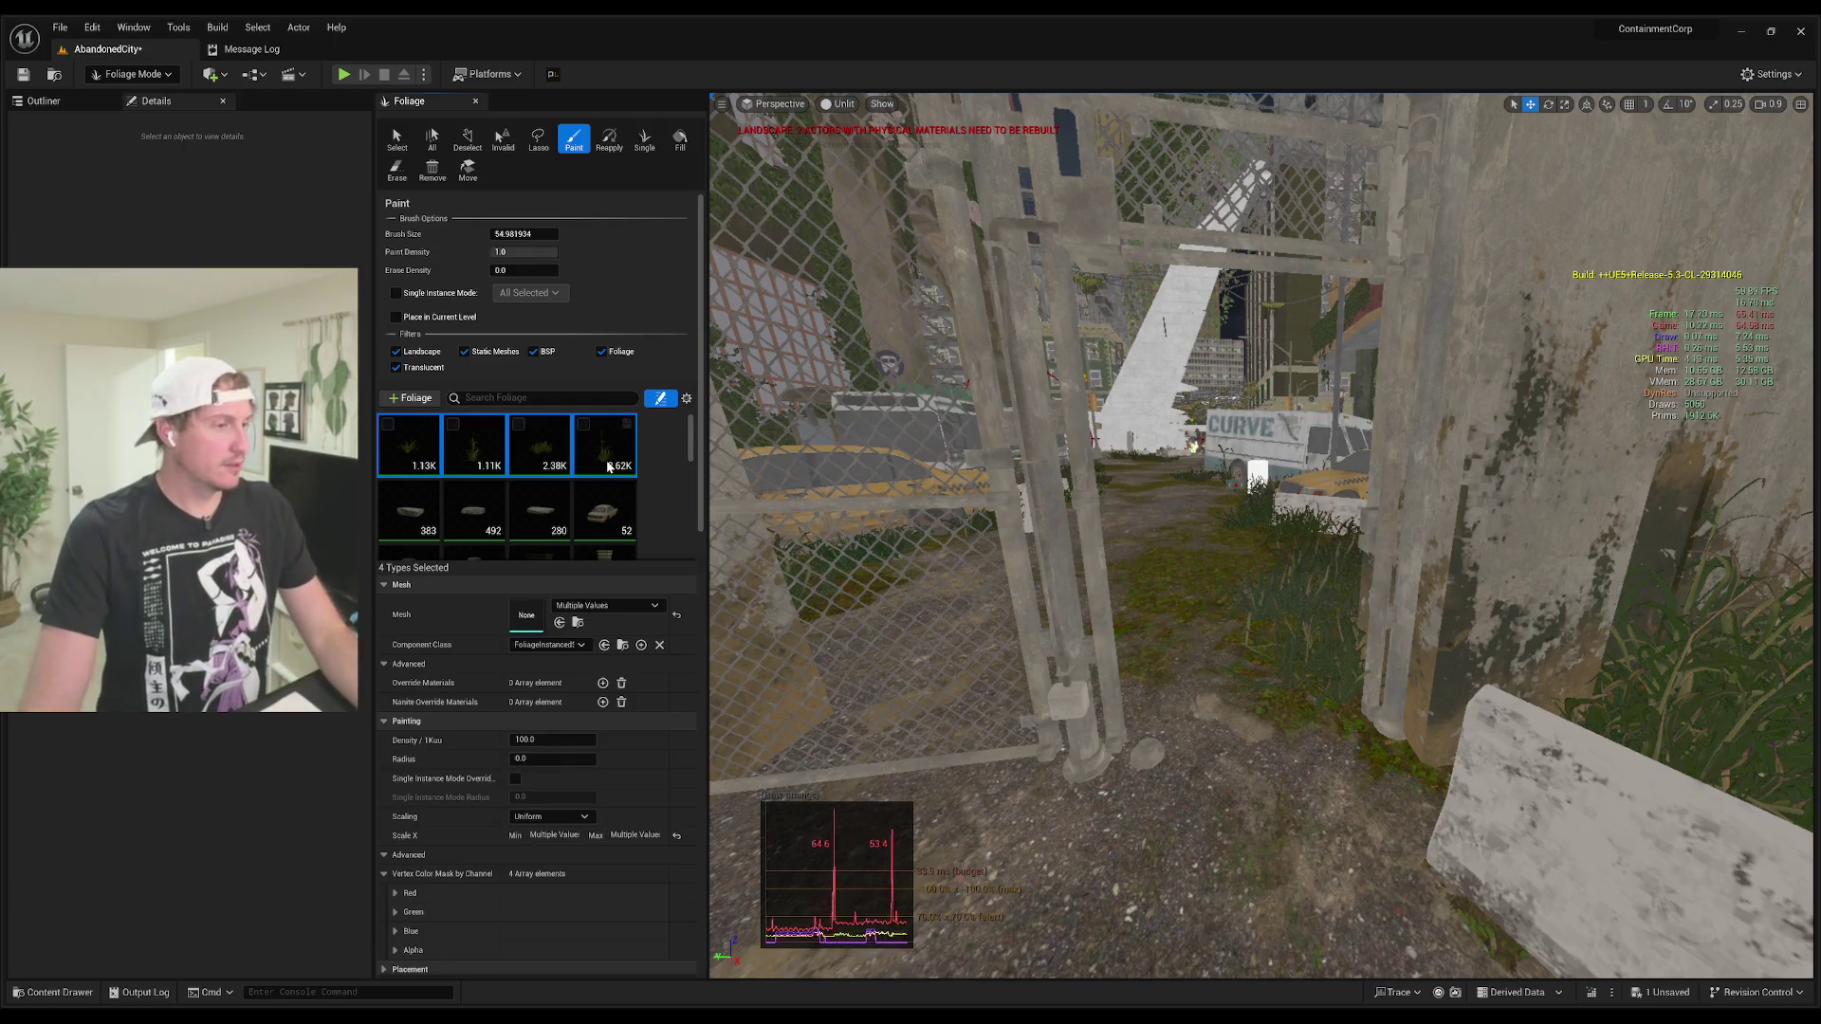
pyautogui.click(584, 425)
pyautogui.scroll(-1, 664, 465)
pyautogui.scroll(1, 667, 469)
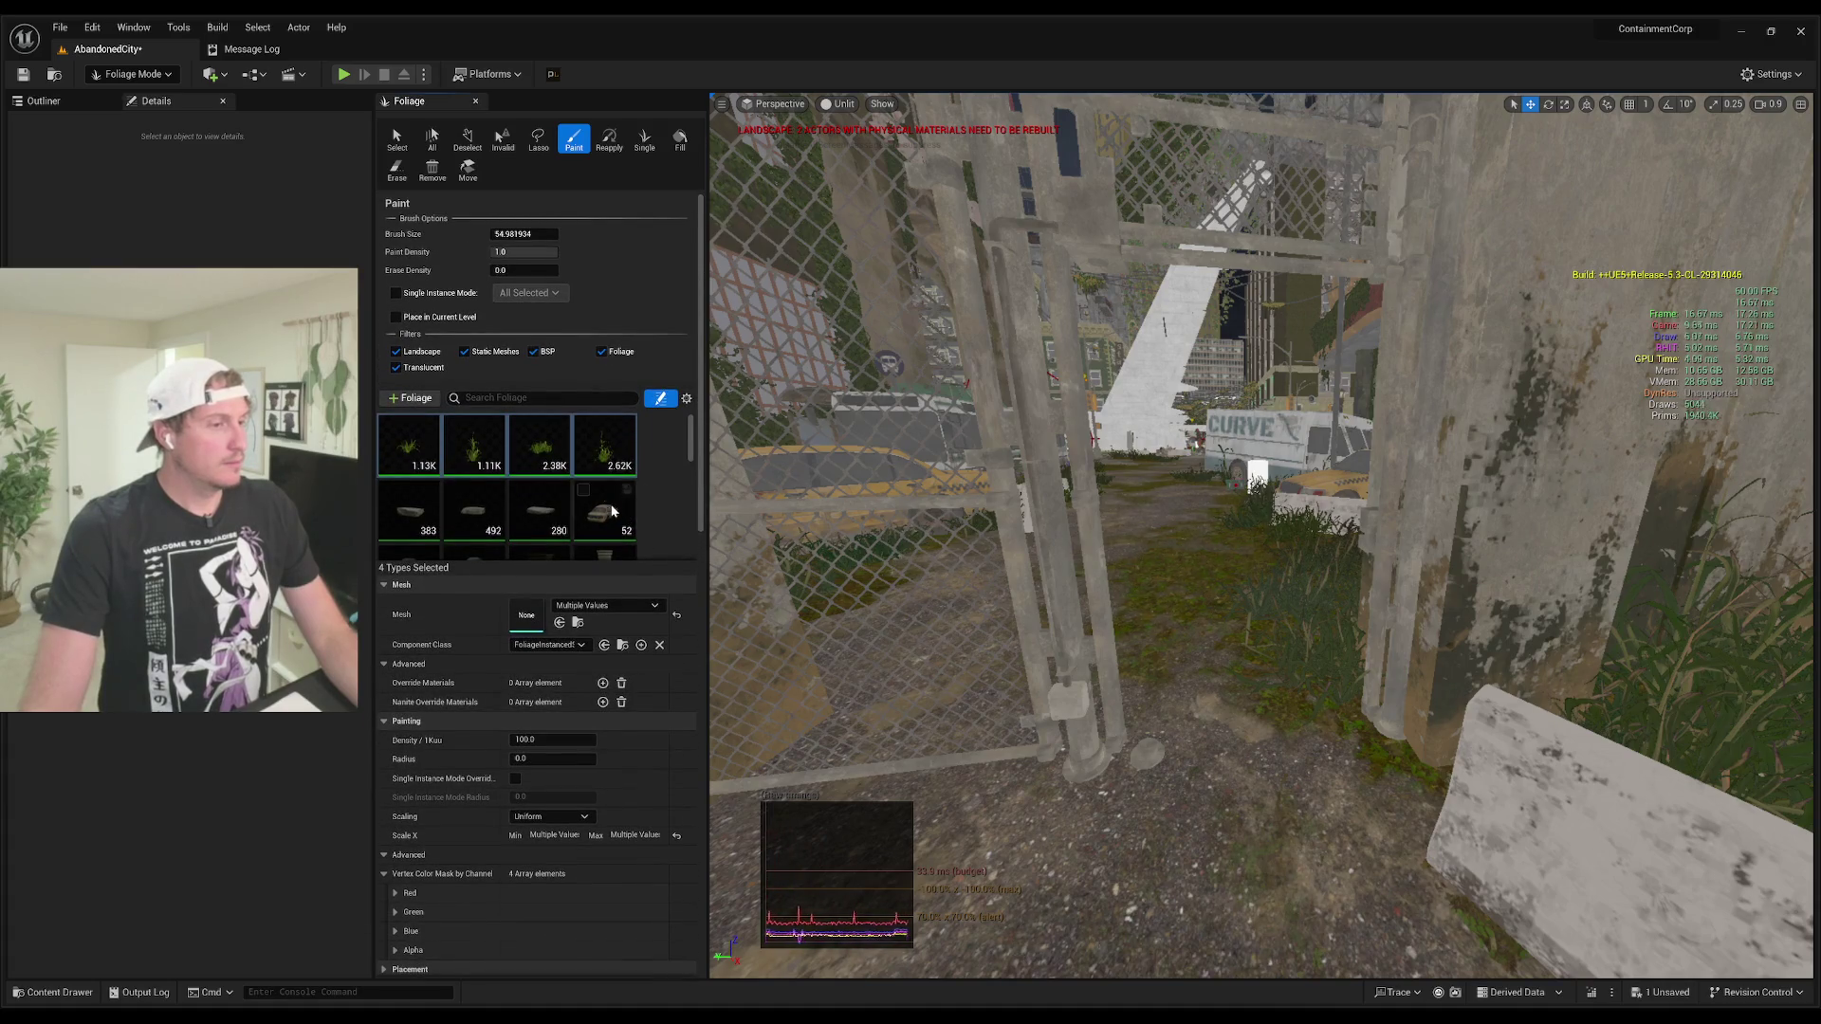
pyautogui.scroll(-8, 611, 511)
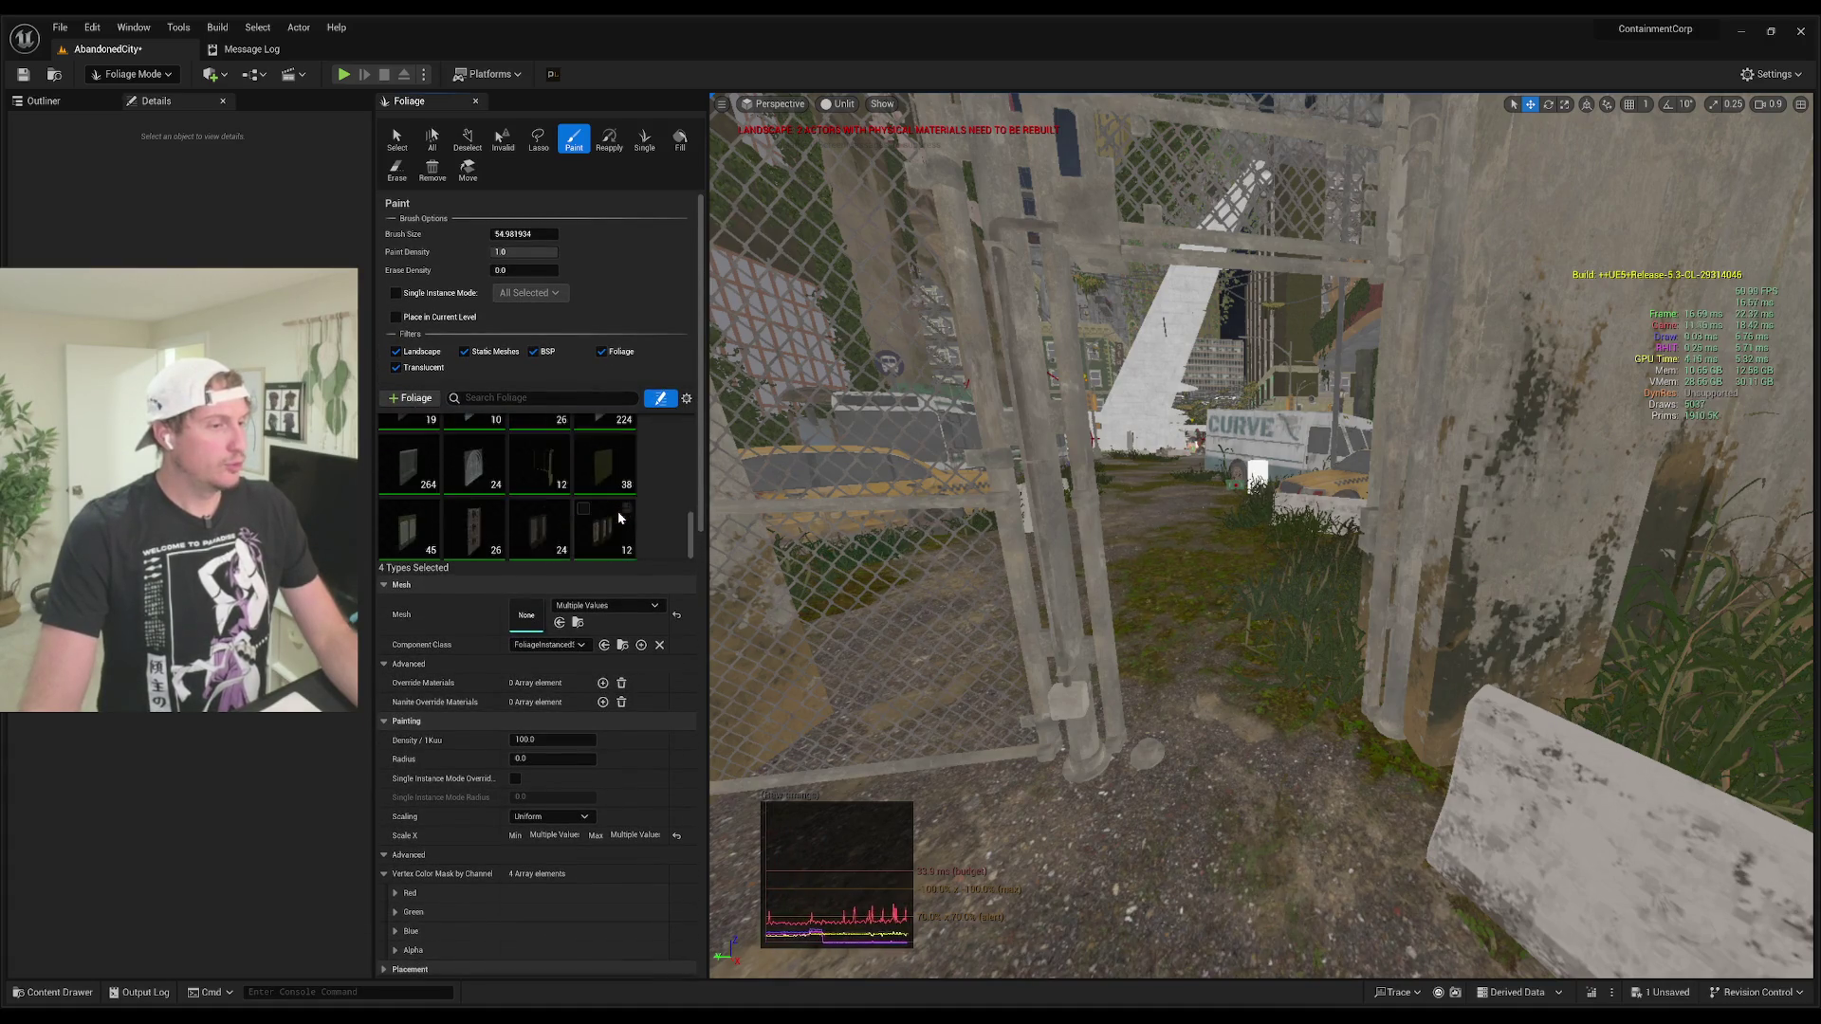
pyautogui.scroll(-2, 619, 517)
pyautogui.hotkey('ctrl', 'a')
pyautogui.click(584, 415)
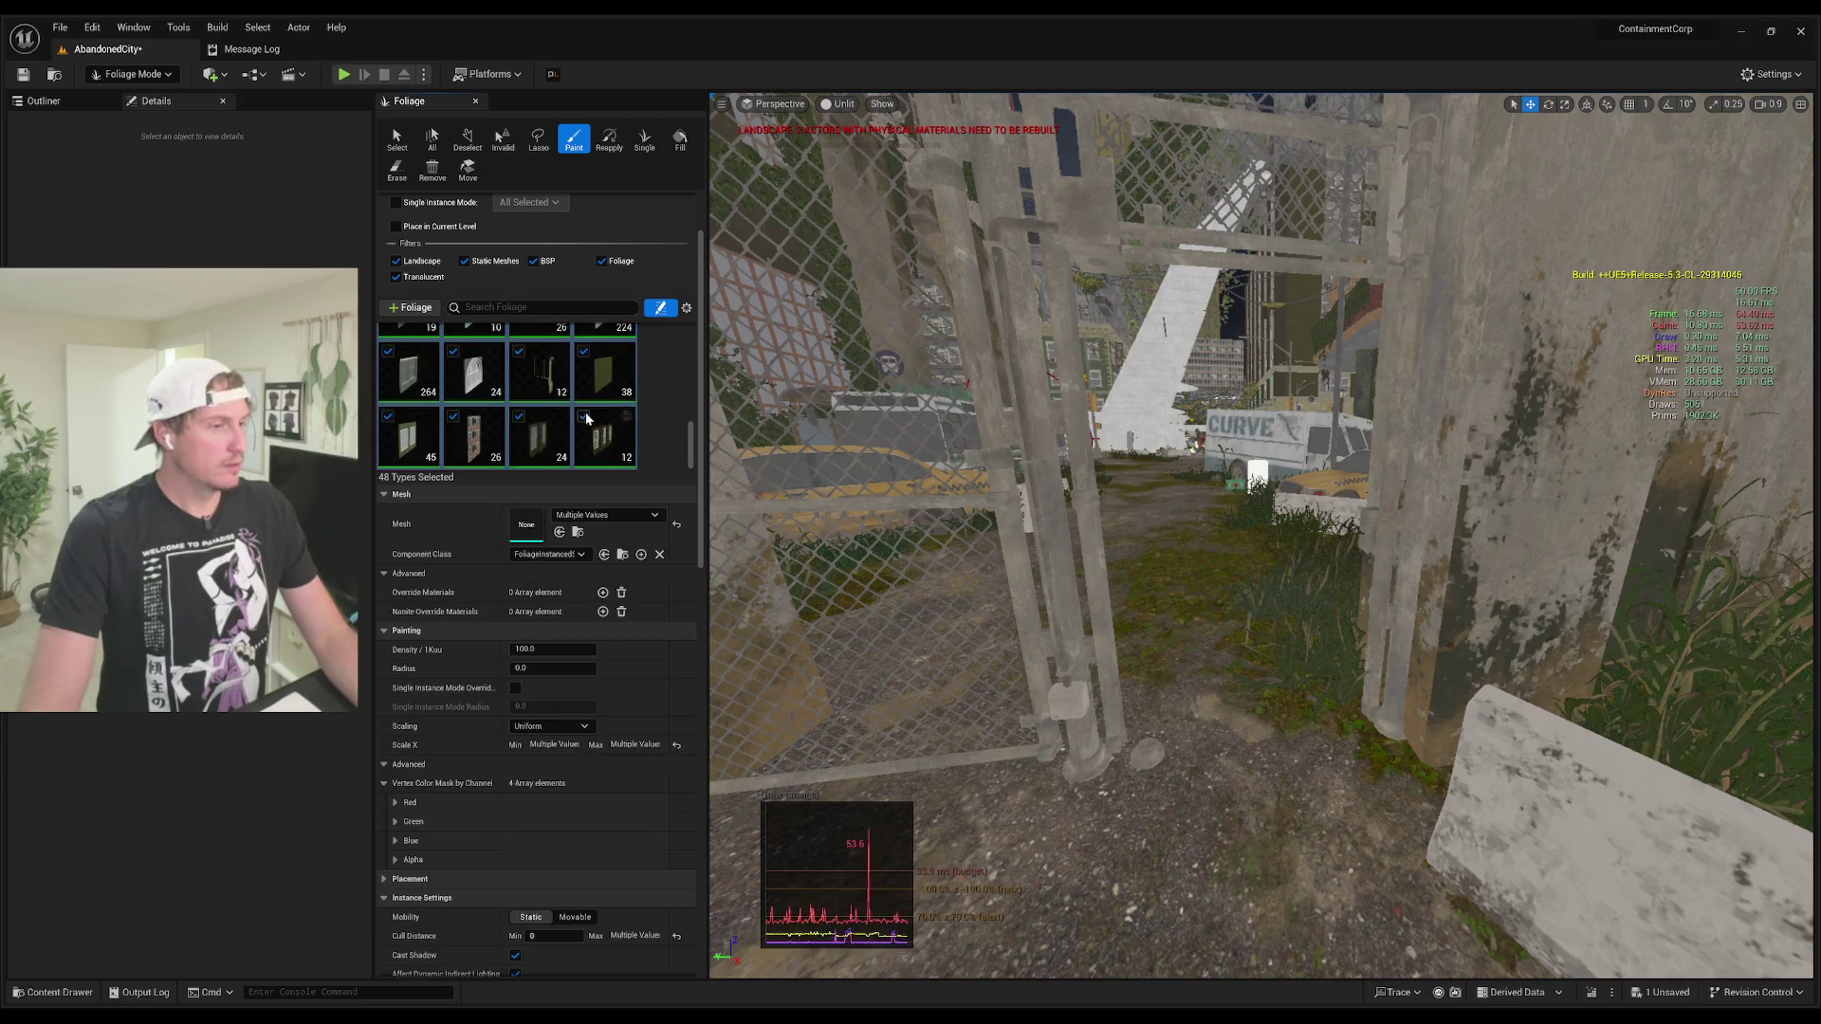
# Step: Uncheck Enable Density Scaling and Enable Discard on Load, then close the Foliage panel
pyautogui.moveTo(701, 442); pyautogui.dragTo(702, 847)
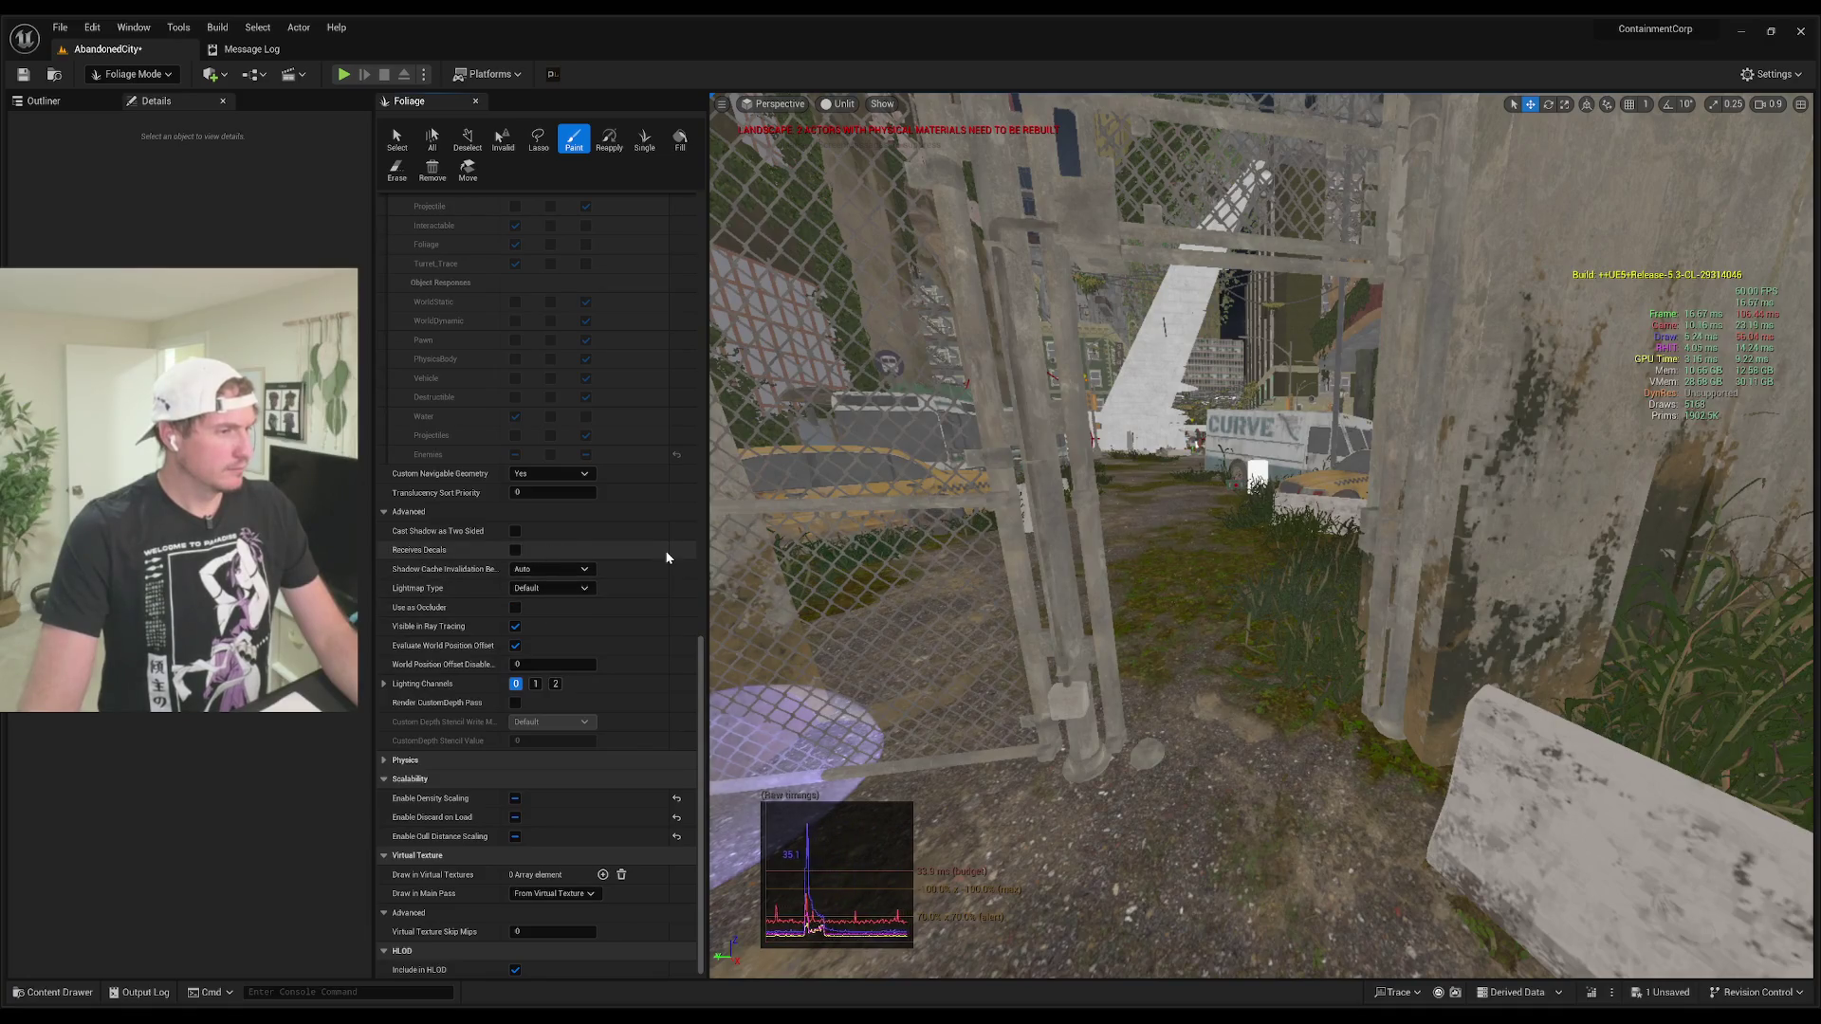
pyautogui.click(516, 800)
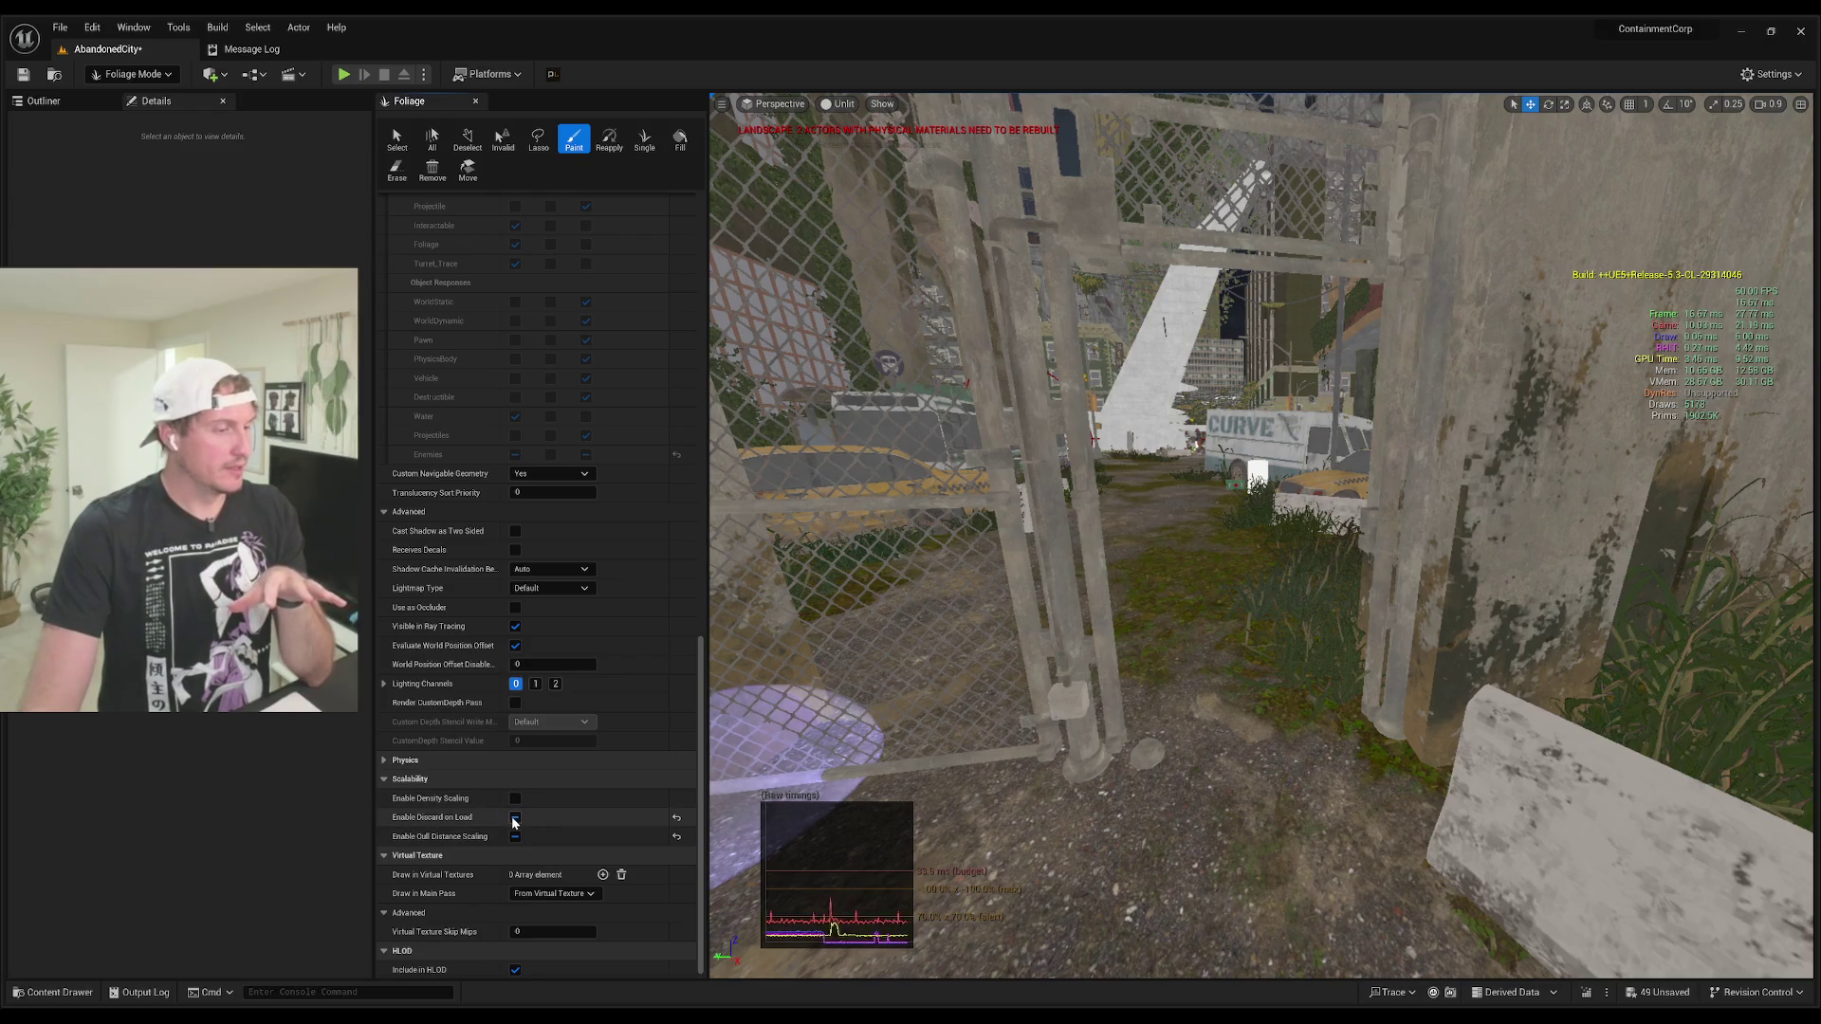
pyautogui.click(514, 819)
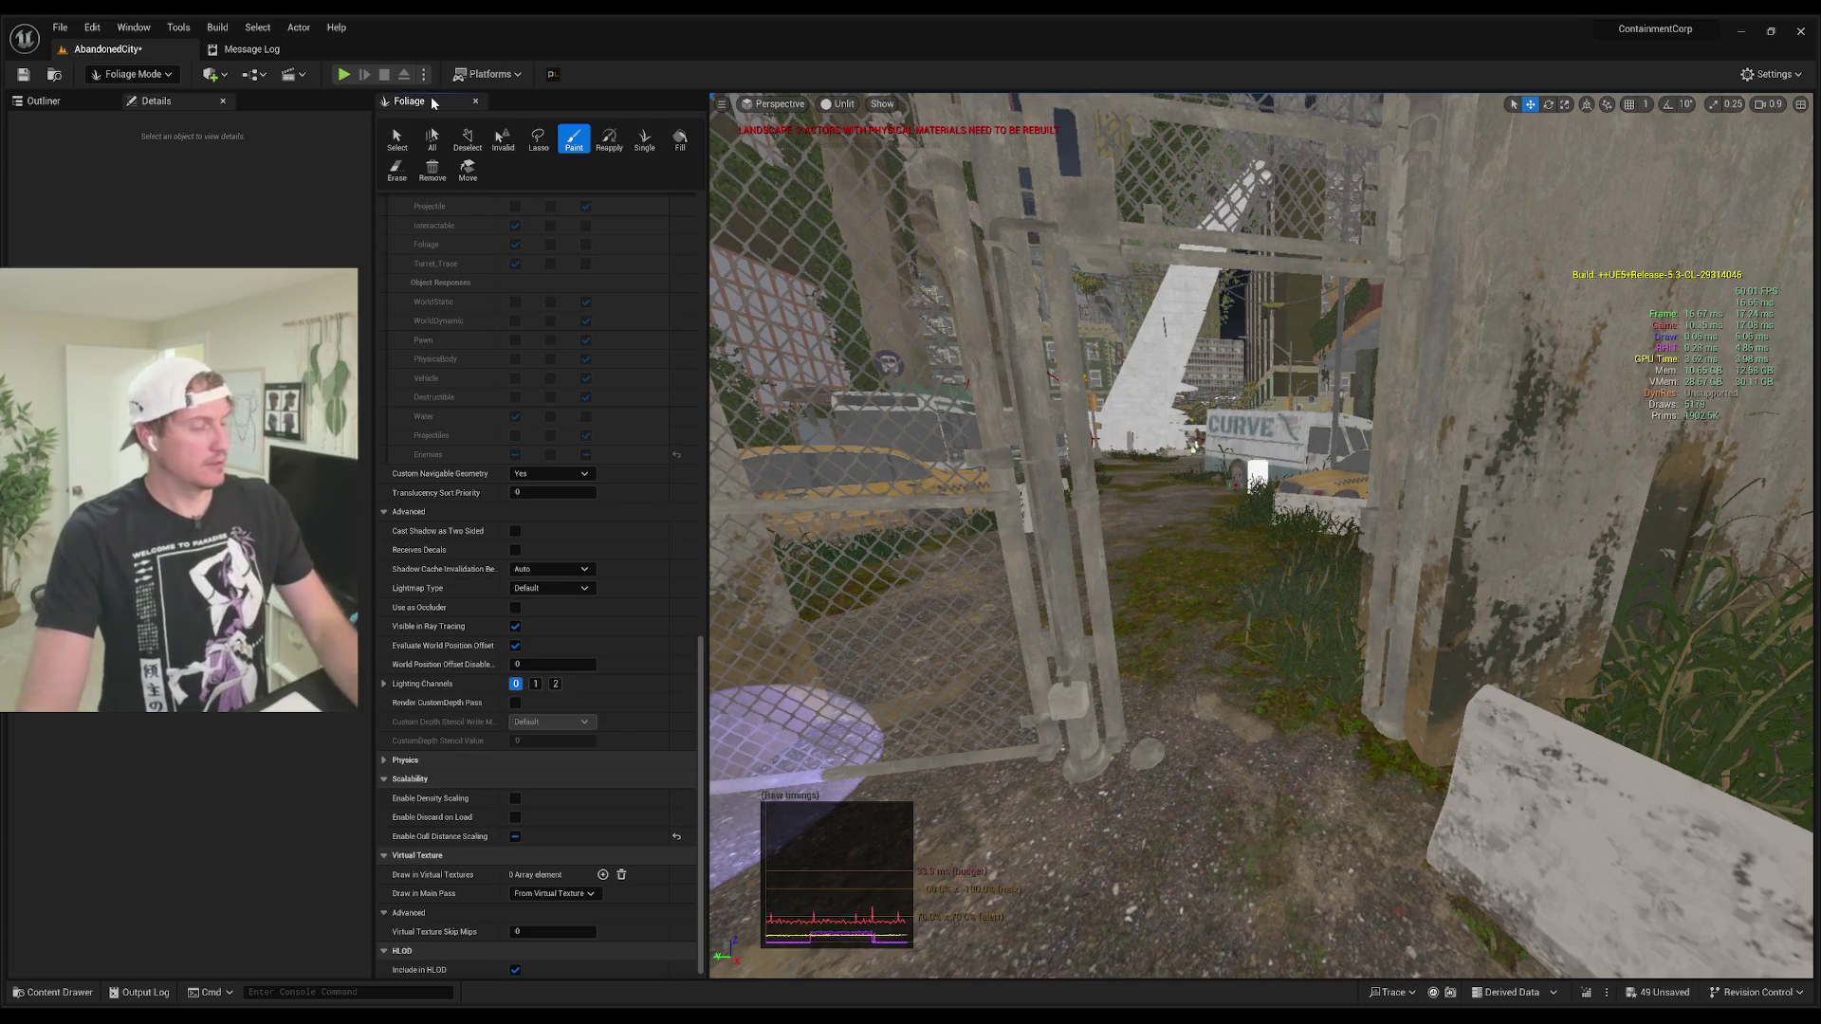
pyautogui.click(475, 100)
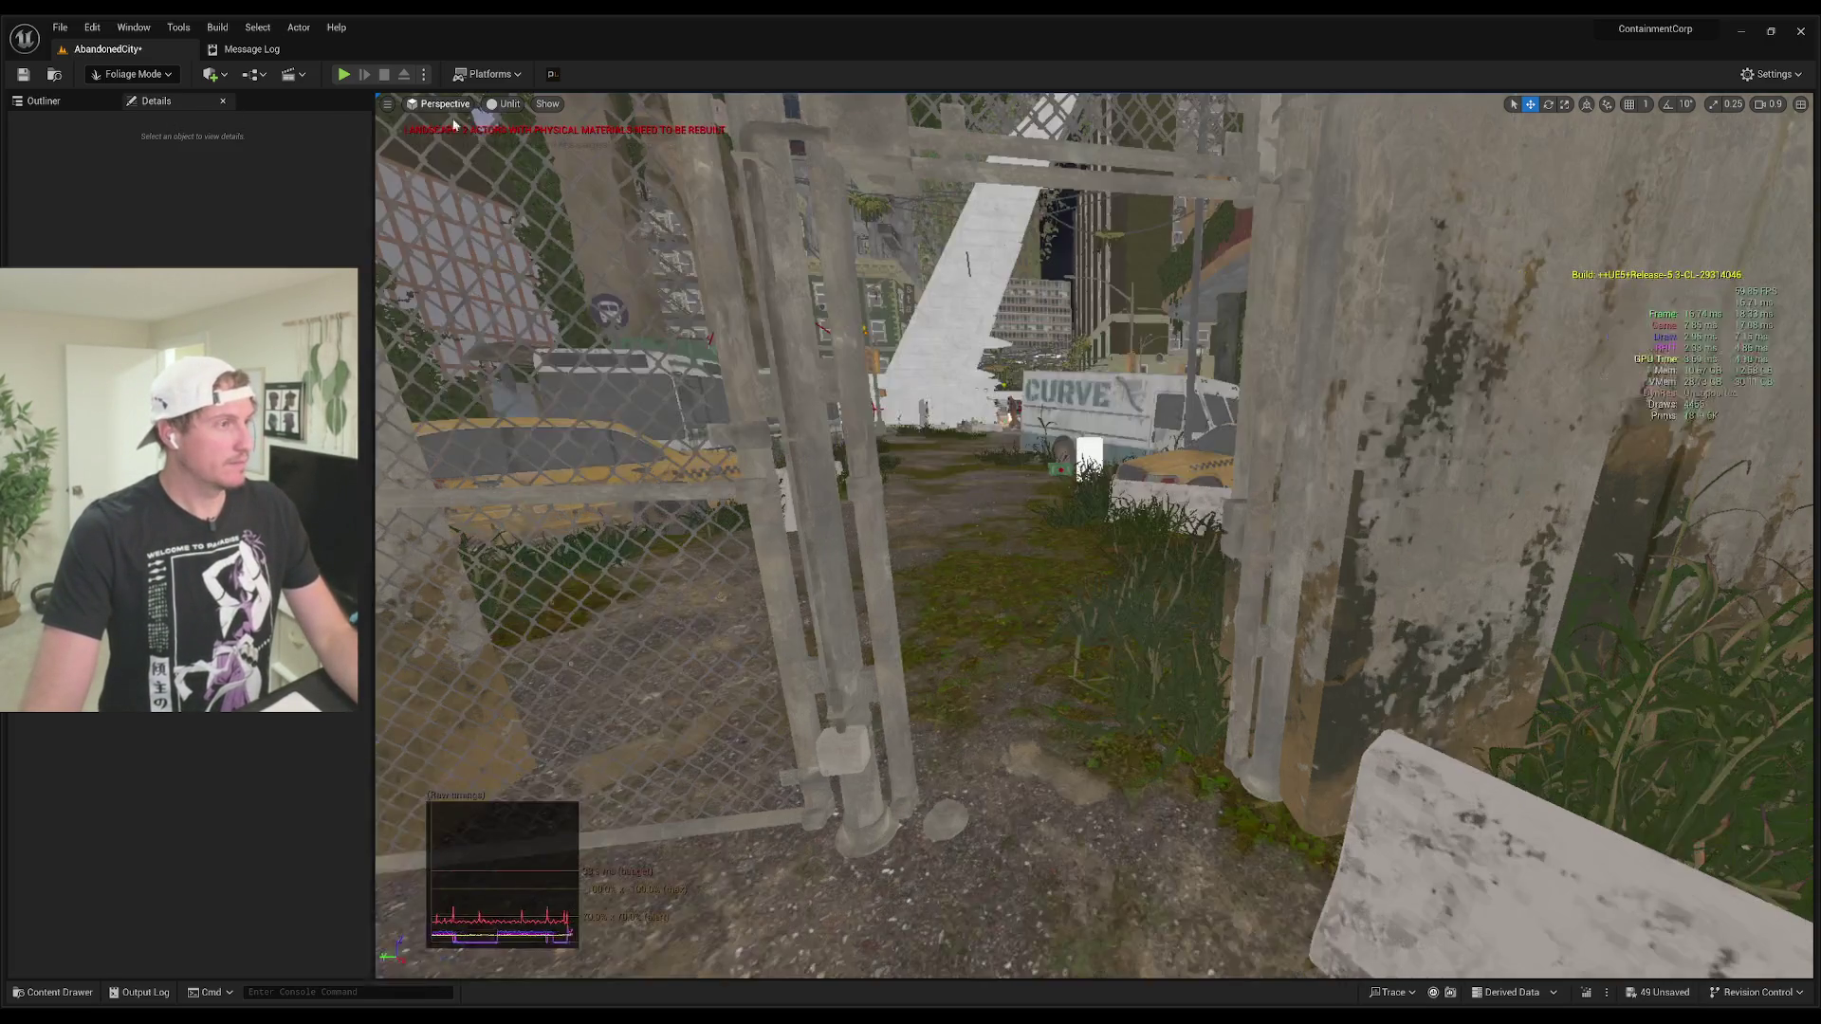
# Step: Fly the camera through the gate into the street and start Play in Editor
pyautogui.moveTo(665, 227)
pyautogui.mouseDown()
pyautogui.moveTo(664, 190)
pyautogui.moveTo(702, 170)
pyautogui.moveTo(668, 118)
pyautogui.moveTo(683, 190)
pyautogui.moveTo(654, 105)
pyautogui.moveTo(626, 124)
pyautogui.moveTo(617, 86)
pyautogui.moveTo(569, 100)
pyautogui.moveTo(579, 114)
pyautogui.moveTo(569, 90)
pyautogui.mouseUp()
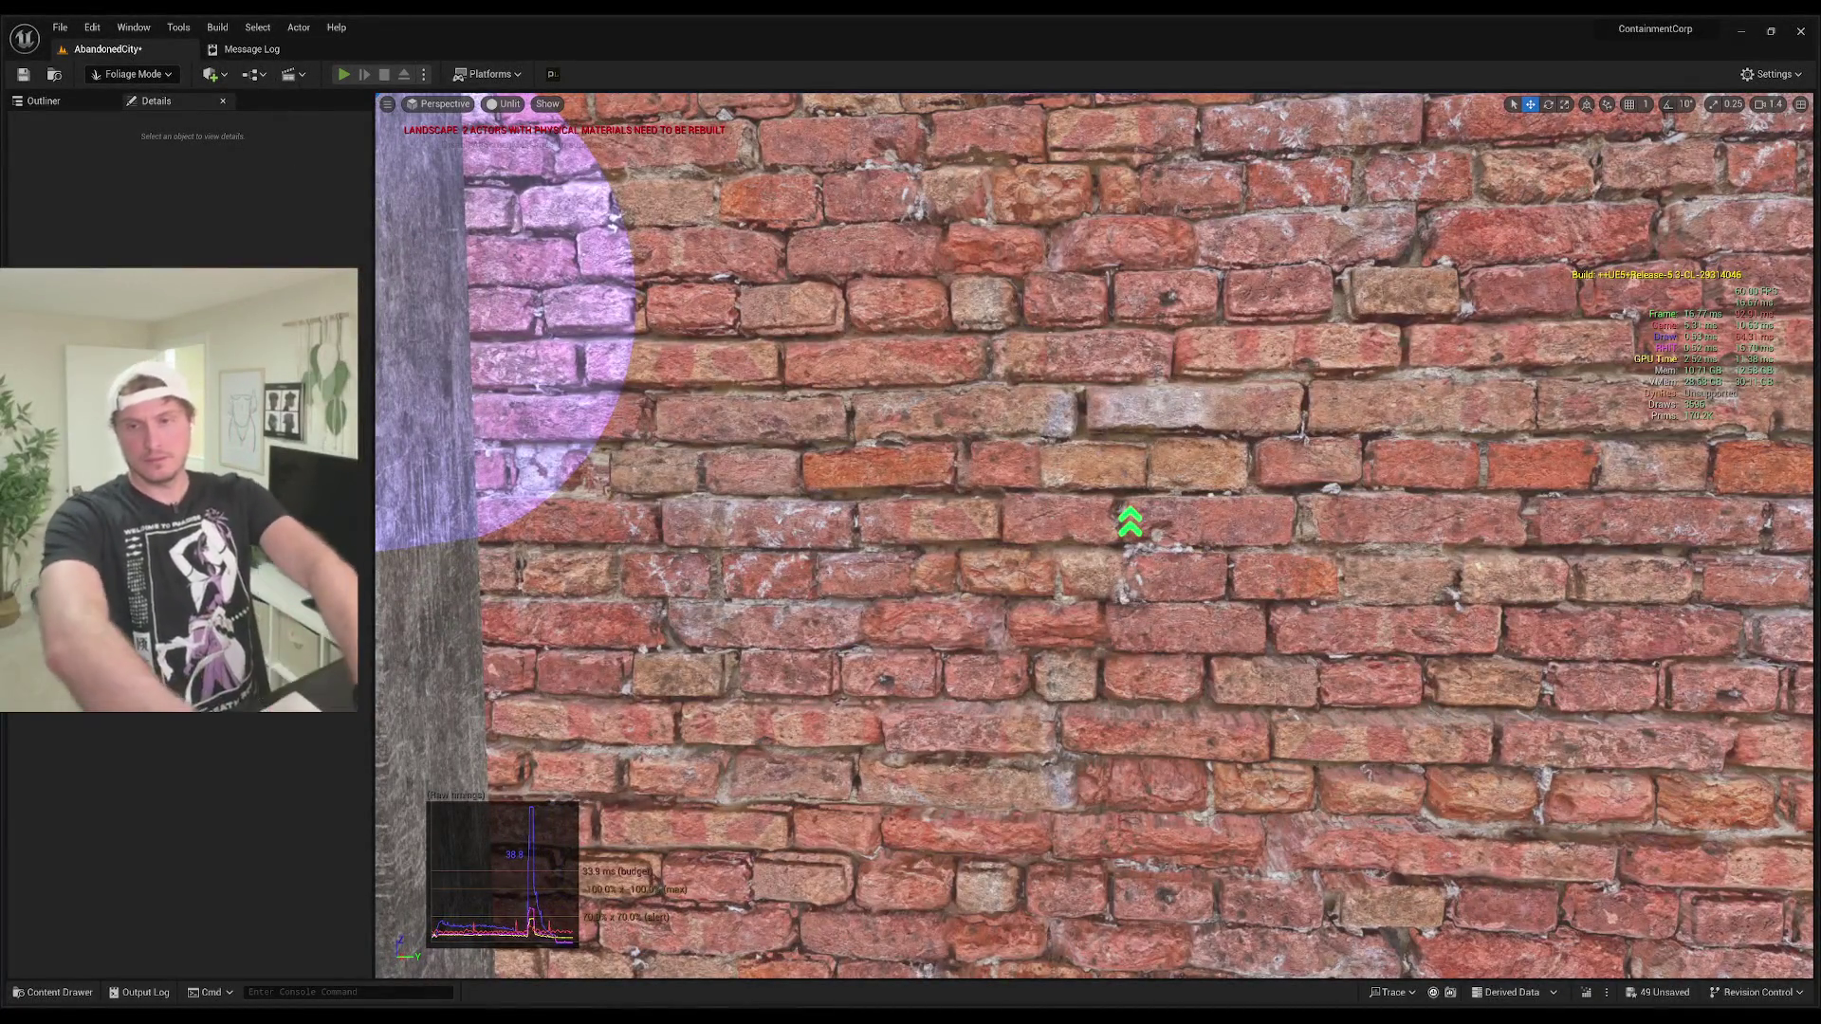
pyautogui.click(343, 74)
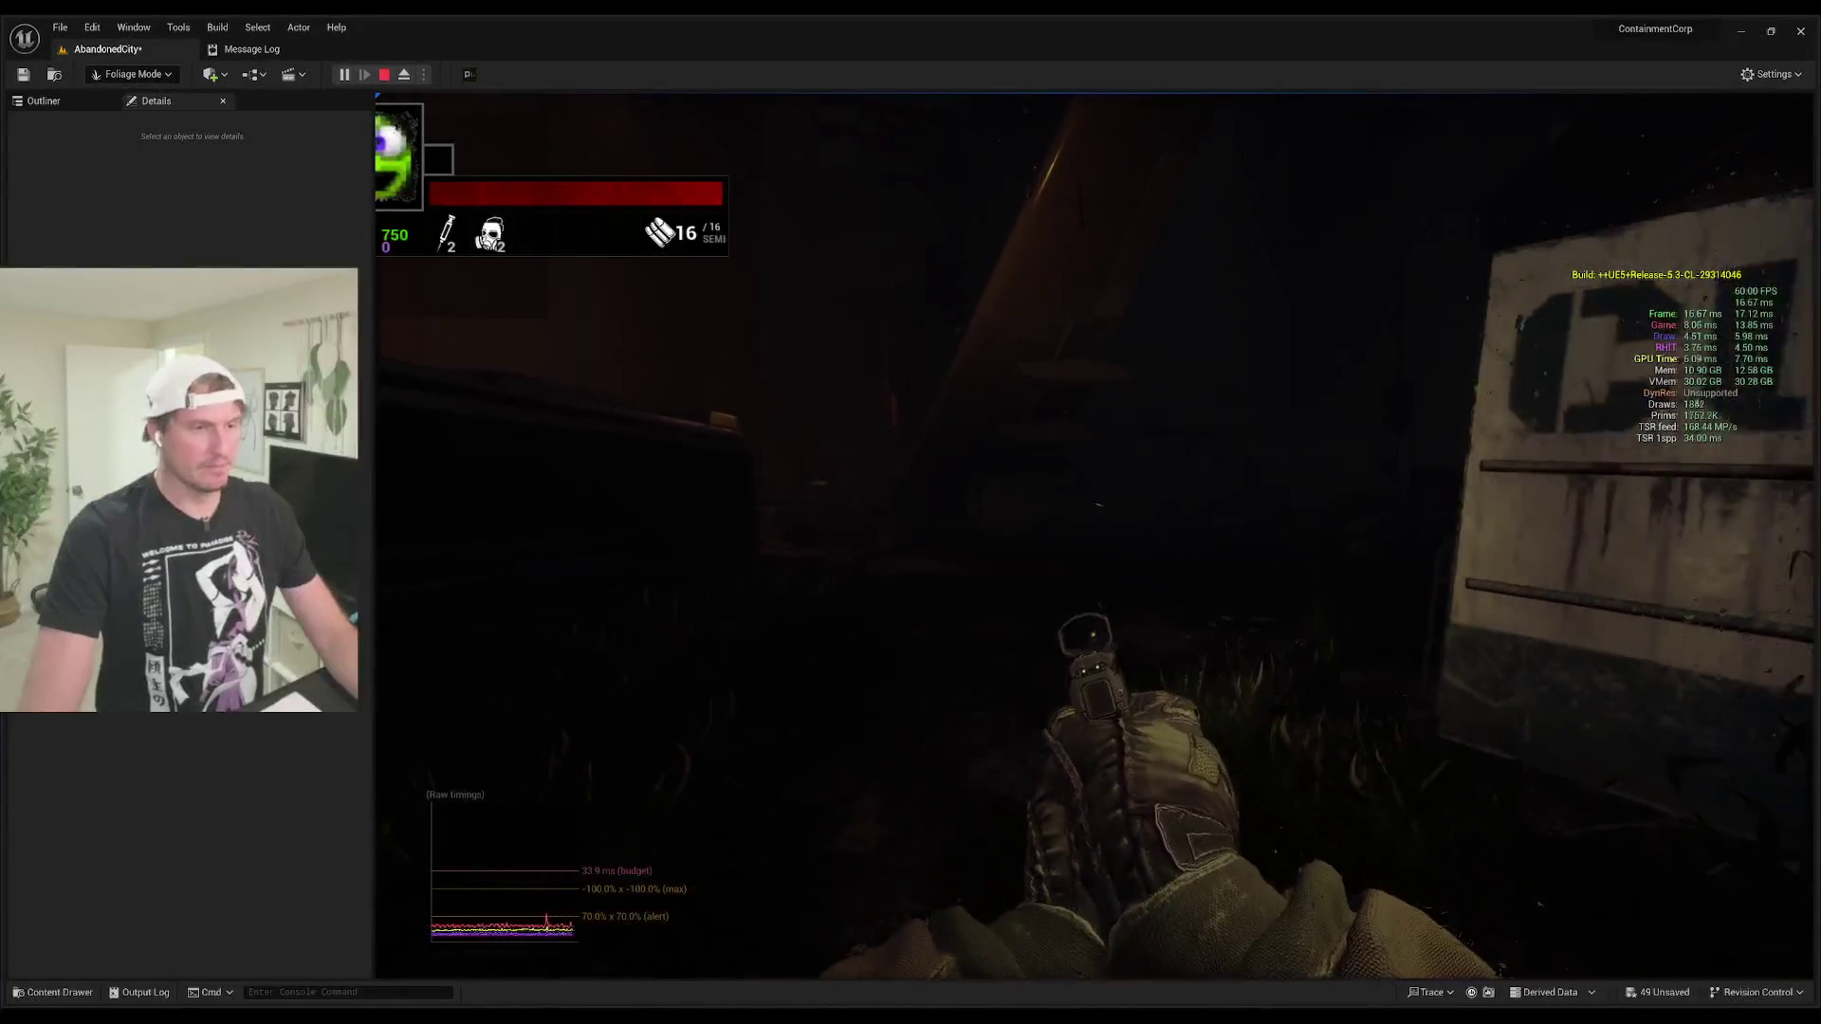
# Step: Switch on the flashlight, shoot enemies and reload twice, then end the playtest
pyautogui.press('f')
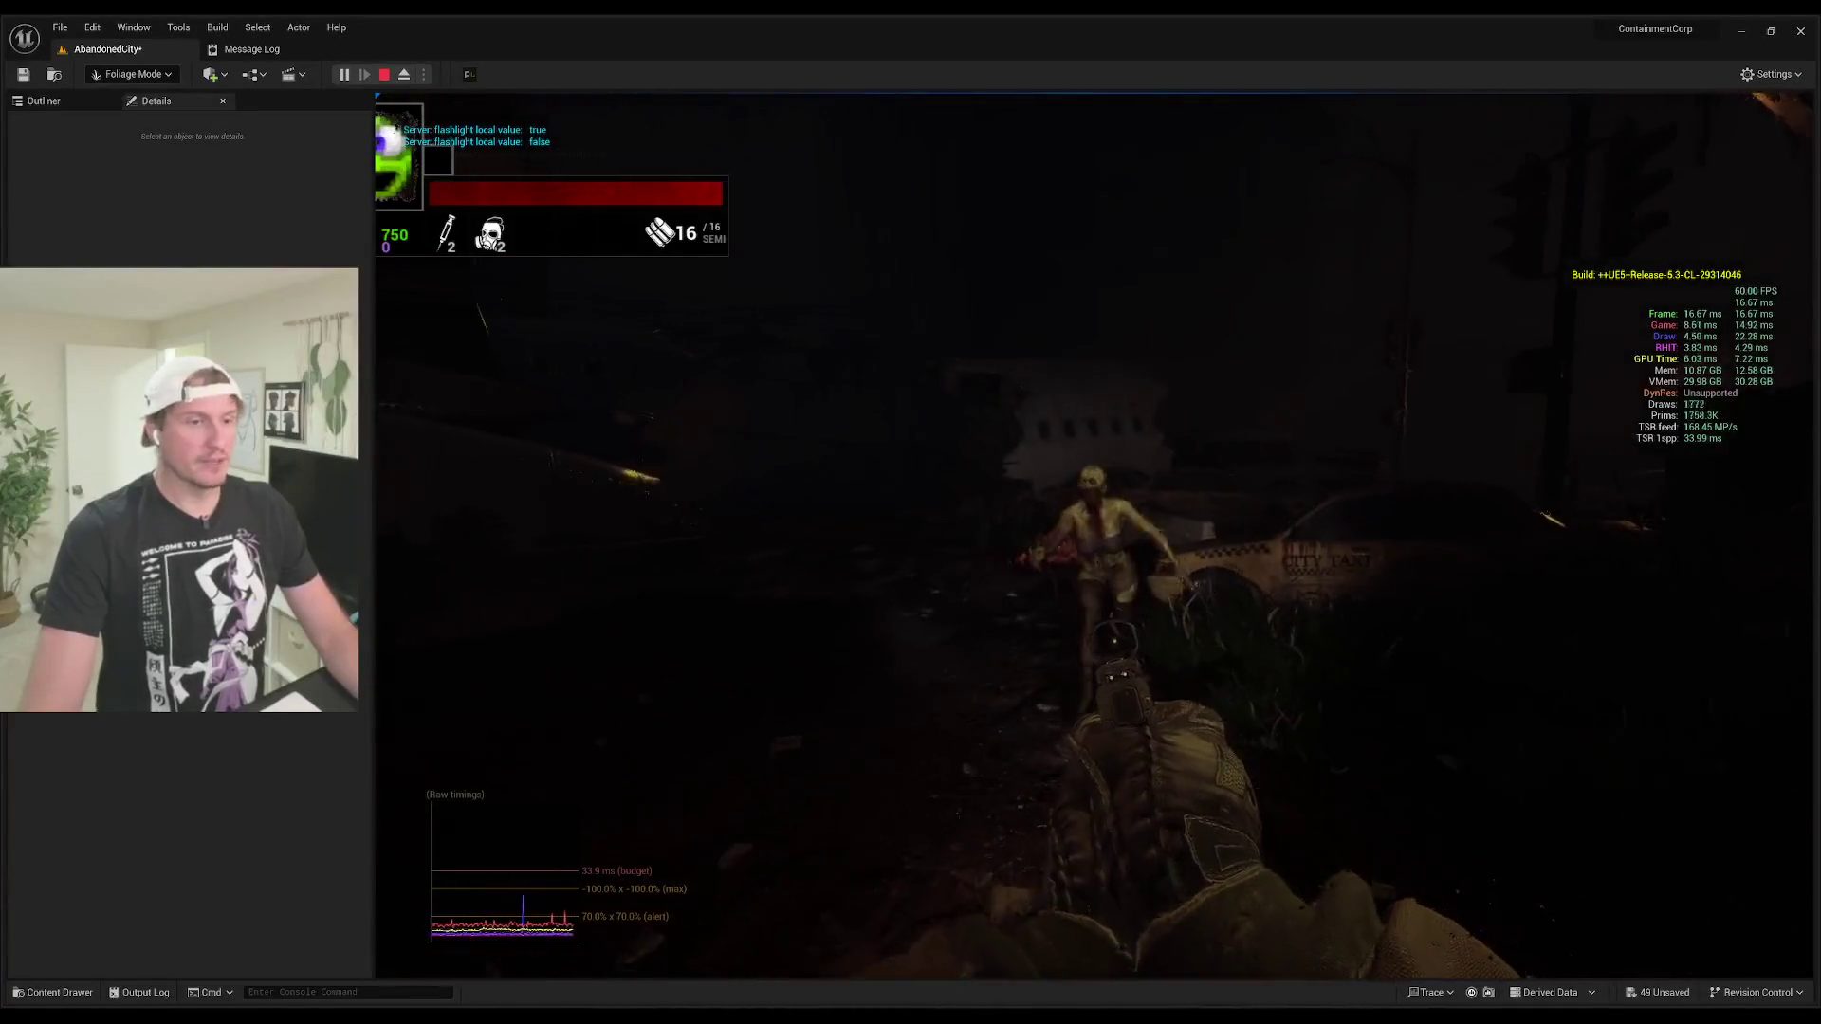
pyautogui.click(1092, 533)
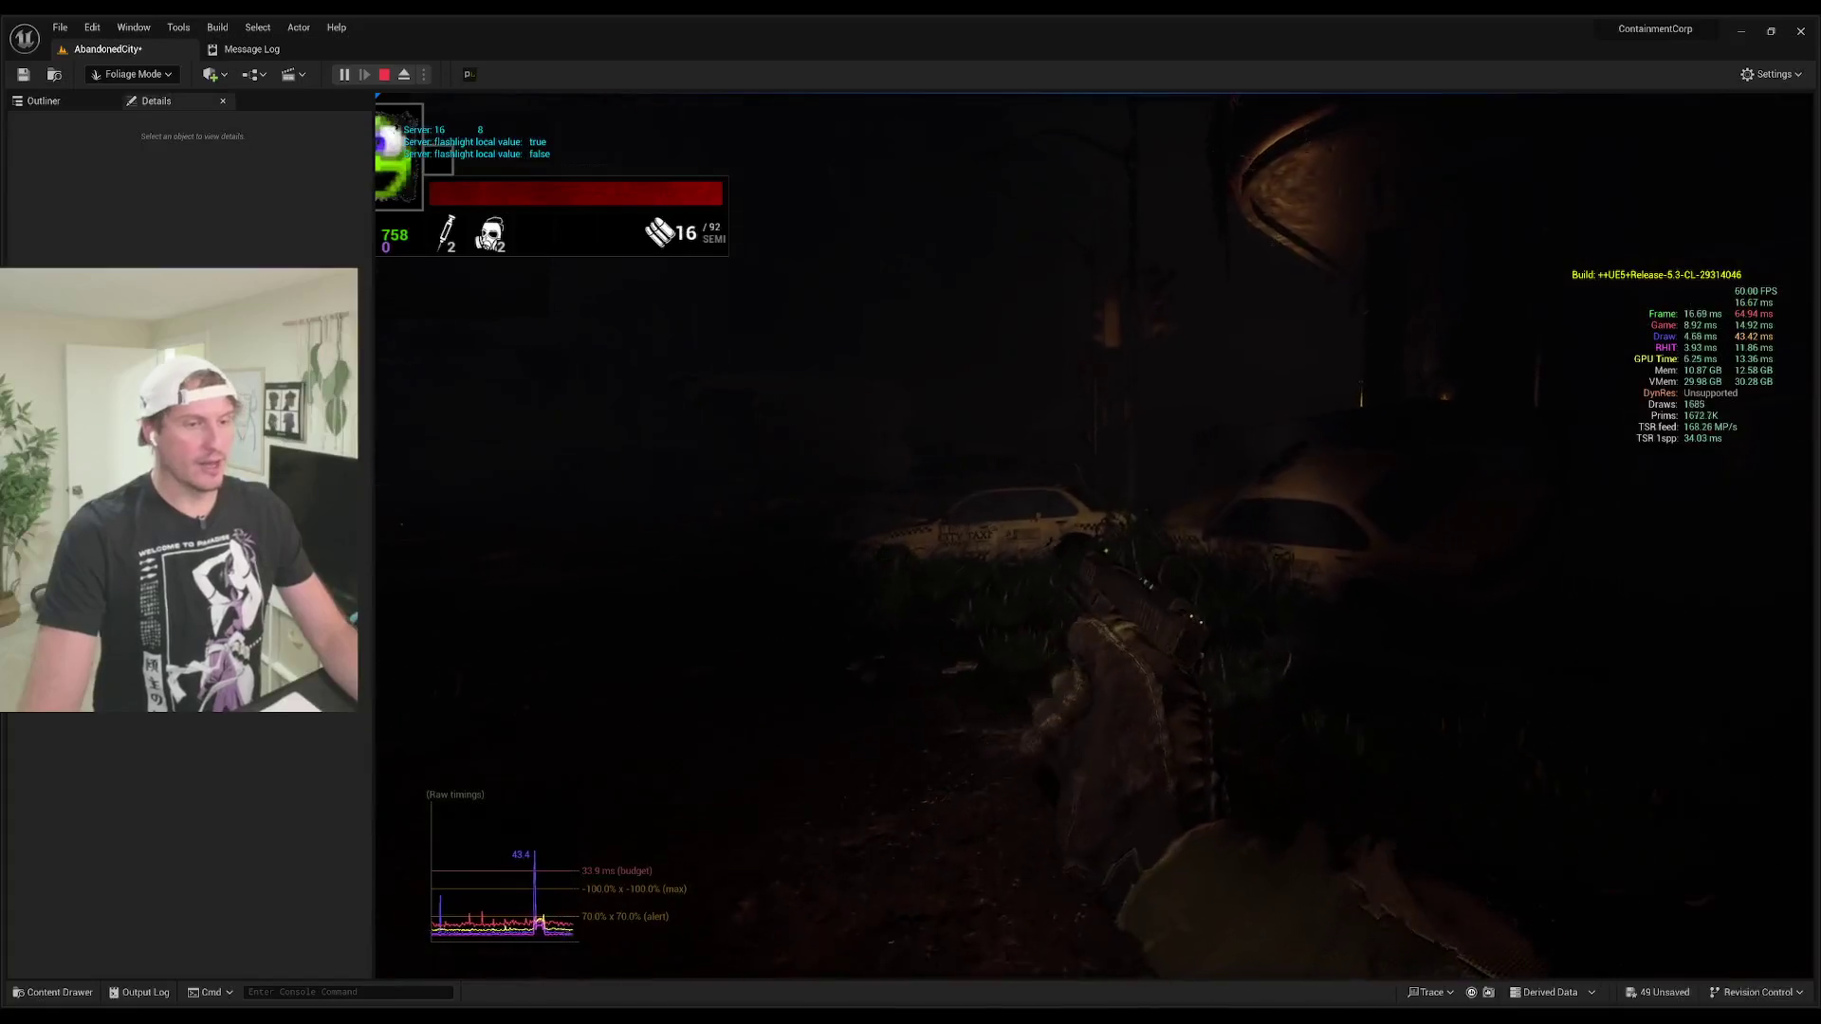
pyautogui.press('r')
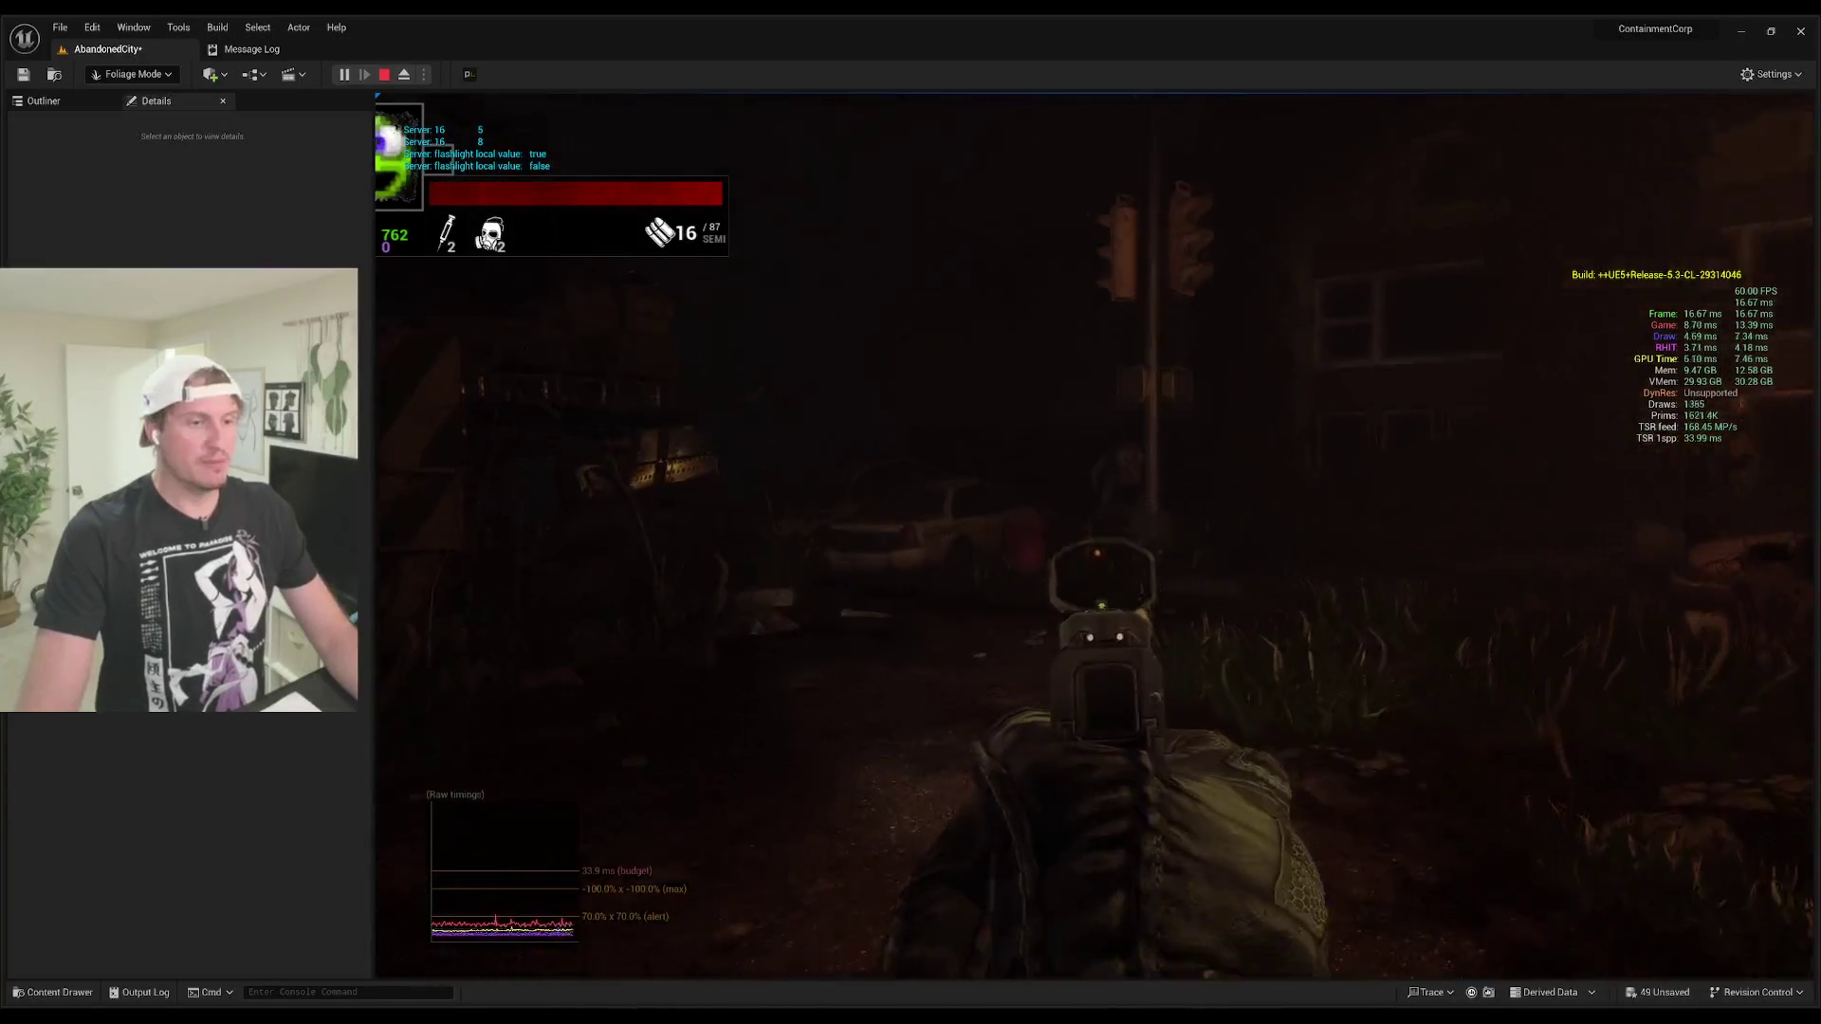
pyautogui.click(1096, 536)
pyautogui.click(1096, 536)
pyautogui.click(1096, 536)
pyautogui.click(1096, 536)
pyautogui.click(1096, 536)
pyautogui.press('r')
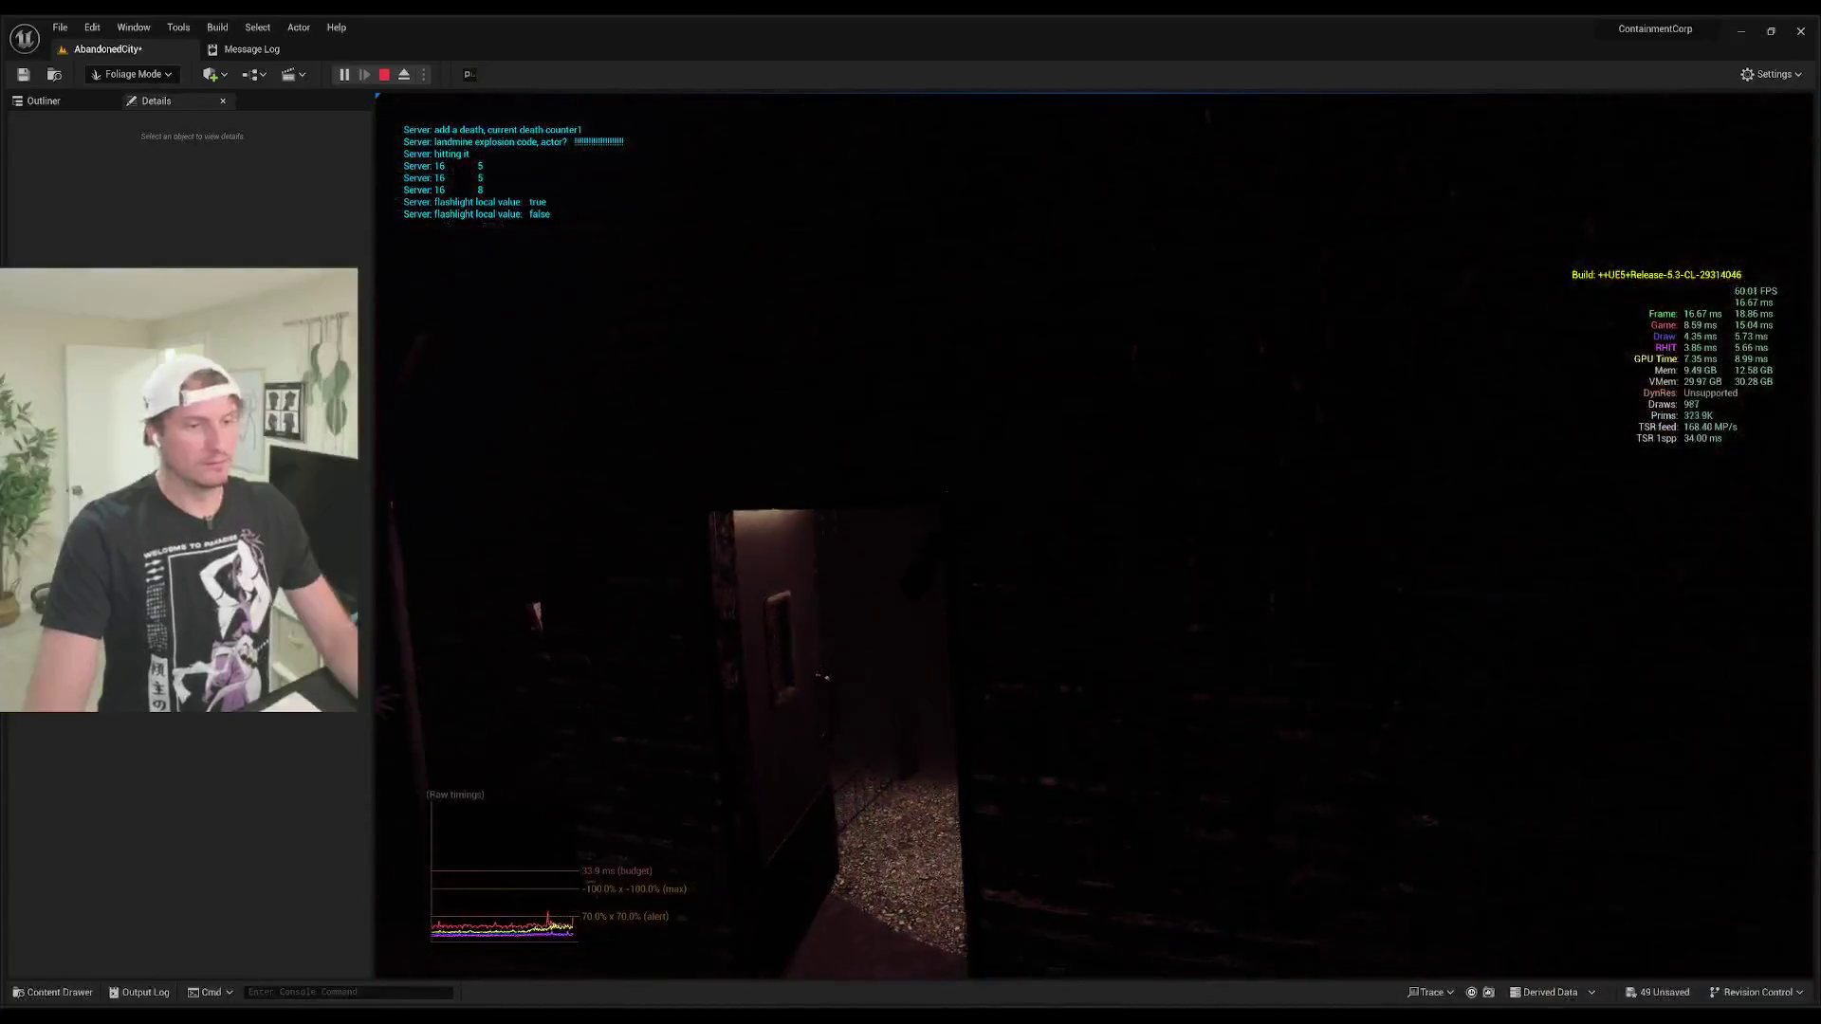
pyautogui.press('Escape')
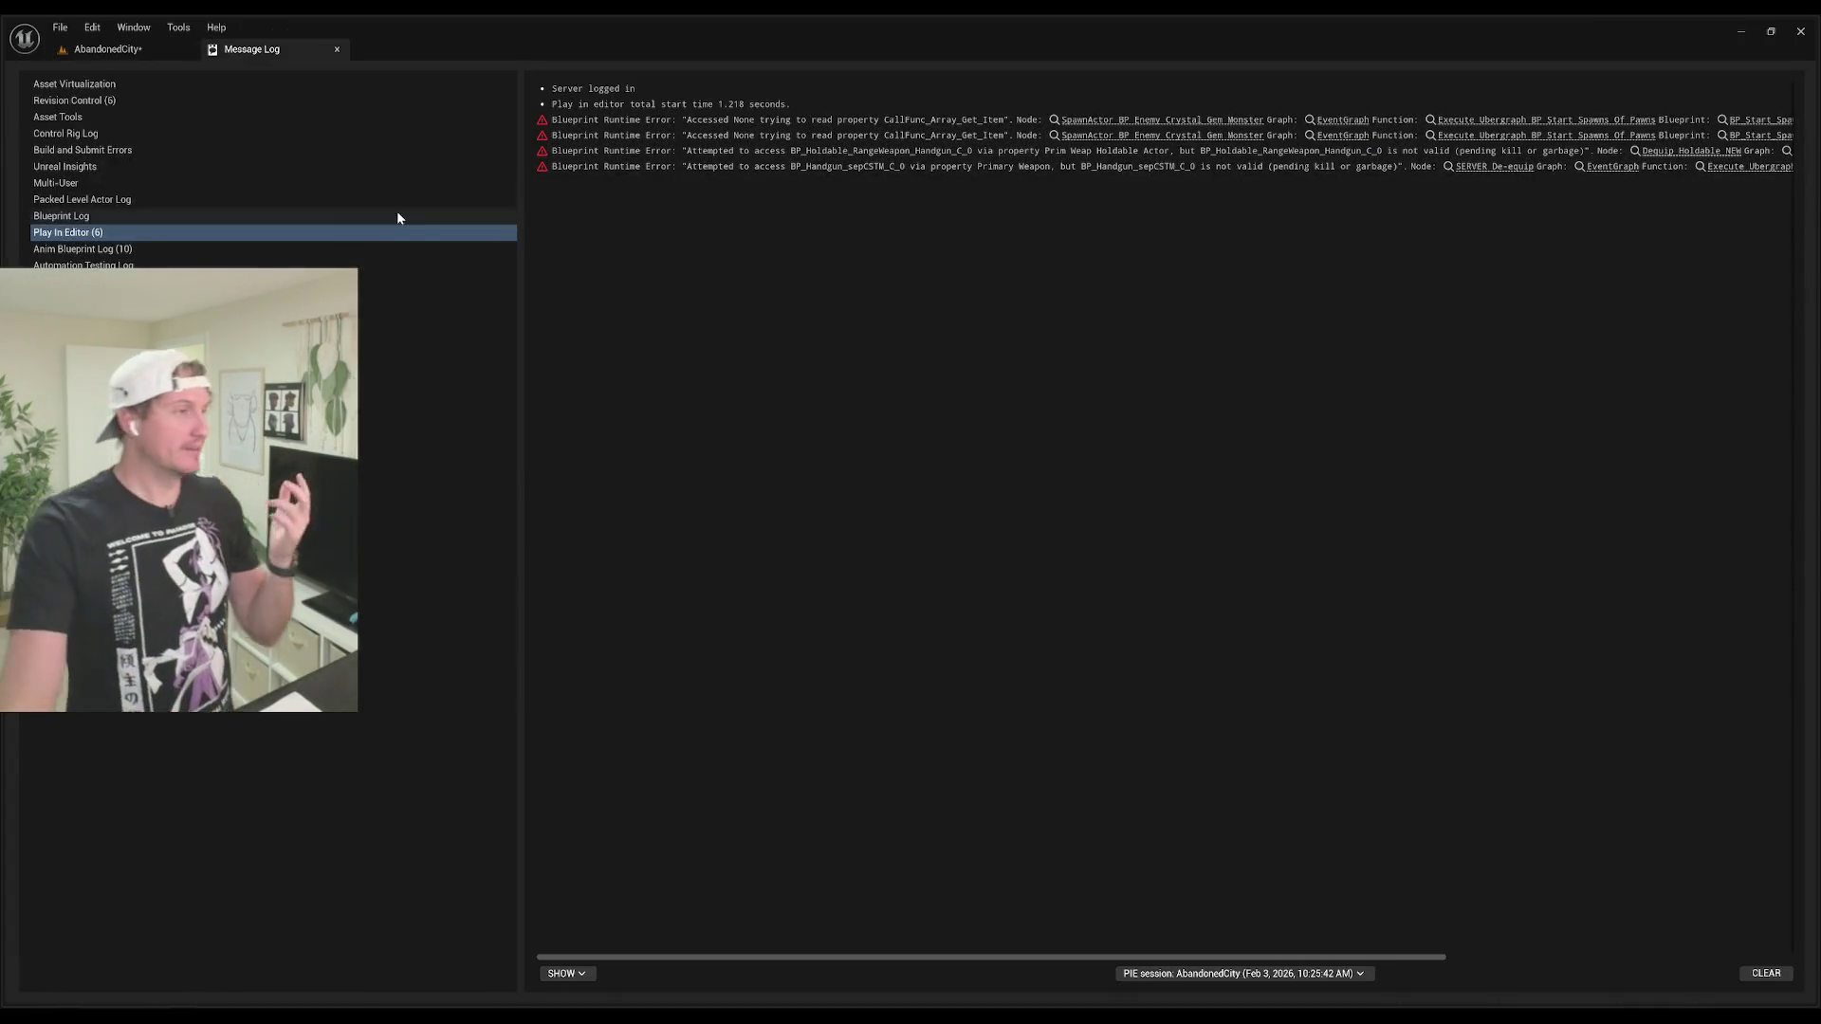
# Step: Return to the AbandonedCity level tab and fly the camera to an overview of the city
pyautogui.click(91, 57)
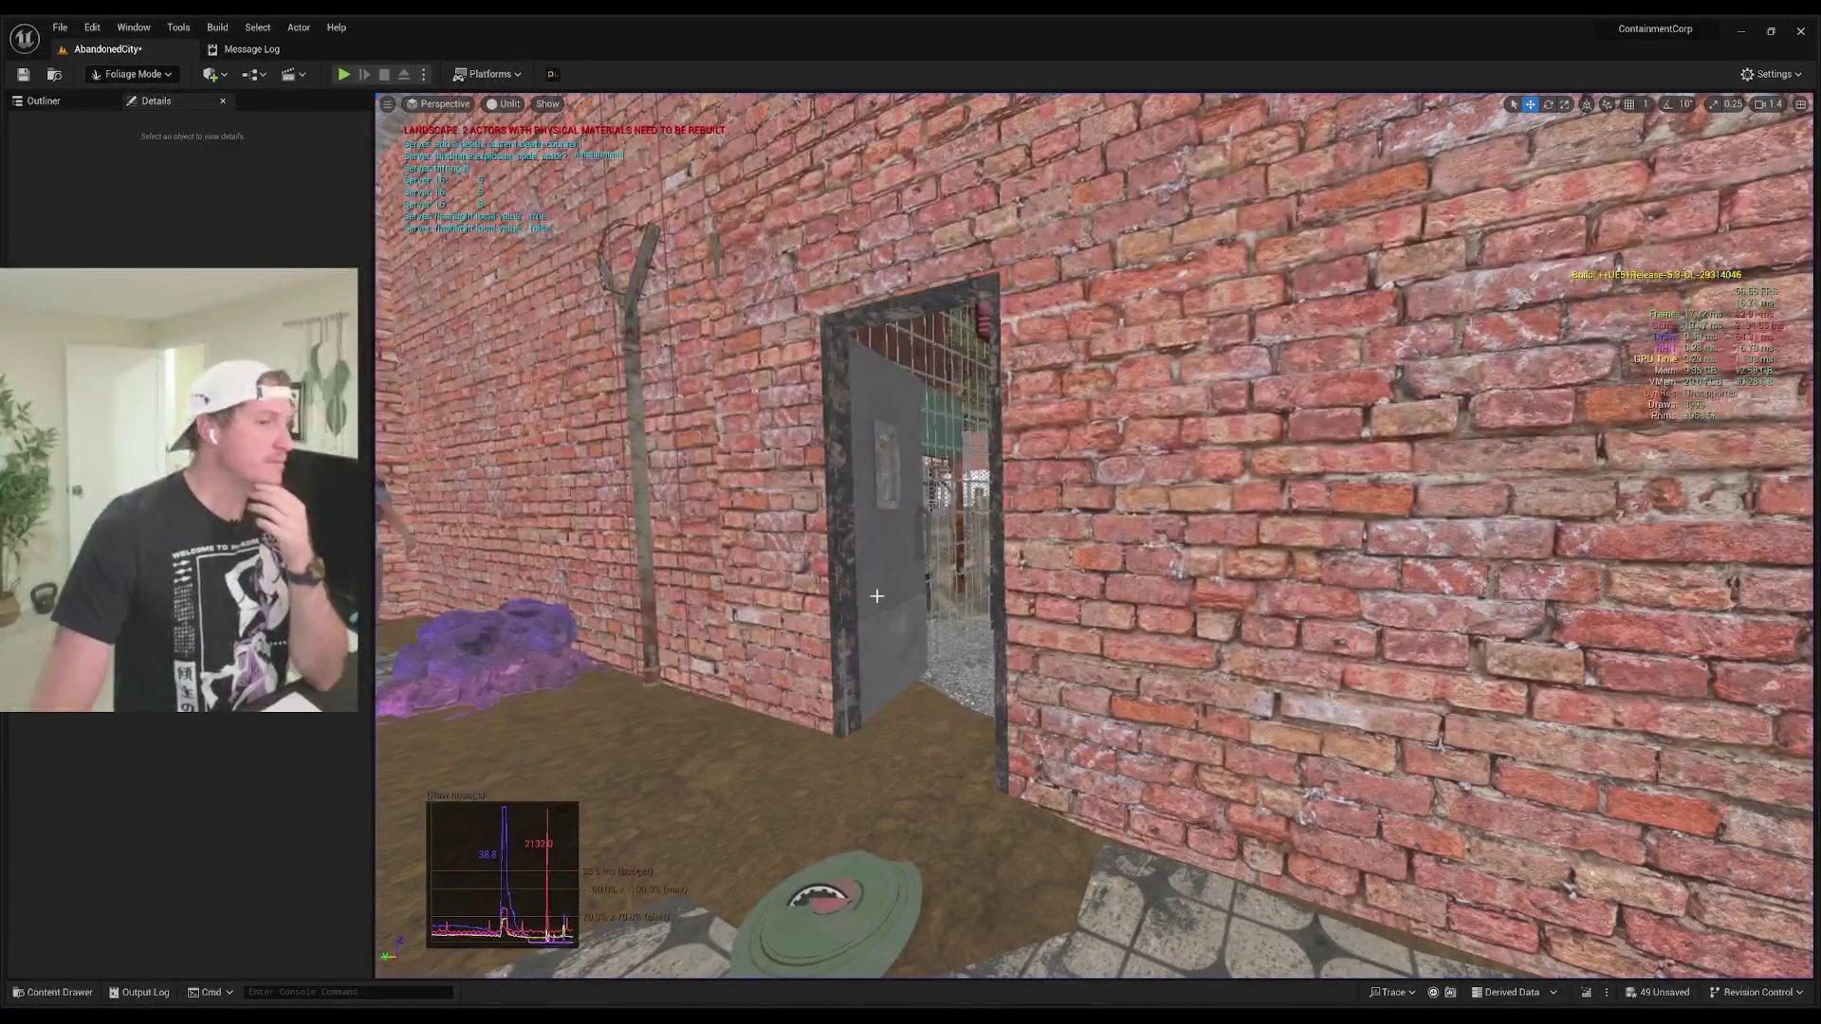
pyautogui.moveTo(916, 587); pyautogui.dragTo(916, 587)
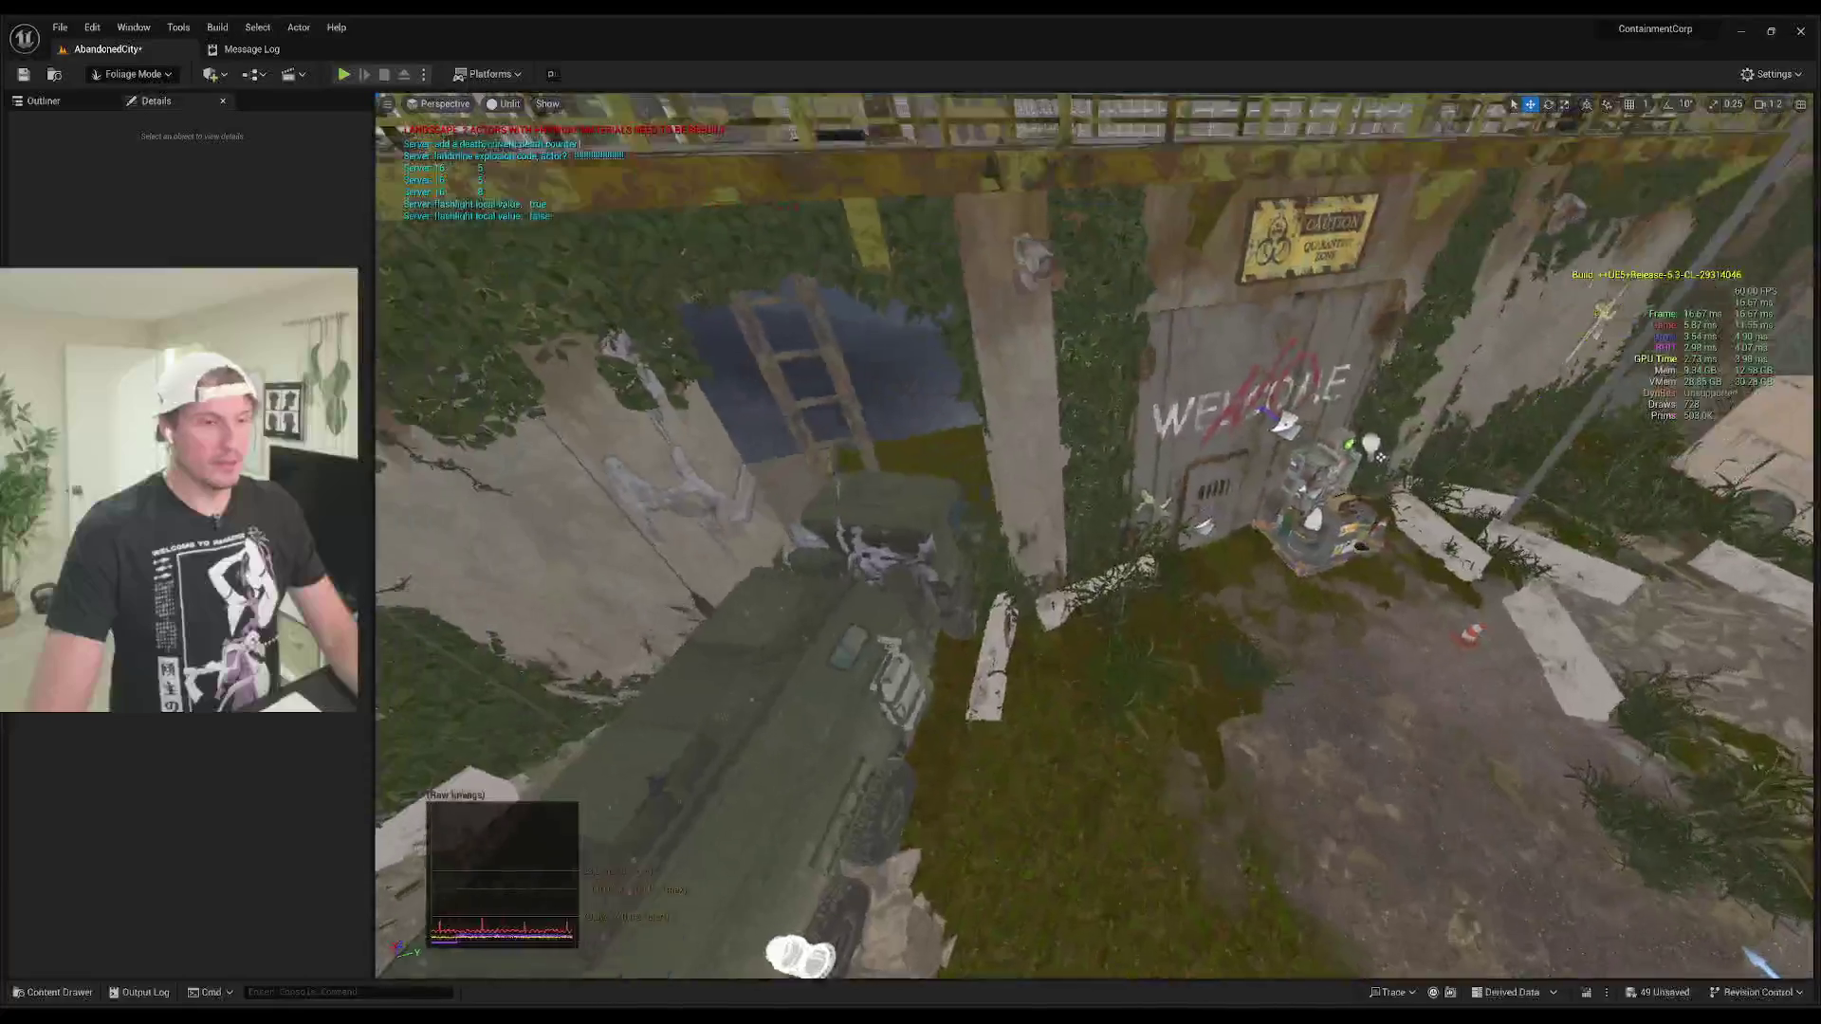
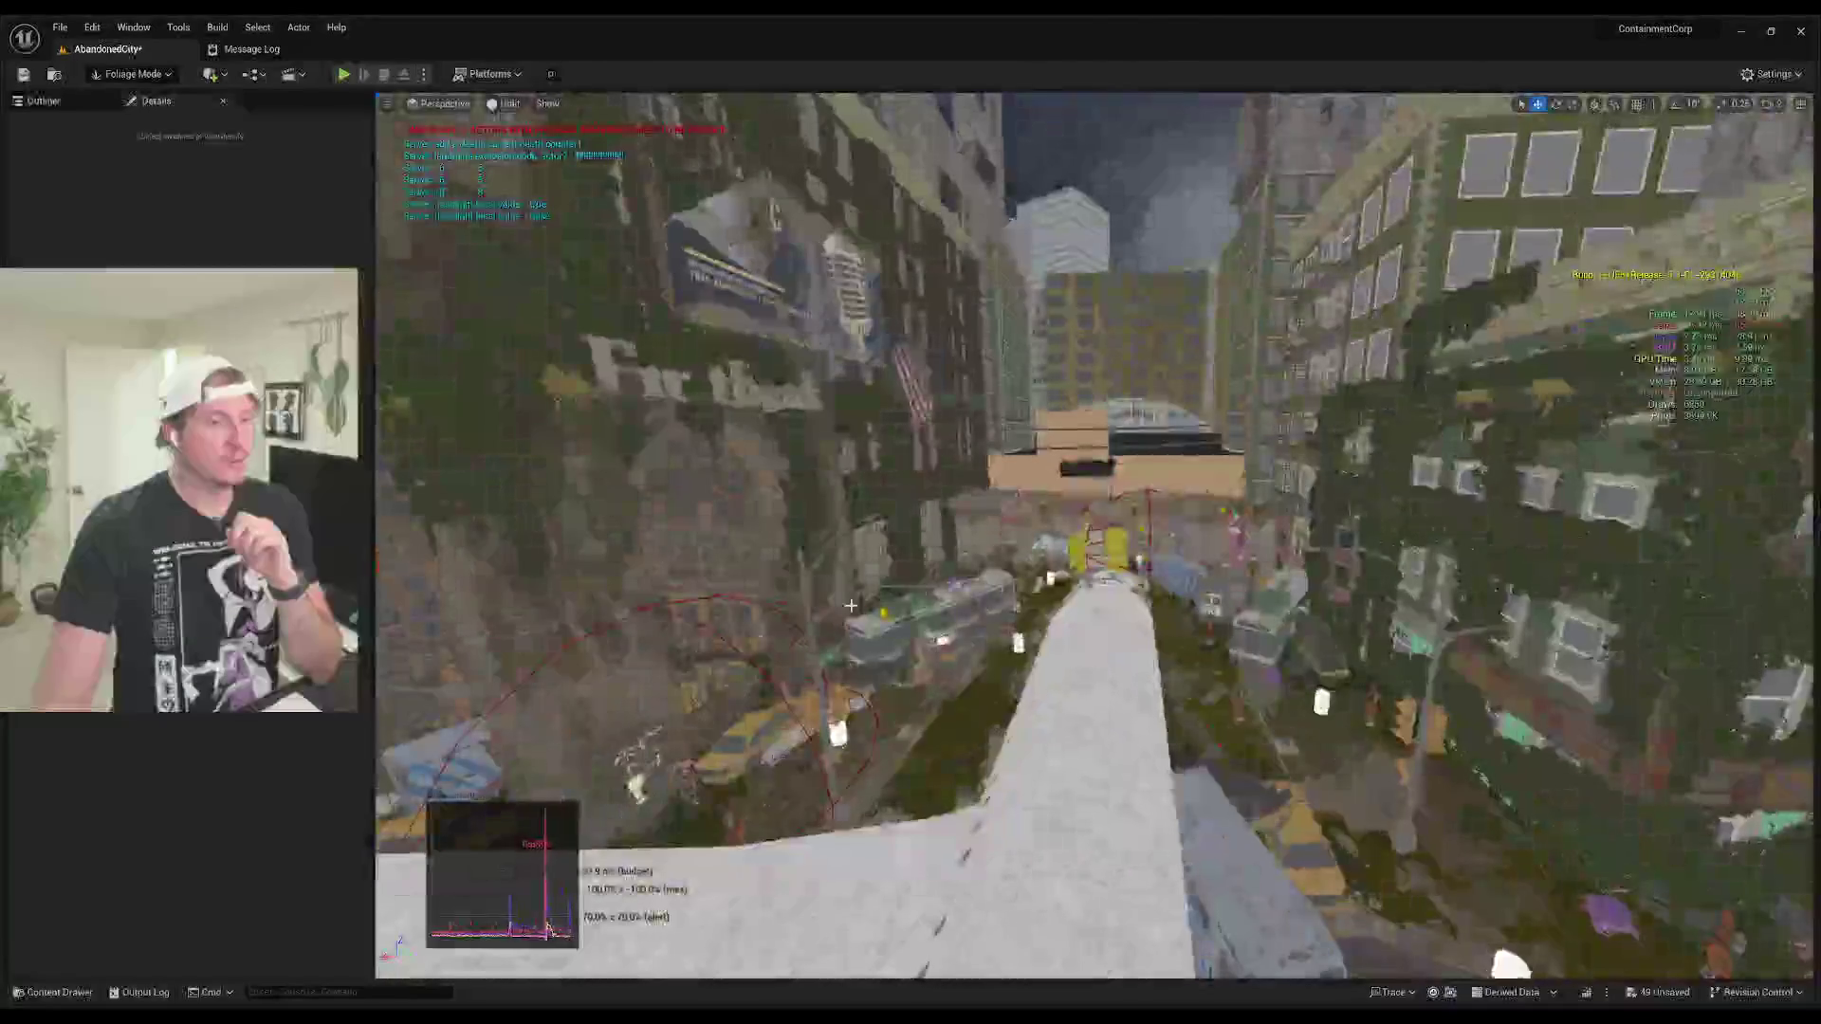
# Step: Open L_WinterMapPerformance from the TestLevels folder, discarding the unsaved AbandonedCity changes
pyautogui.hotkey('ctrl', 'space')
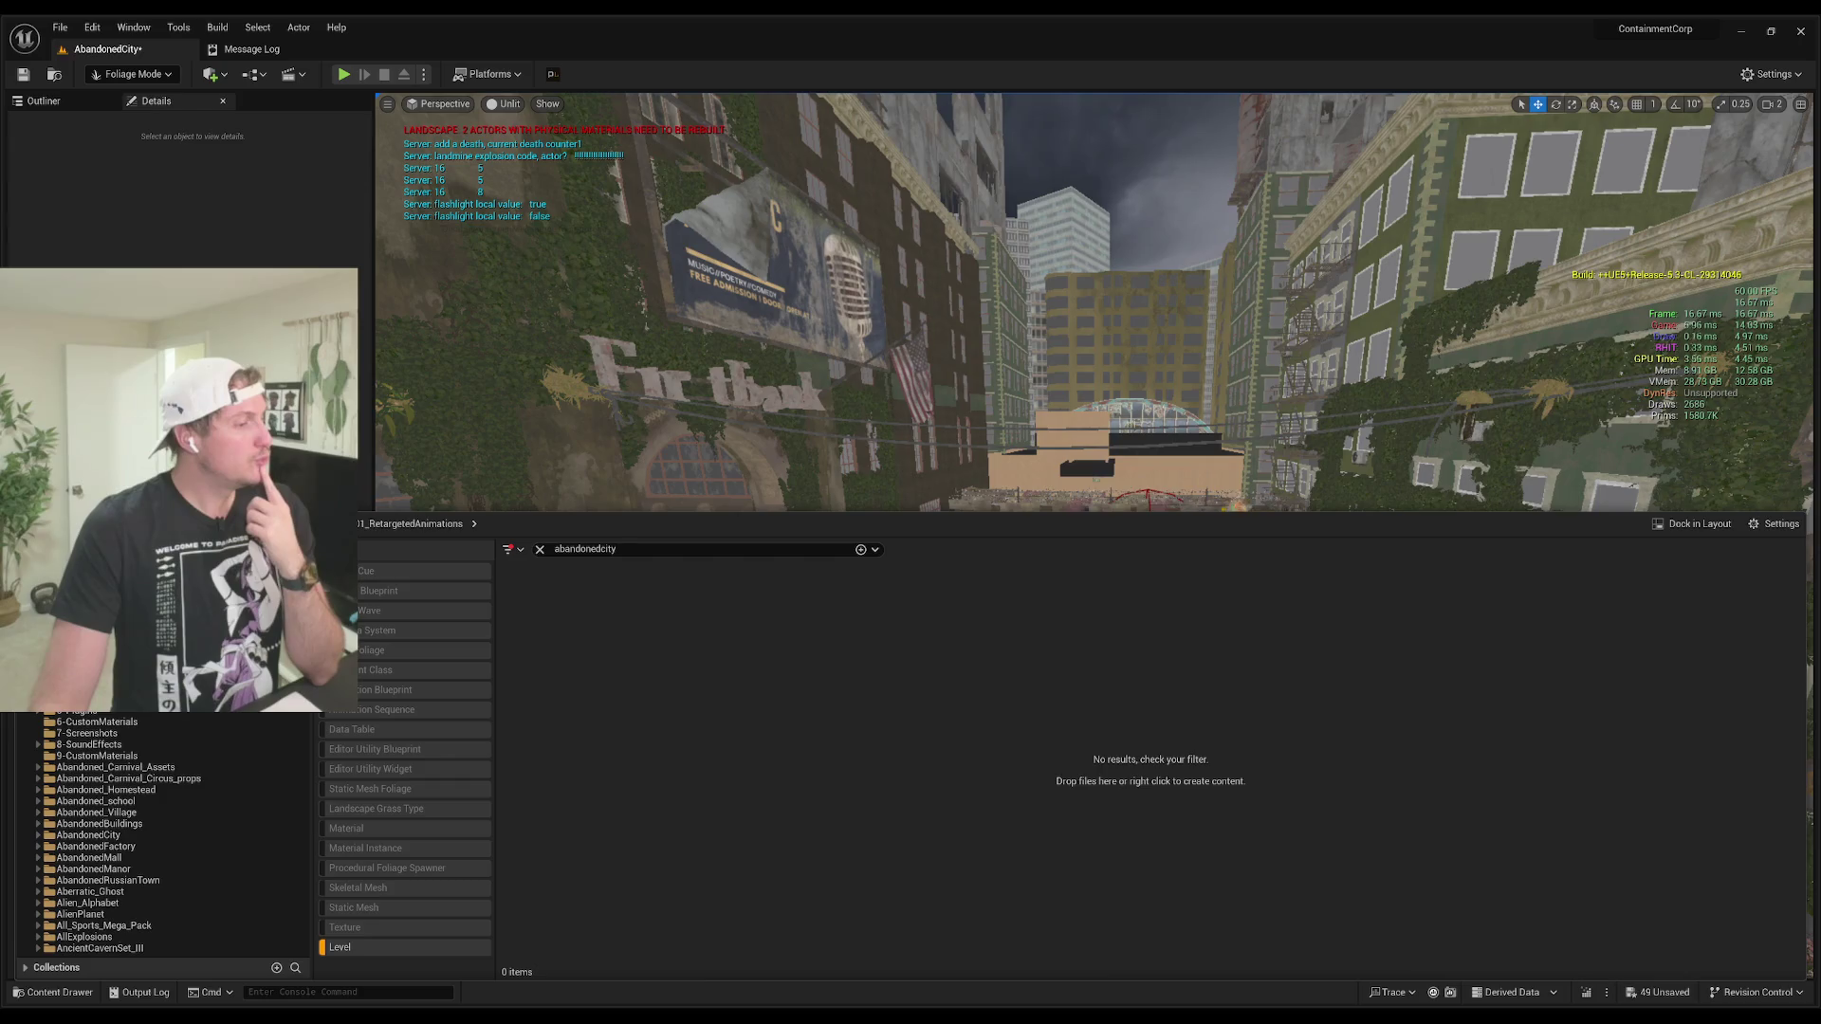
pyautogui.click(540, 549)
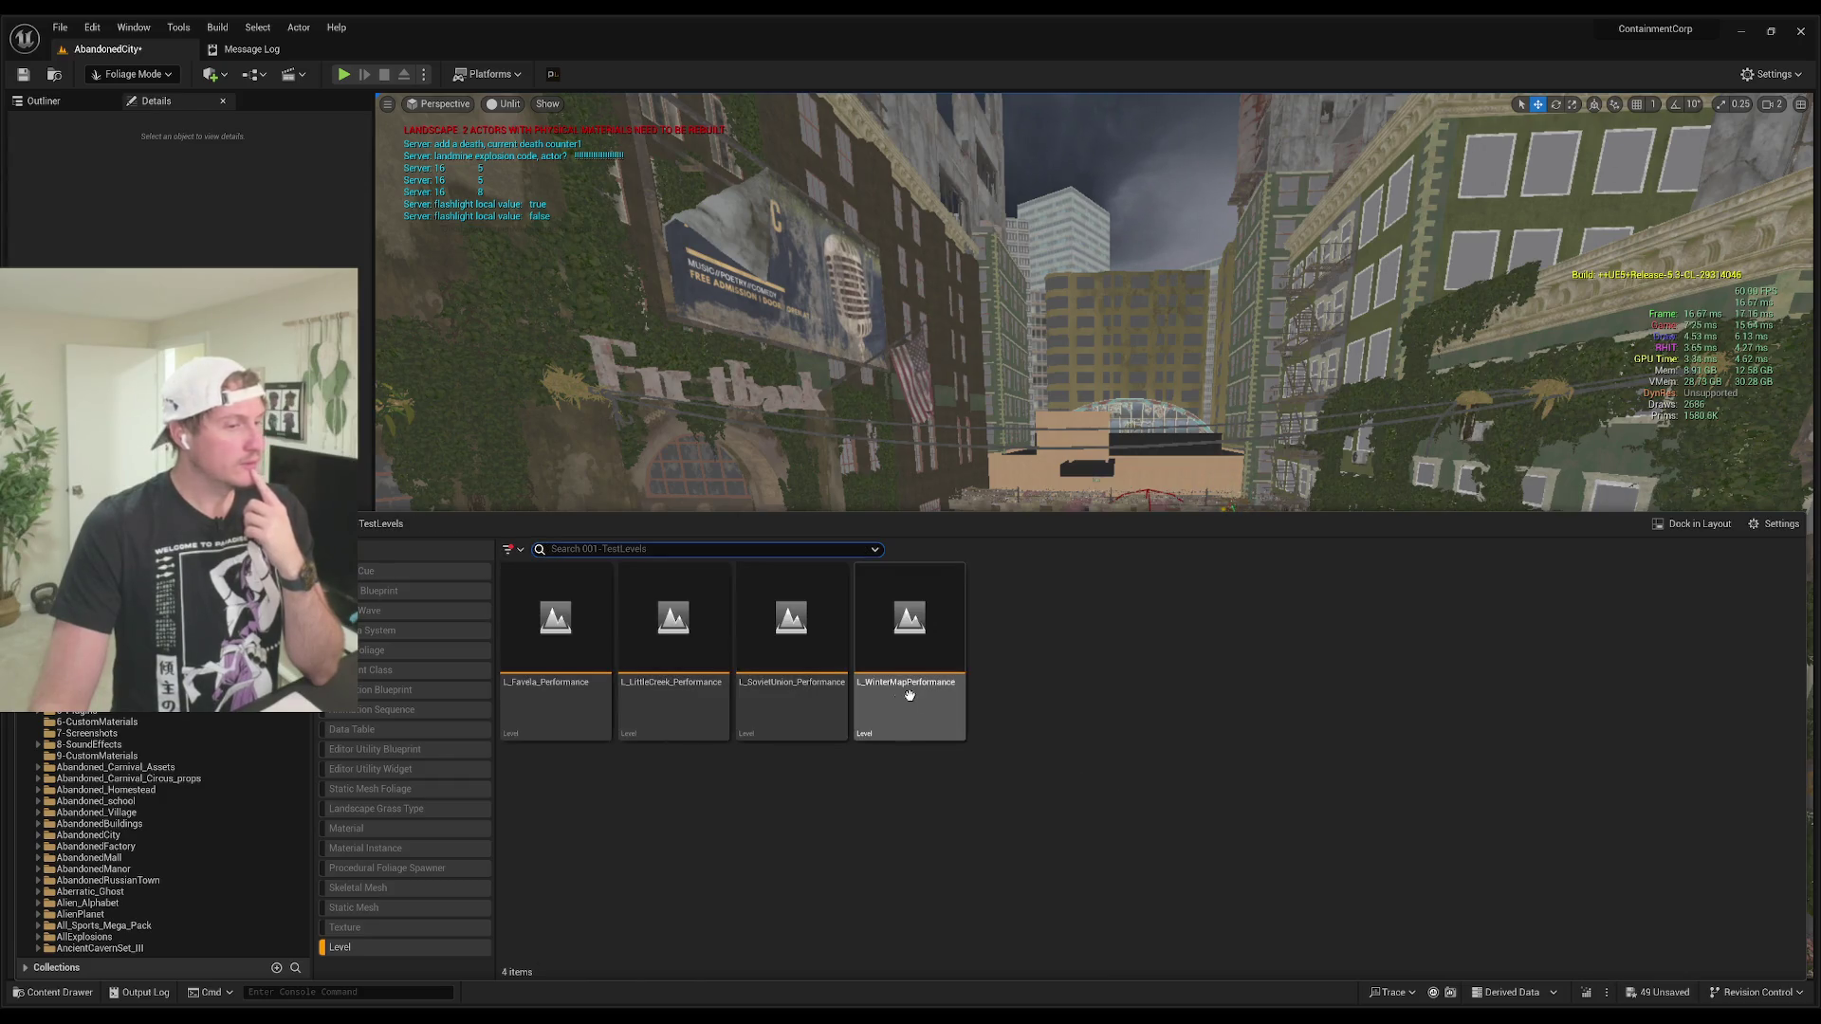
pyautogui.hotkey('ctrl', 'shift', 's')
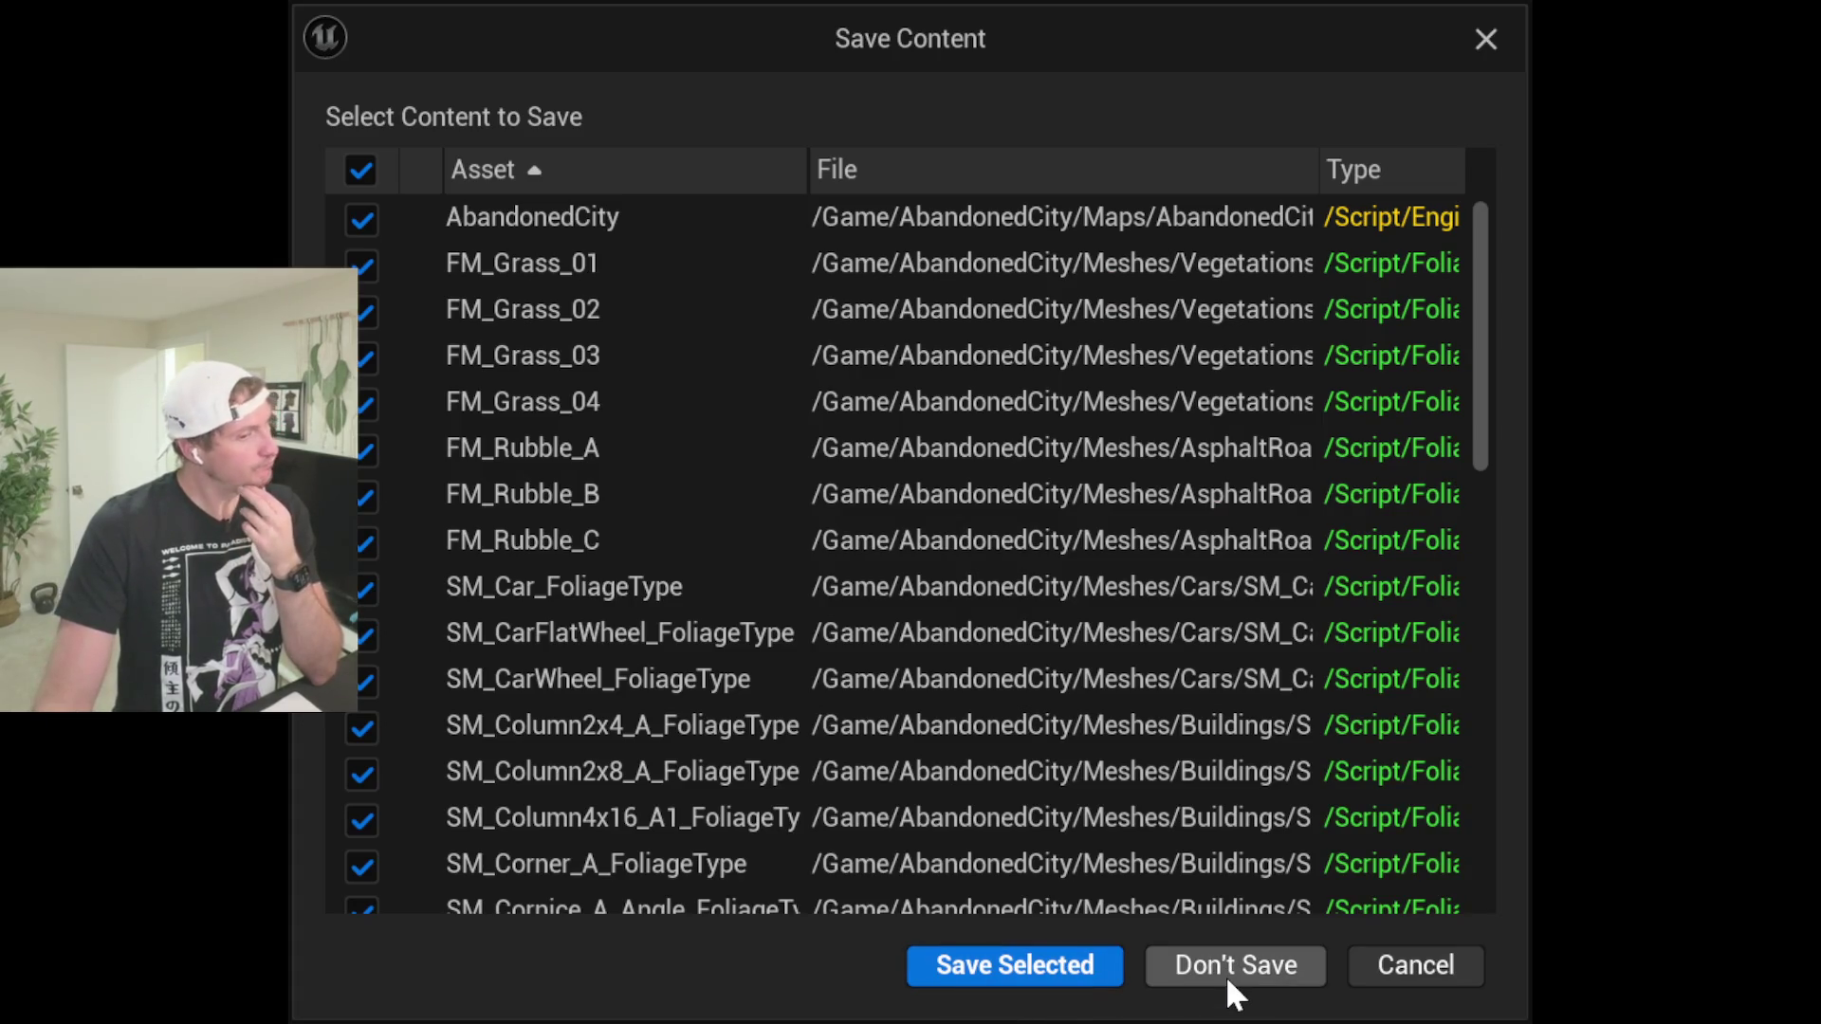
pyautogui.click(1229, 979)
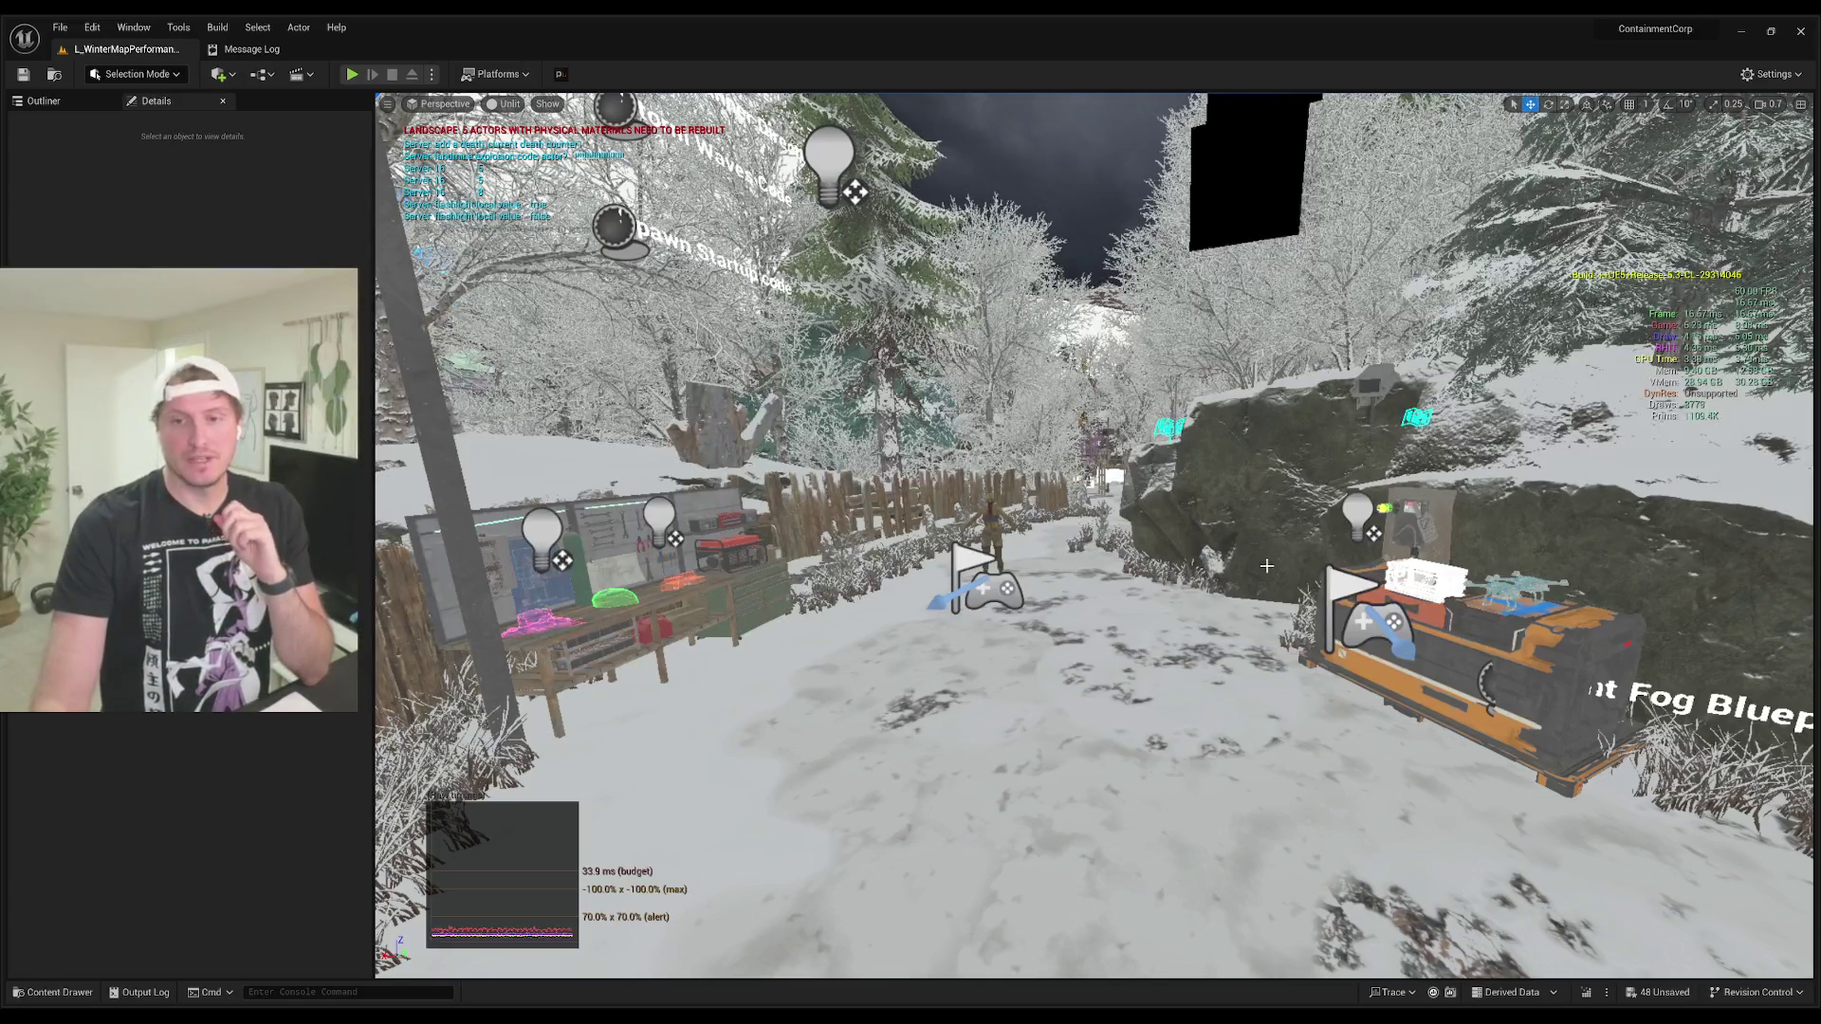
# Step: Fly the camera along the snowy path past the fence and gate, up into the staircase hall
pyautogui.press('w')
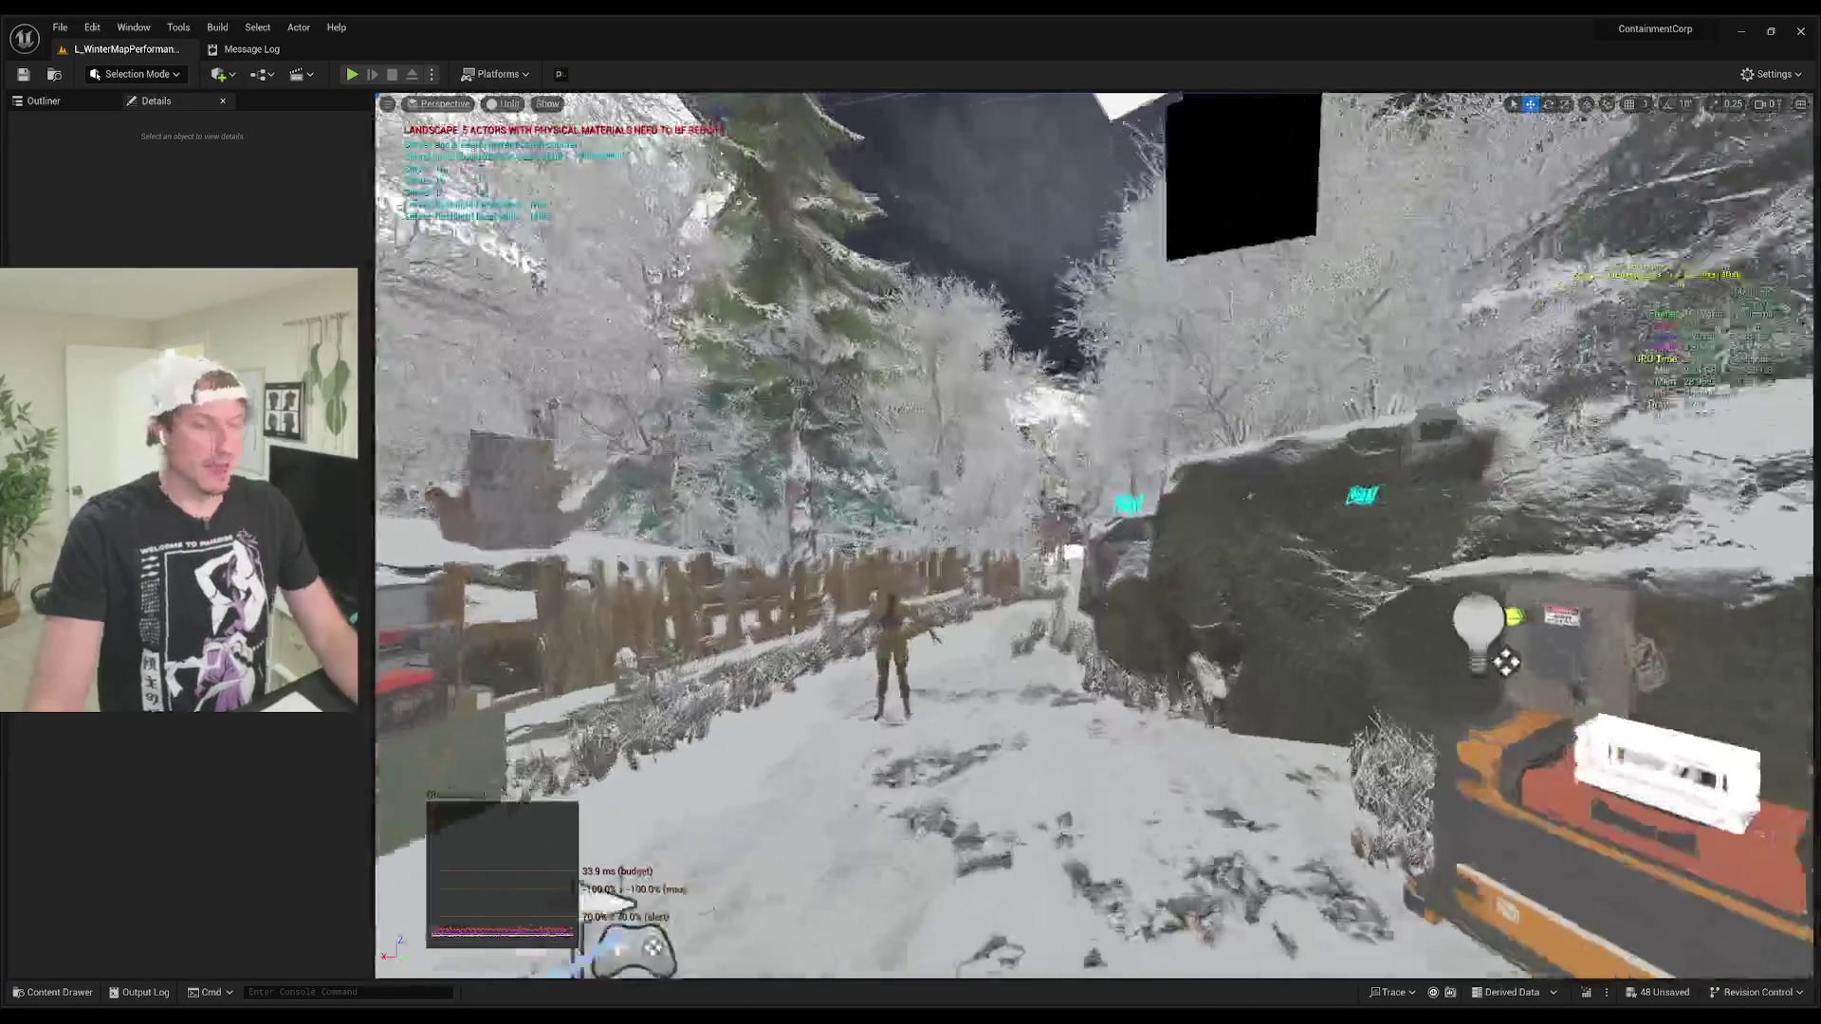
pyautogui.press('w')
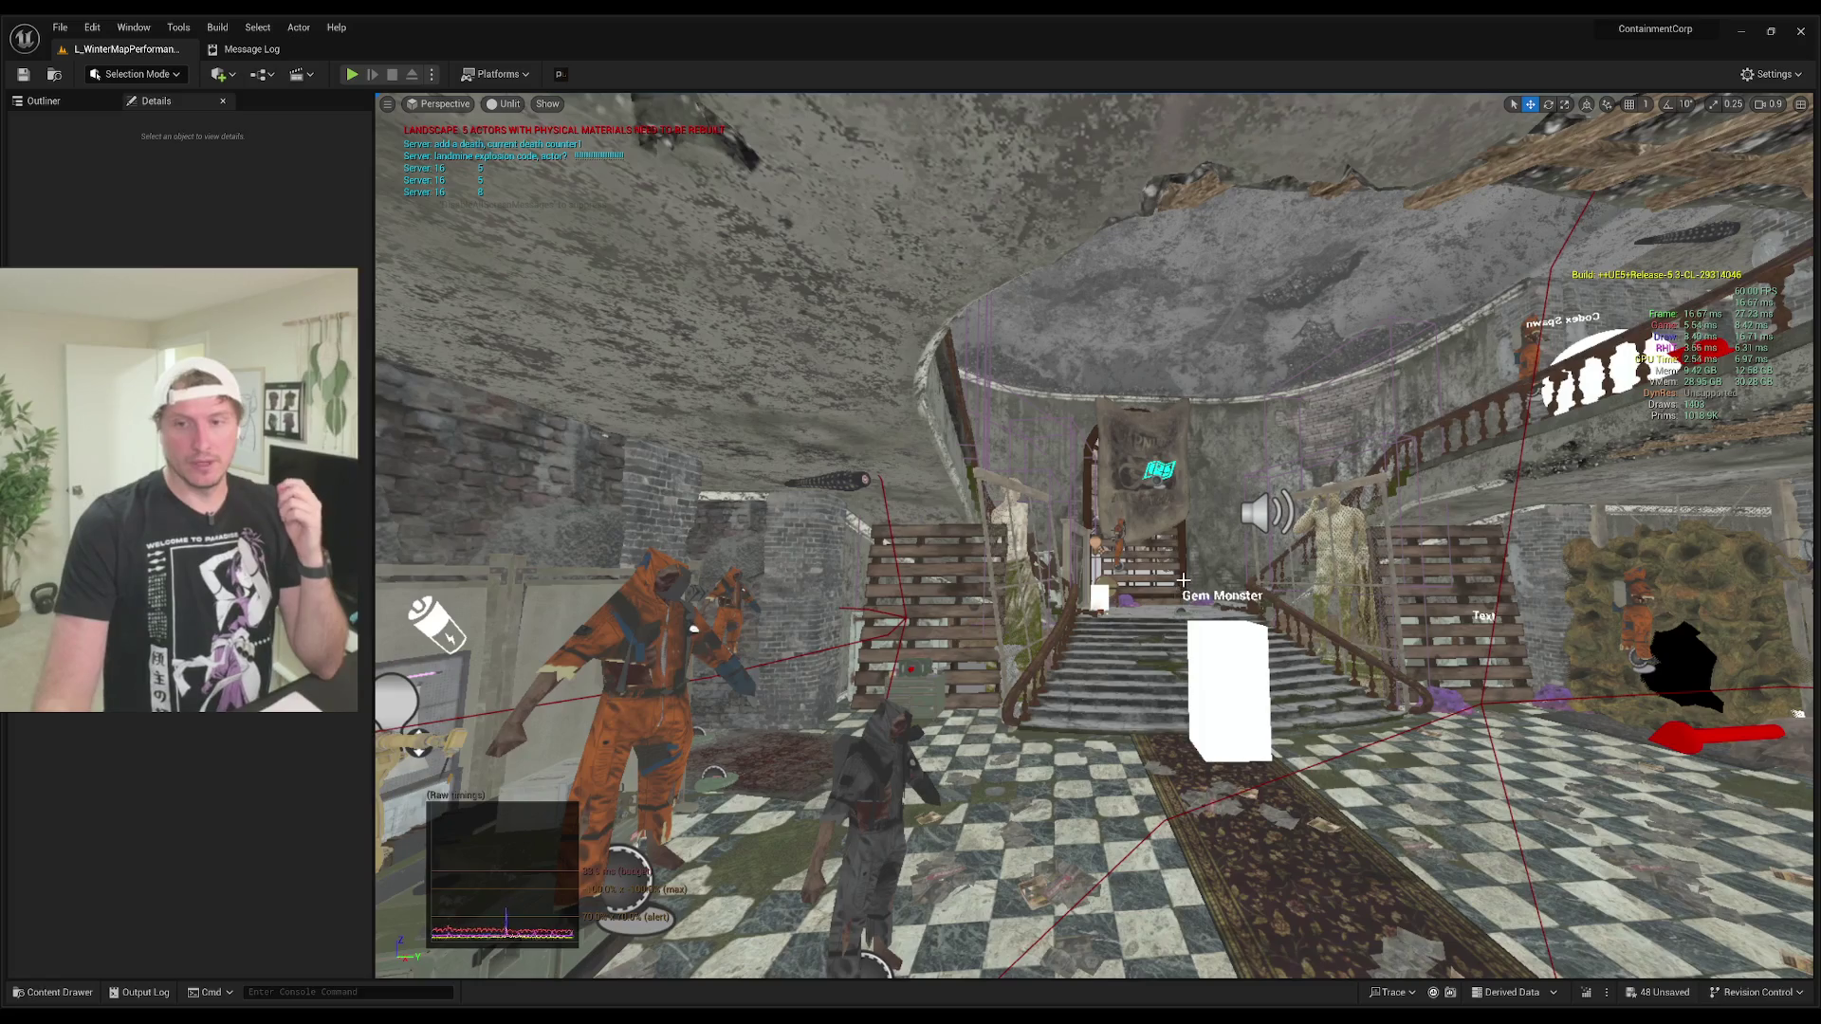
pyautogui.moveTo(1184, 580)
pyautogui.mouseDown()
pyautogui.moveTo(1176, 494)
pyautogui.moveTo(1138, 550)
pyautogui.mouseUp()
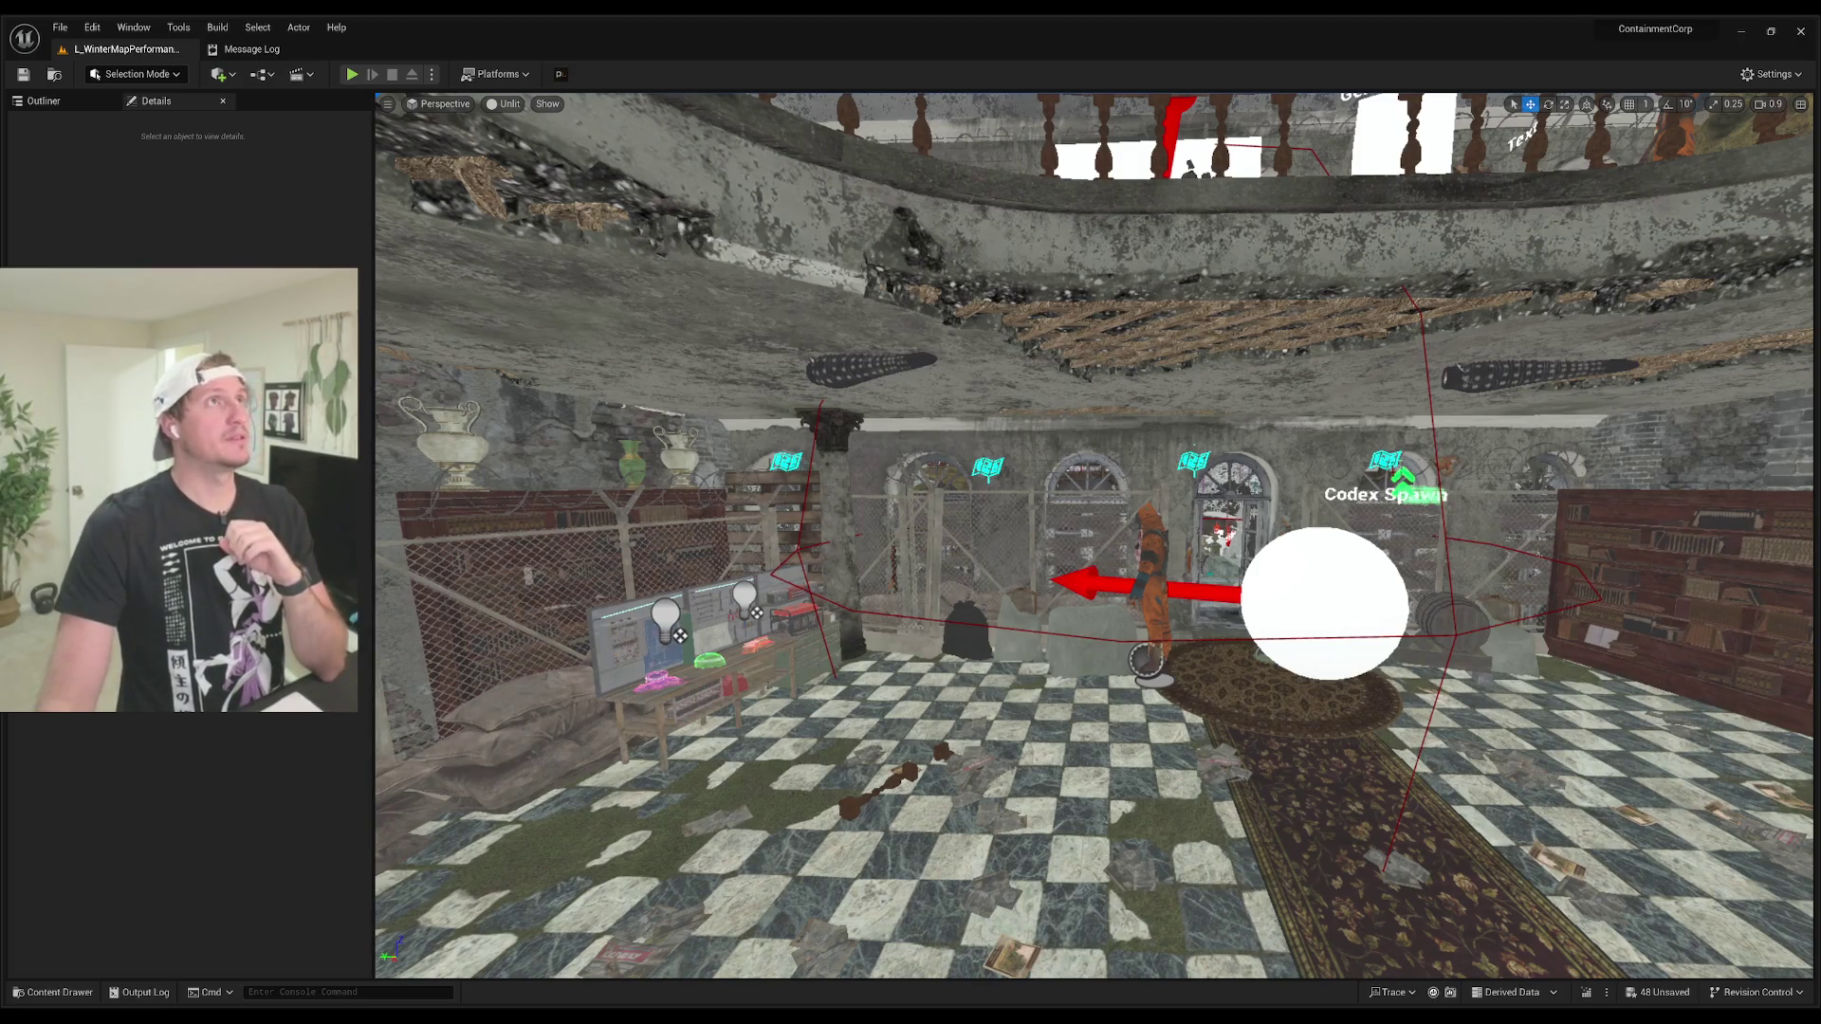
# Step: Fly through the arched doorway and fountain courtyard, along the rocky path to the graveyard crowd
pyautogui.moveTo(1120, 703)
pyautogui.mouseDown()
pyautogui.moveTo(1139, 626)
pyautogui.moveTo(1124, 550)
pyautogui.moveTo(1024, 537)
pyautogui.mouseUp()
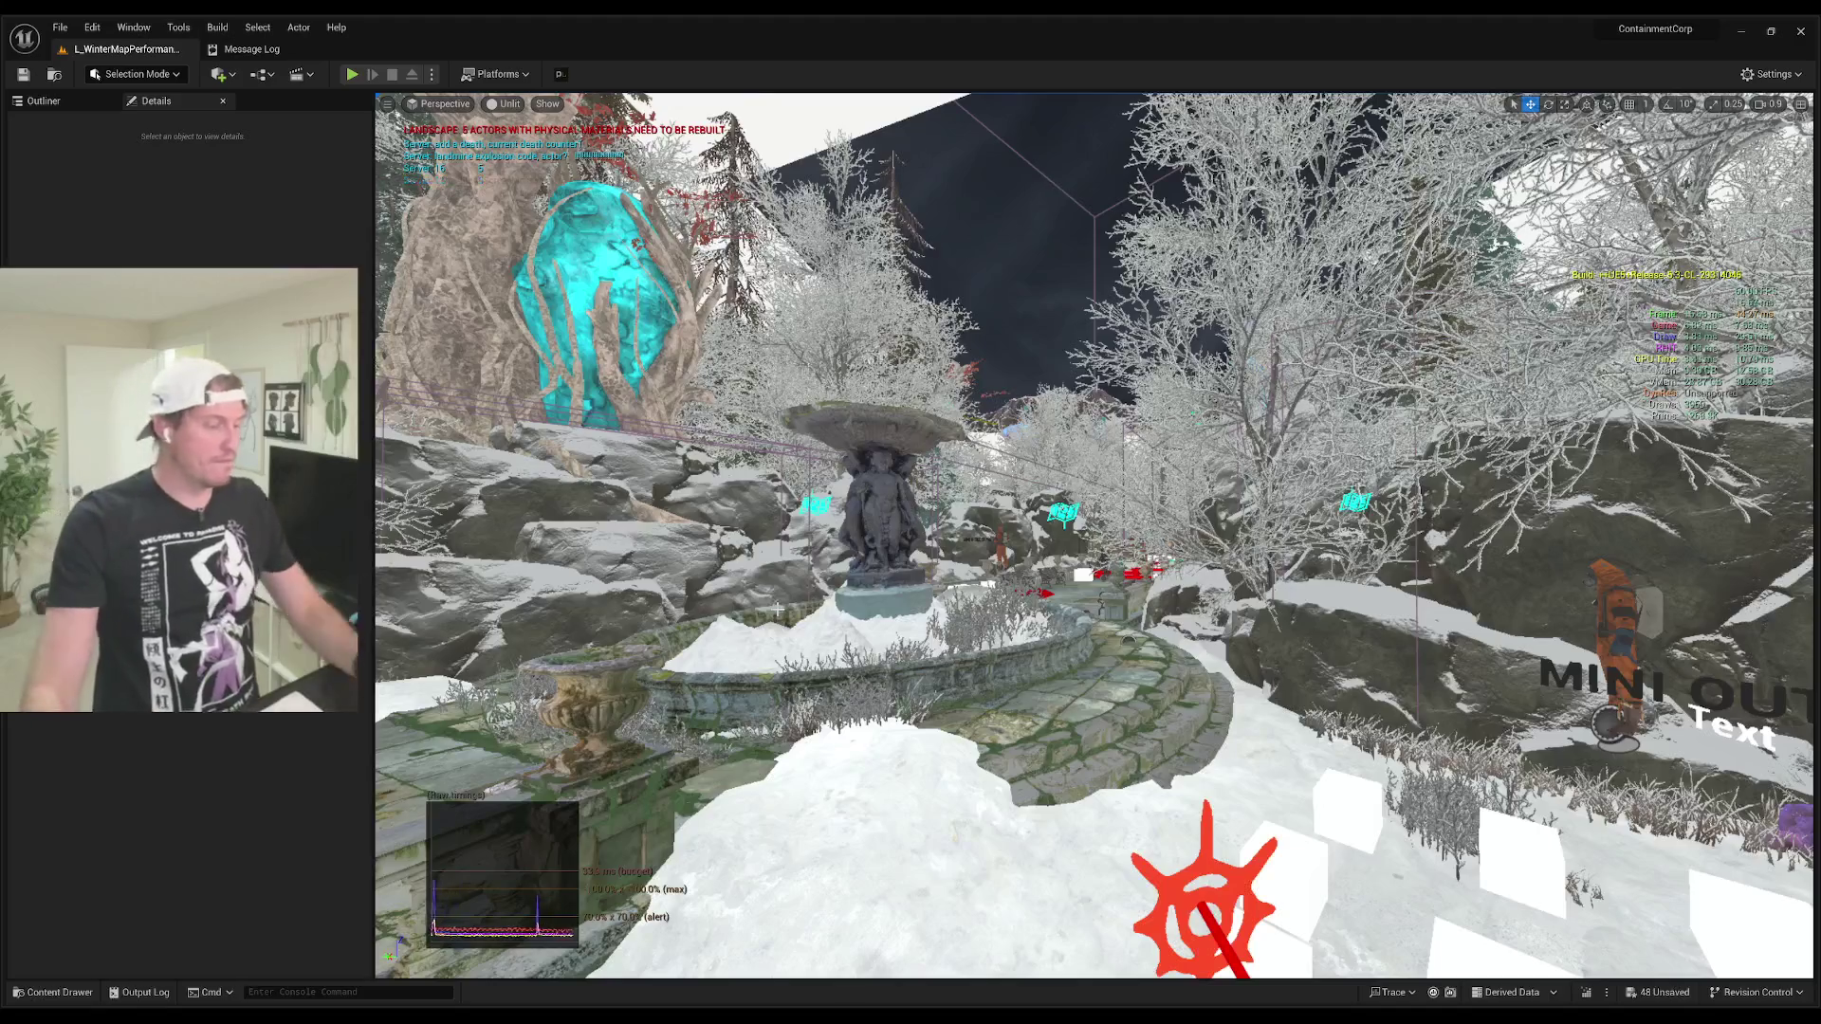
pyautogui.moveTo(1024, 536)
pyautogui.mouseDown()
pyautogui.moveTo(1134, 537)
pyautogui.moveTo(963, 551)
pyautogui.mouseUp()
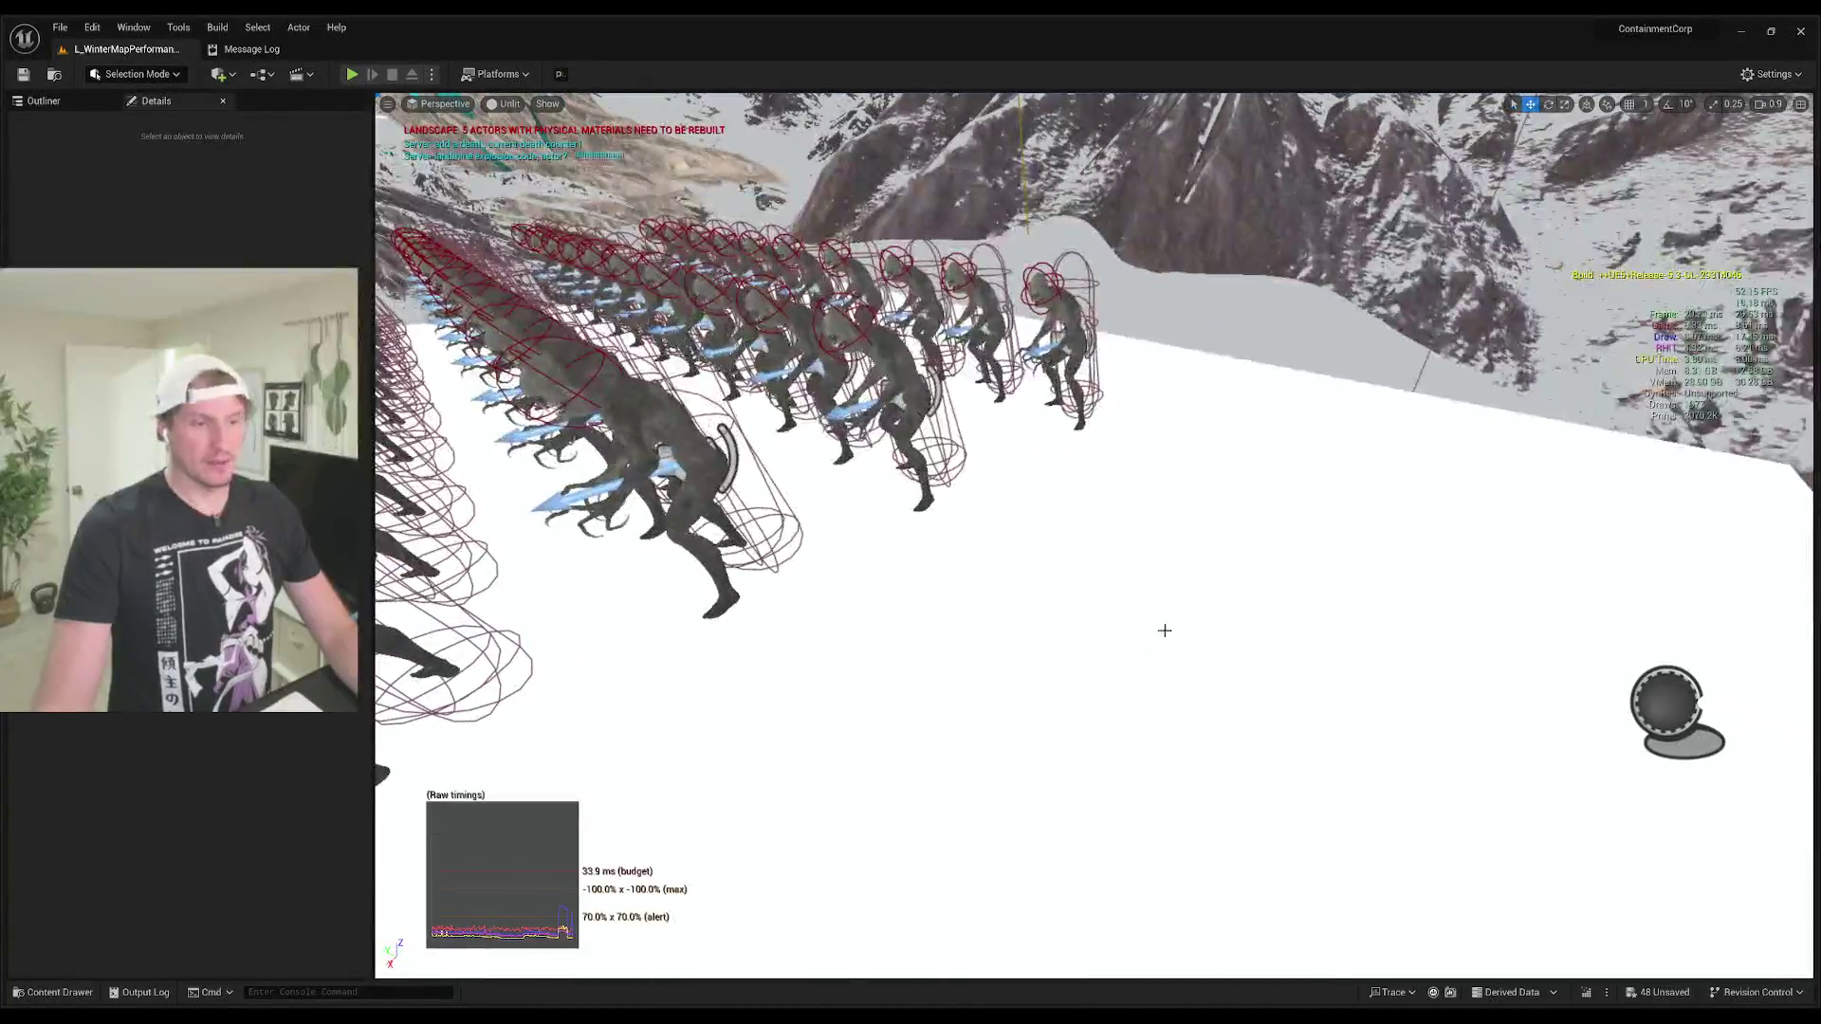
# Step: Start a Play From Here session by the crowd and toggle the flashlight off and on
pyautogui.rightClick(1163, 630)
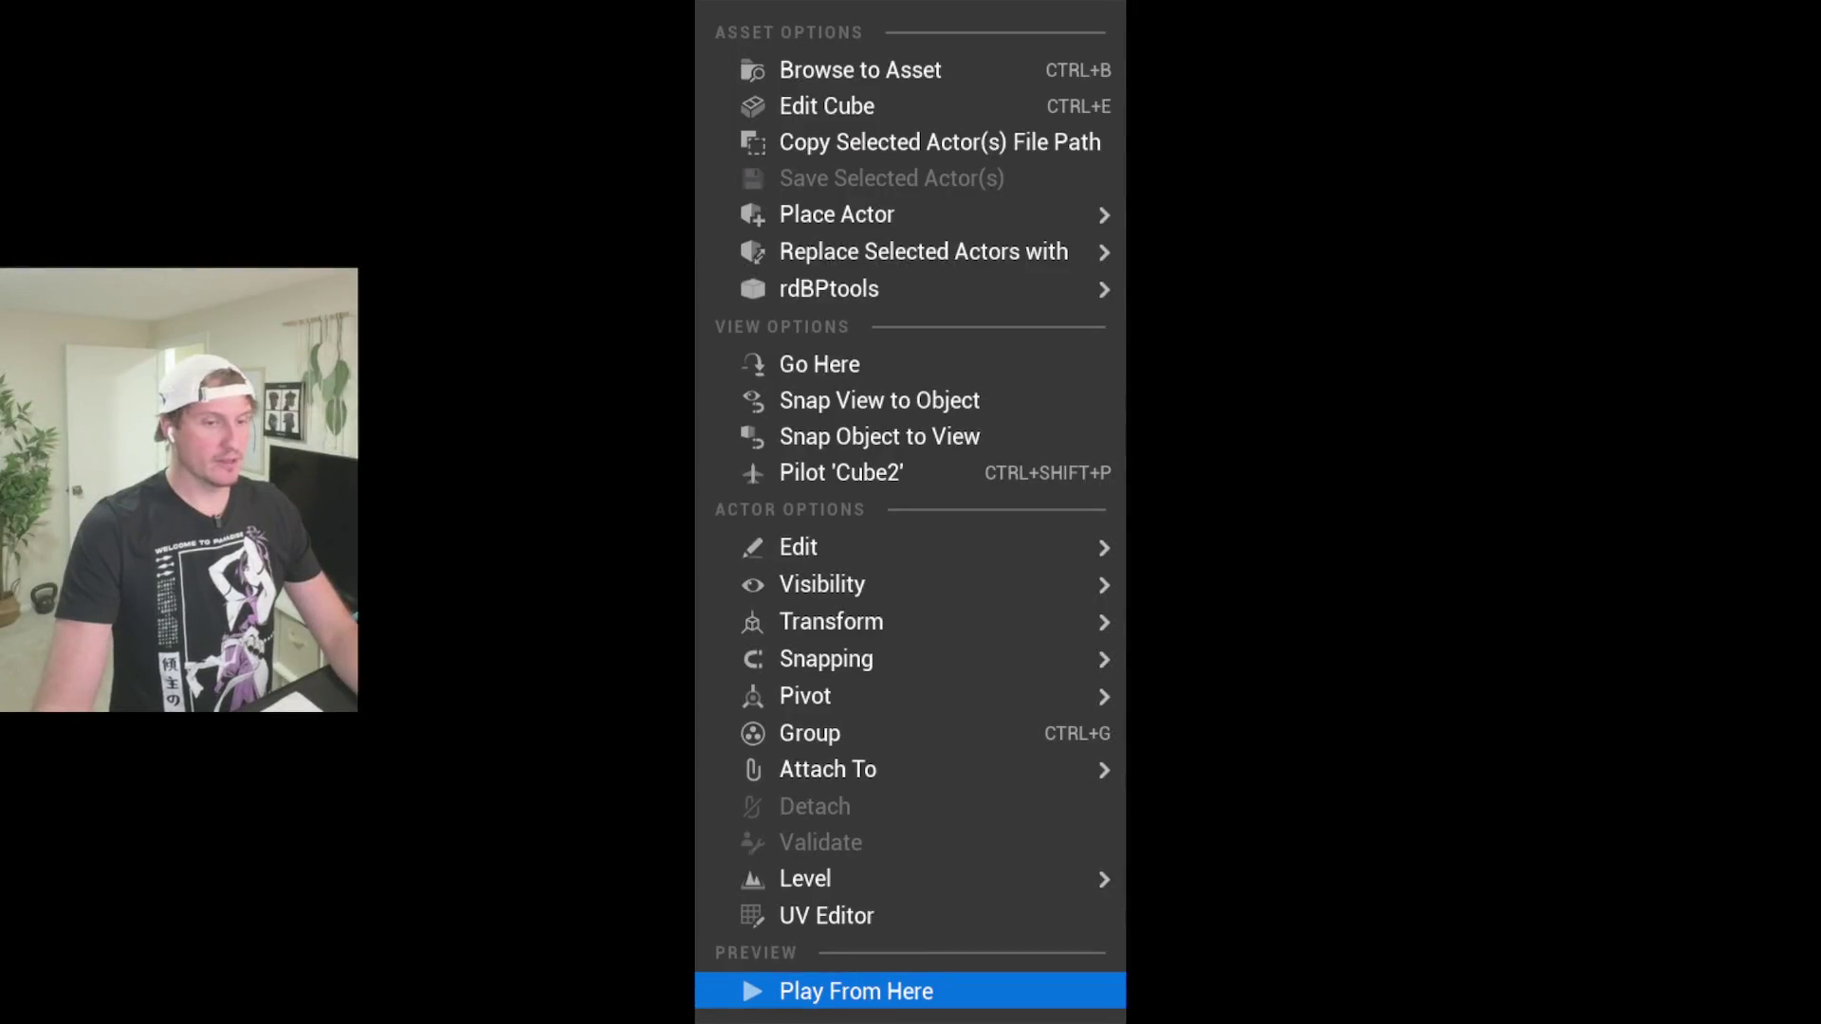
pyautogui.click(856, 991)
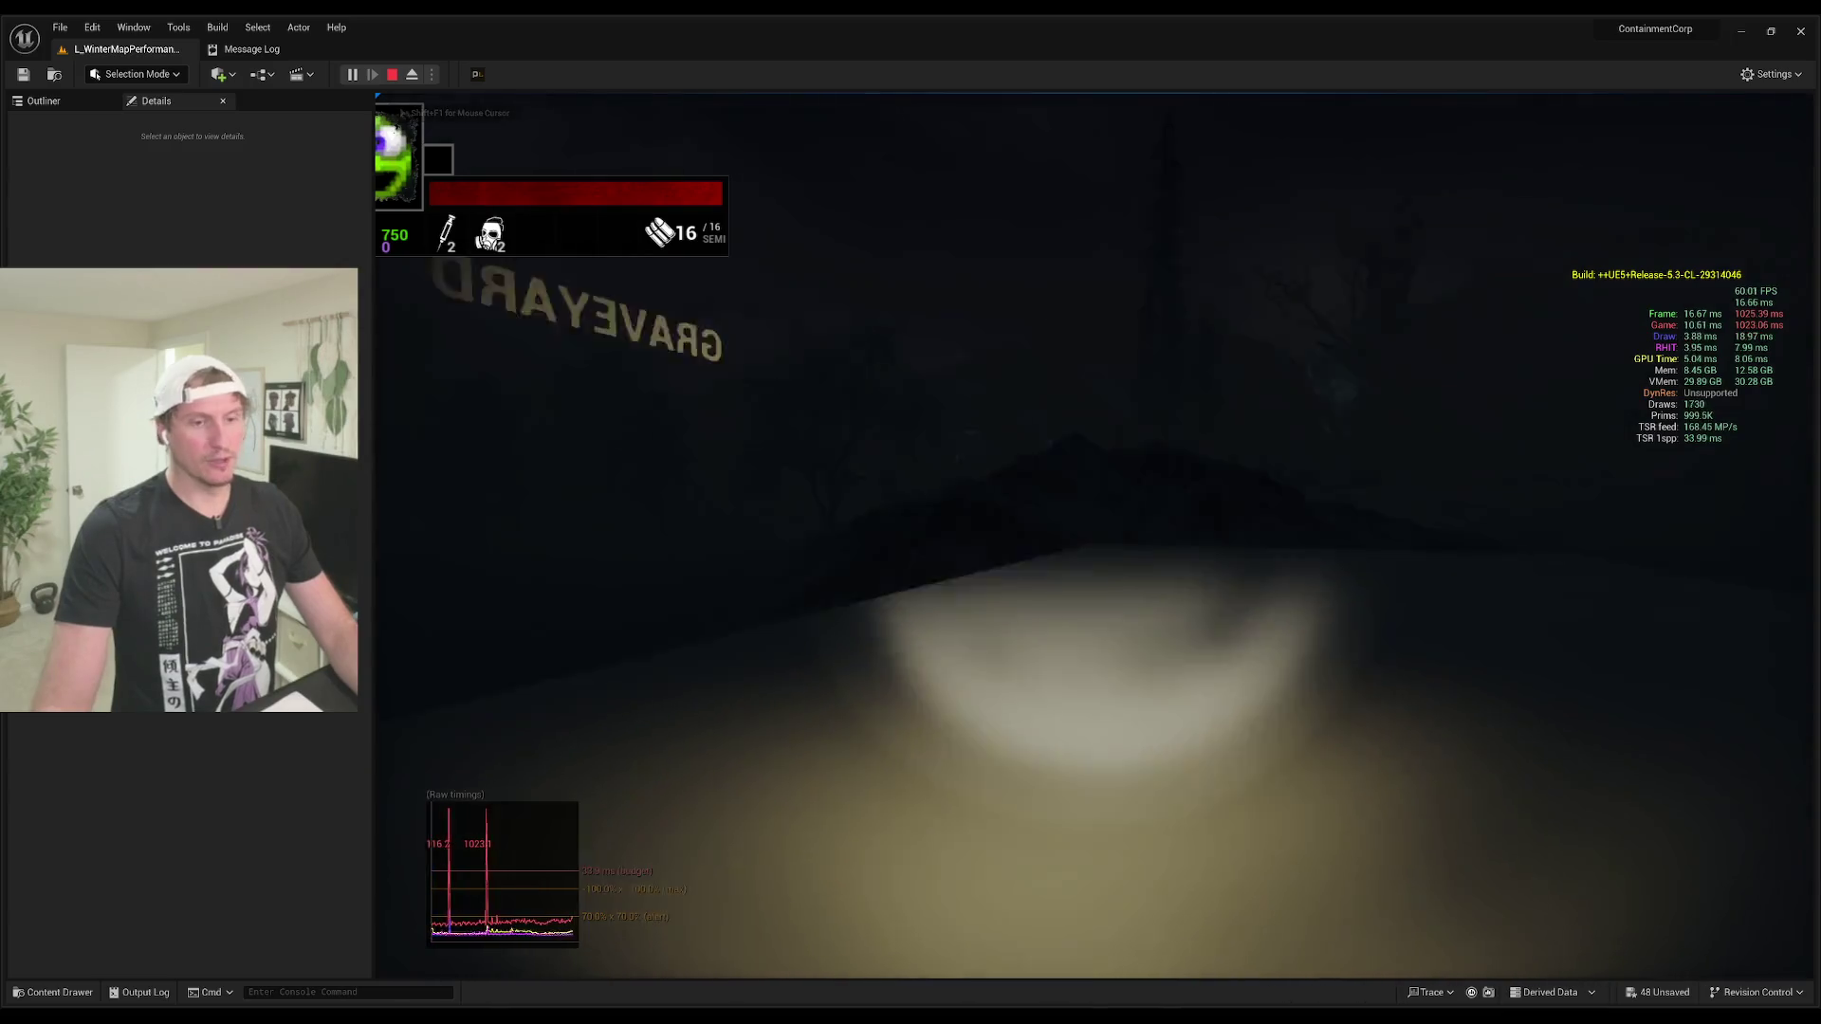
pyautogui.press('f')
pyautogui.press('f')
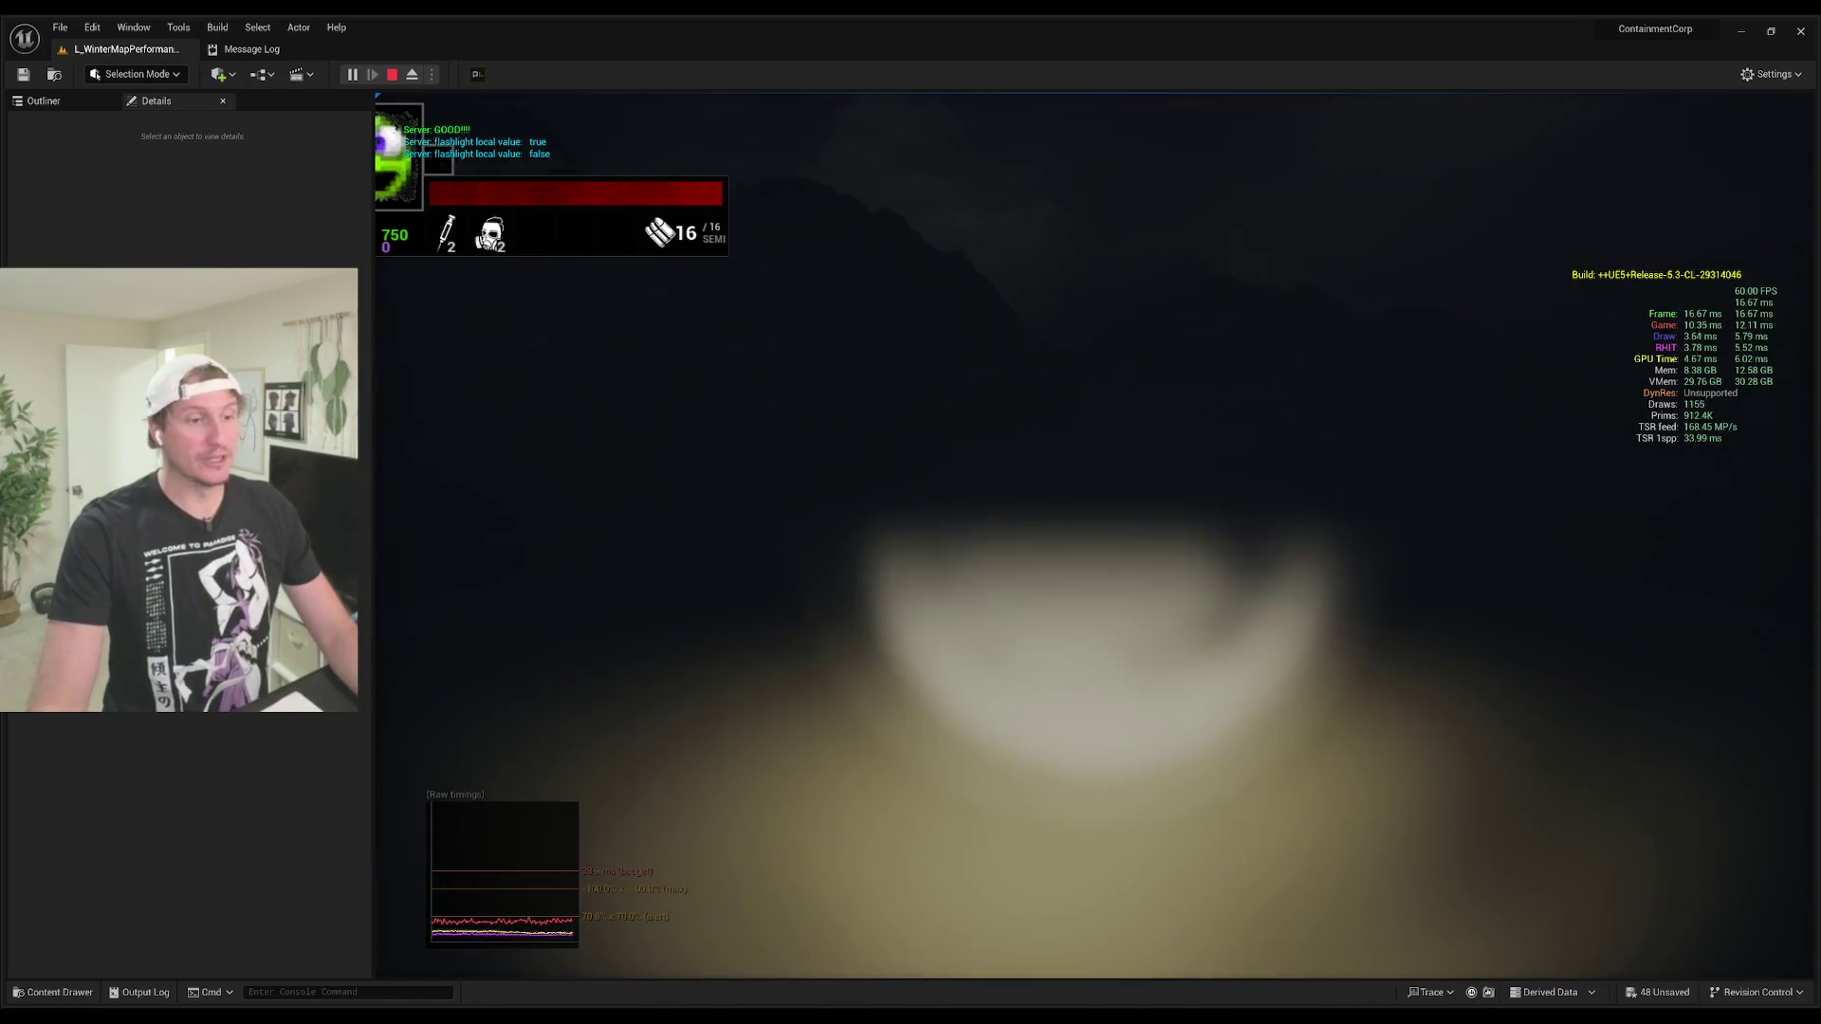
# Step: Fire the equipped weapon, switch to the pistol, then stop the playtest
pyautogui.press('1')
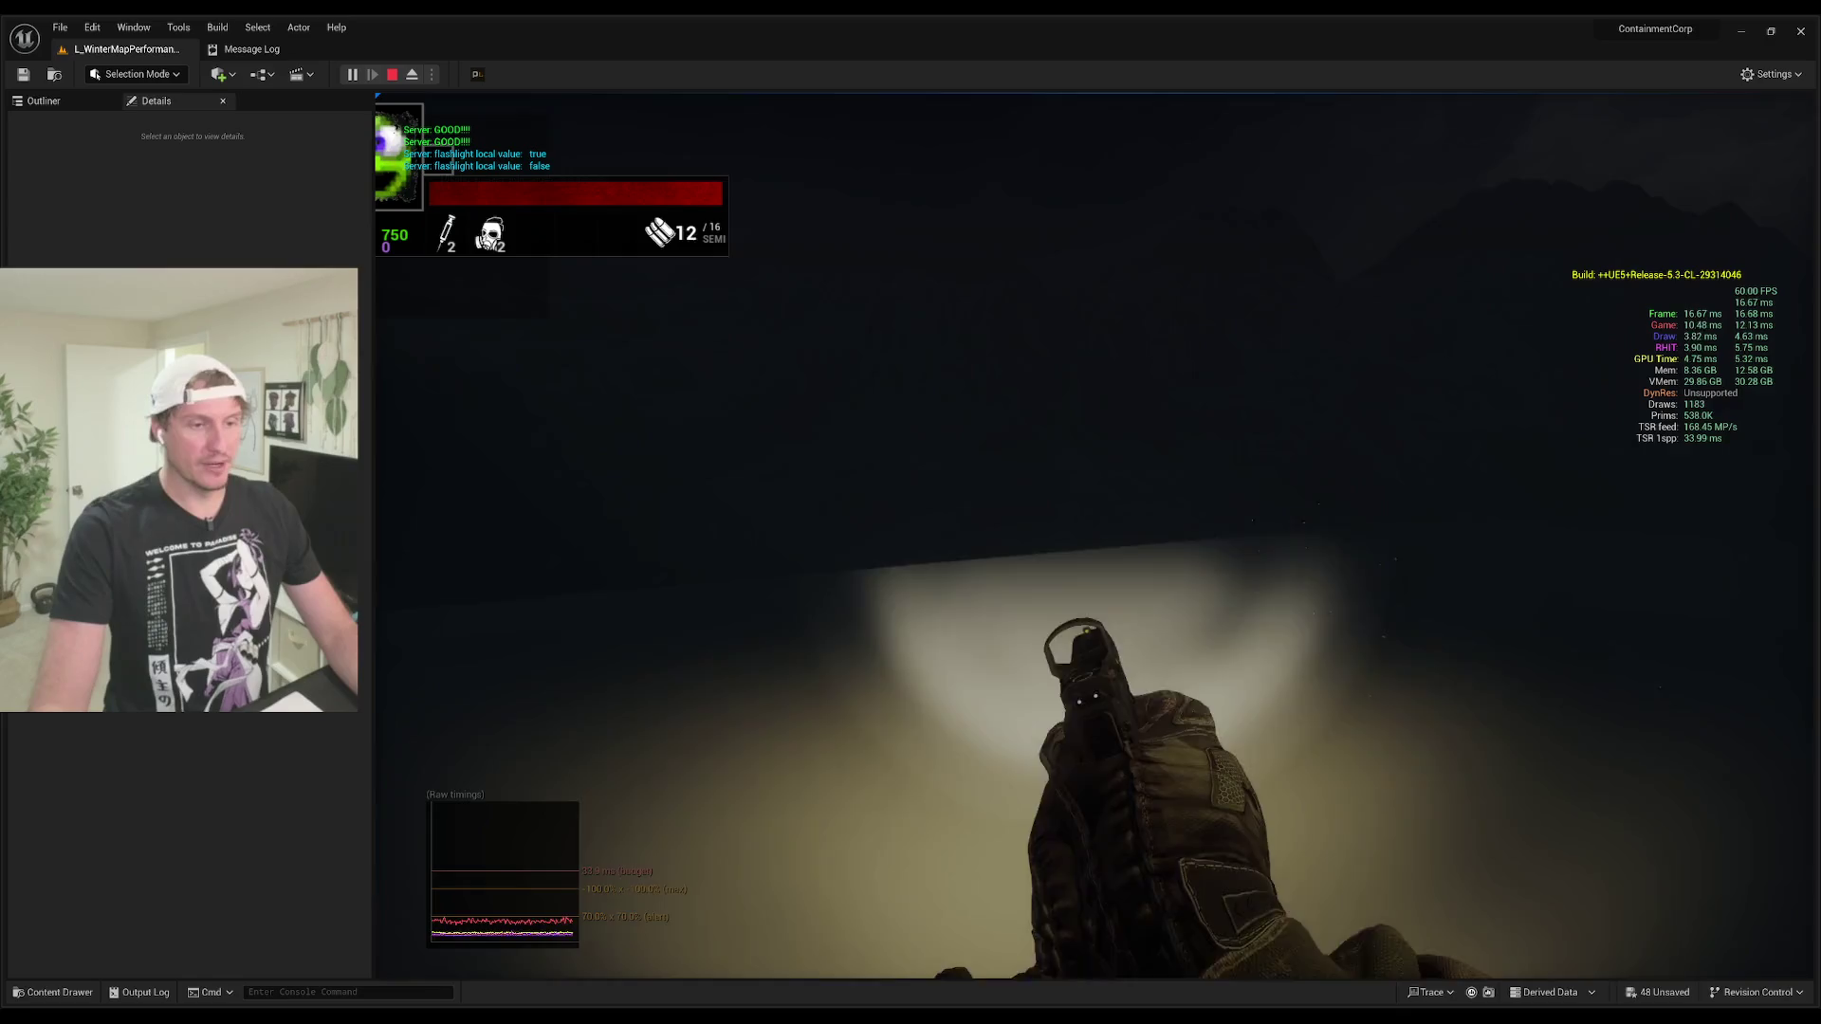
pyautogui.press('2')
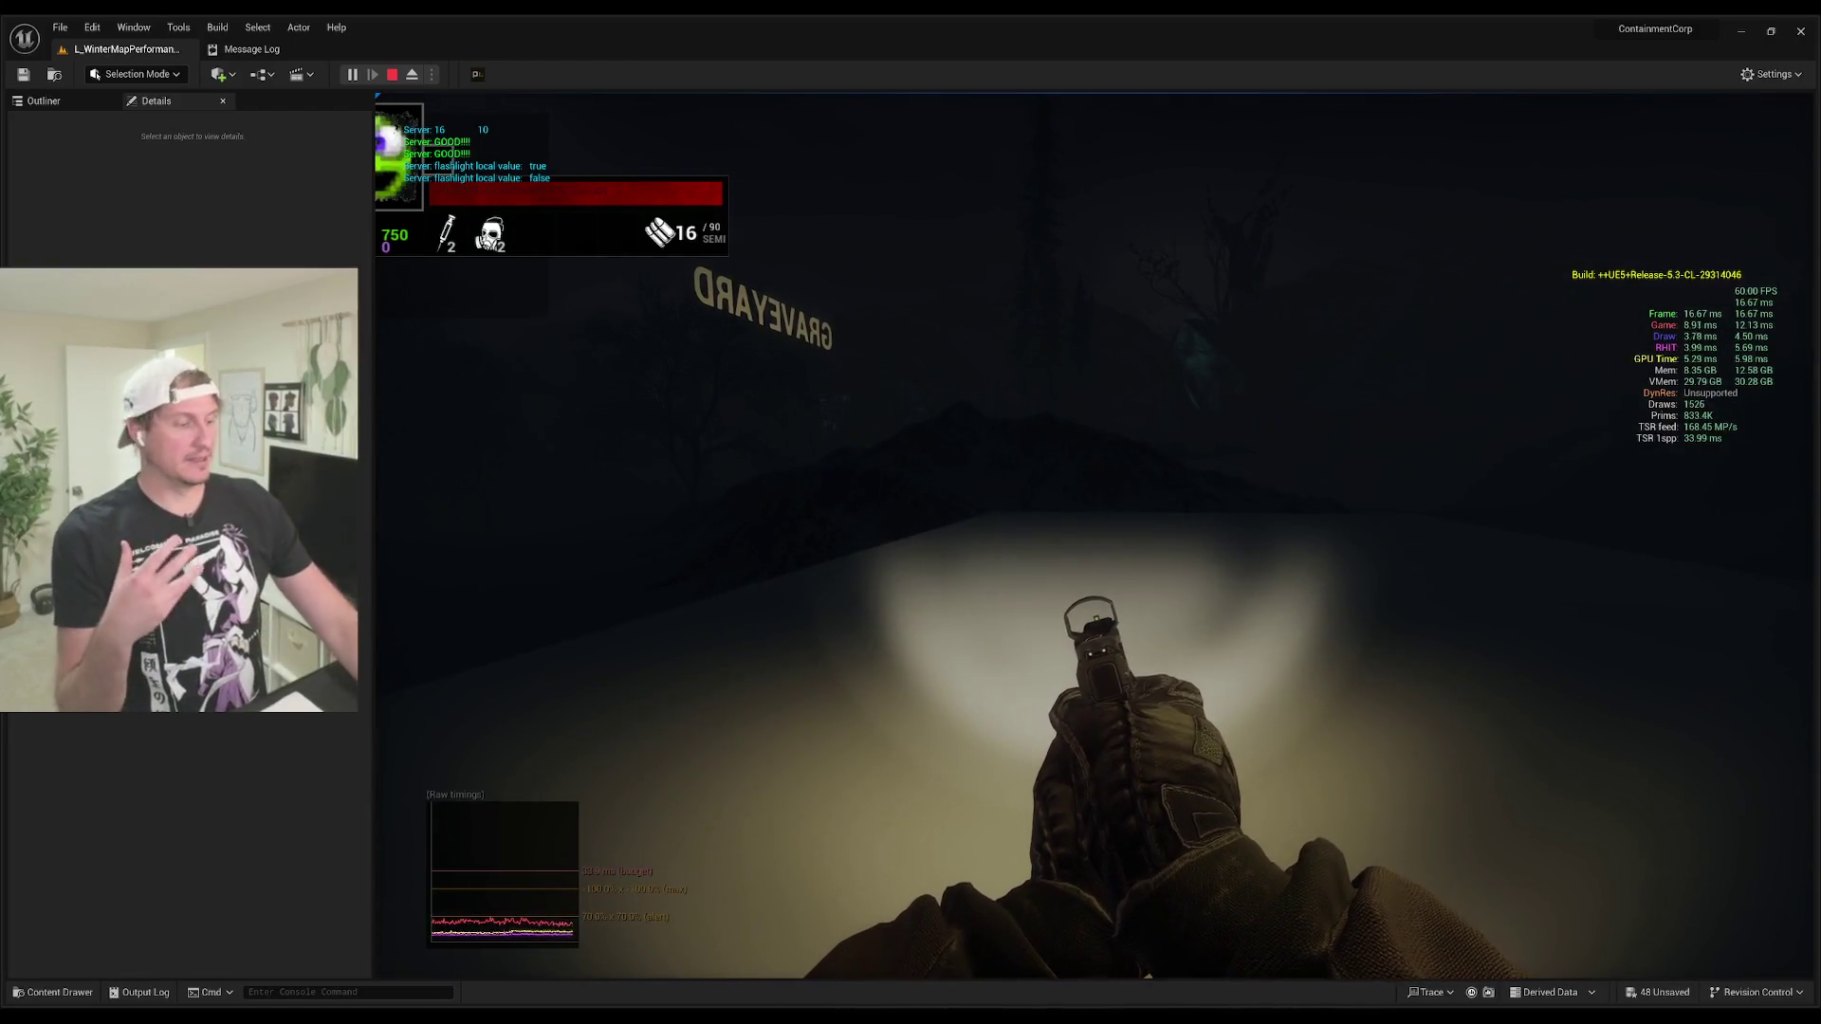
pyautogui.hotkey('shift', 'F1')
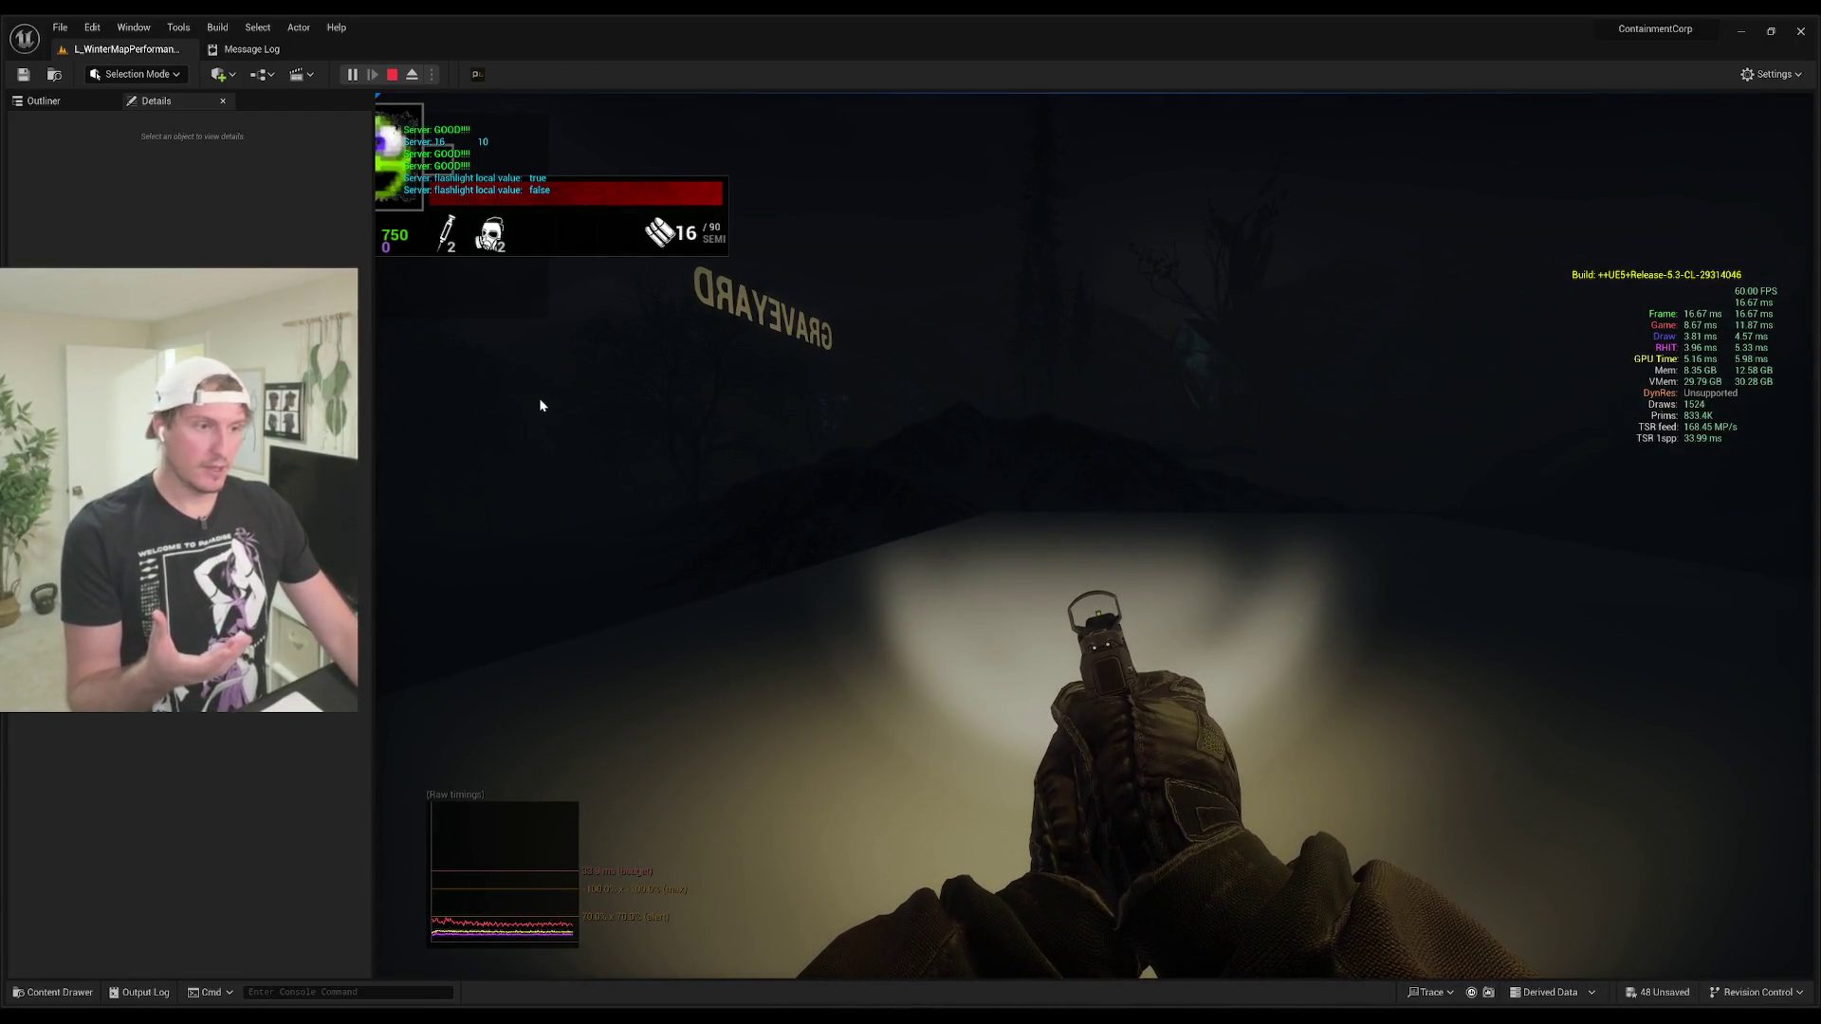
pyautogui.press('Escape')
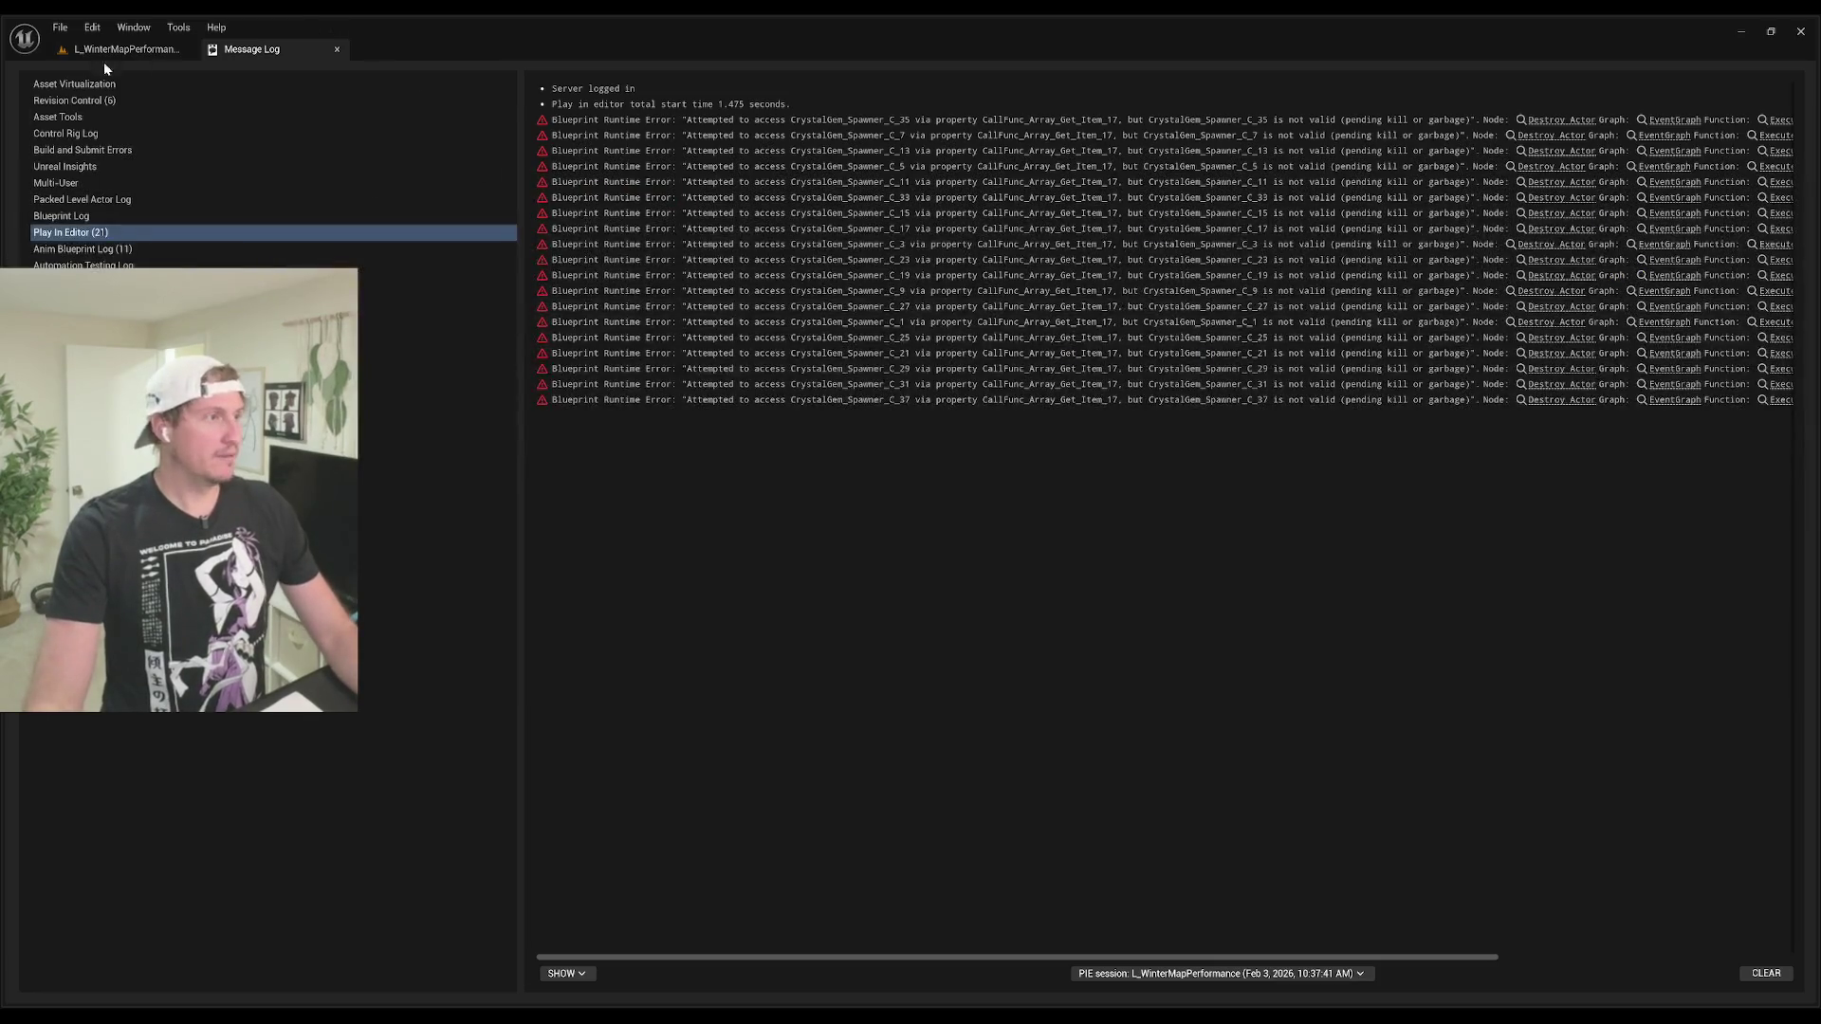
# Step: Return to the L_WinterMapPerformance level tab and frame the viewport on Cube2
pyautogui.click(127, 48)
pyautogui.press('f')
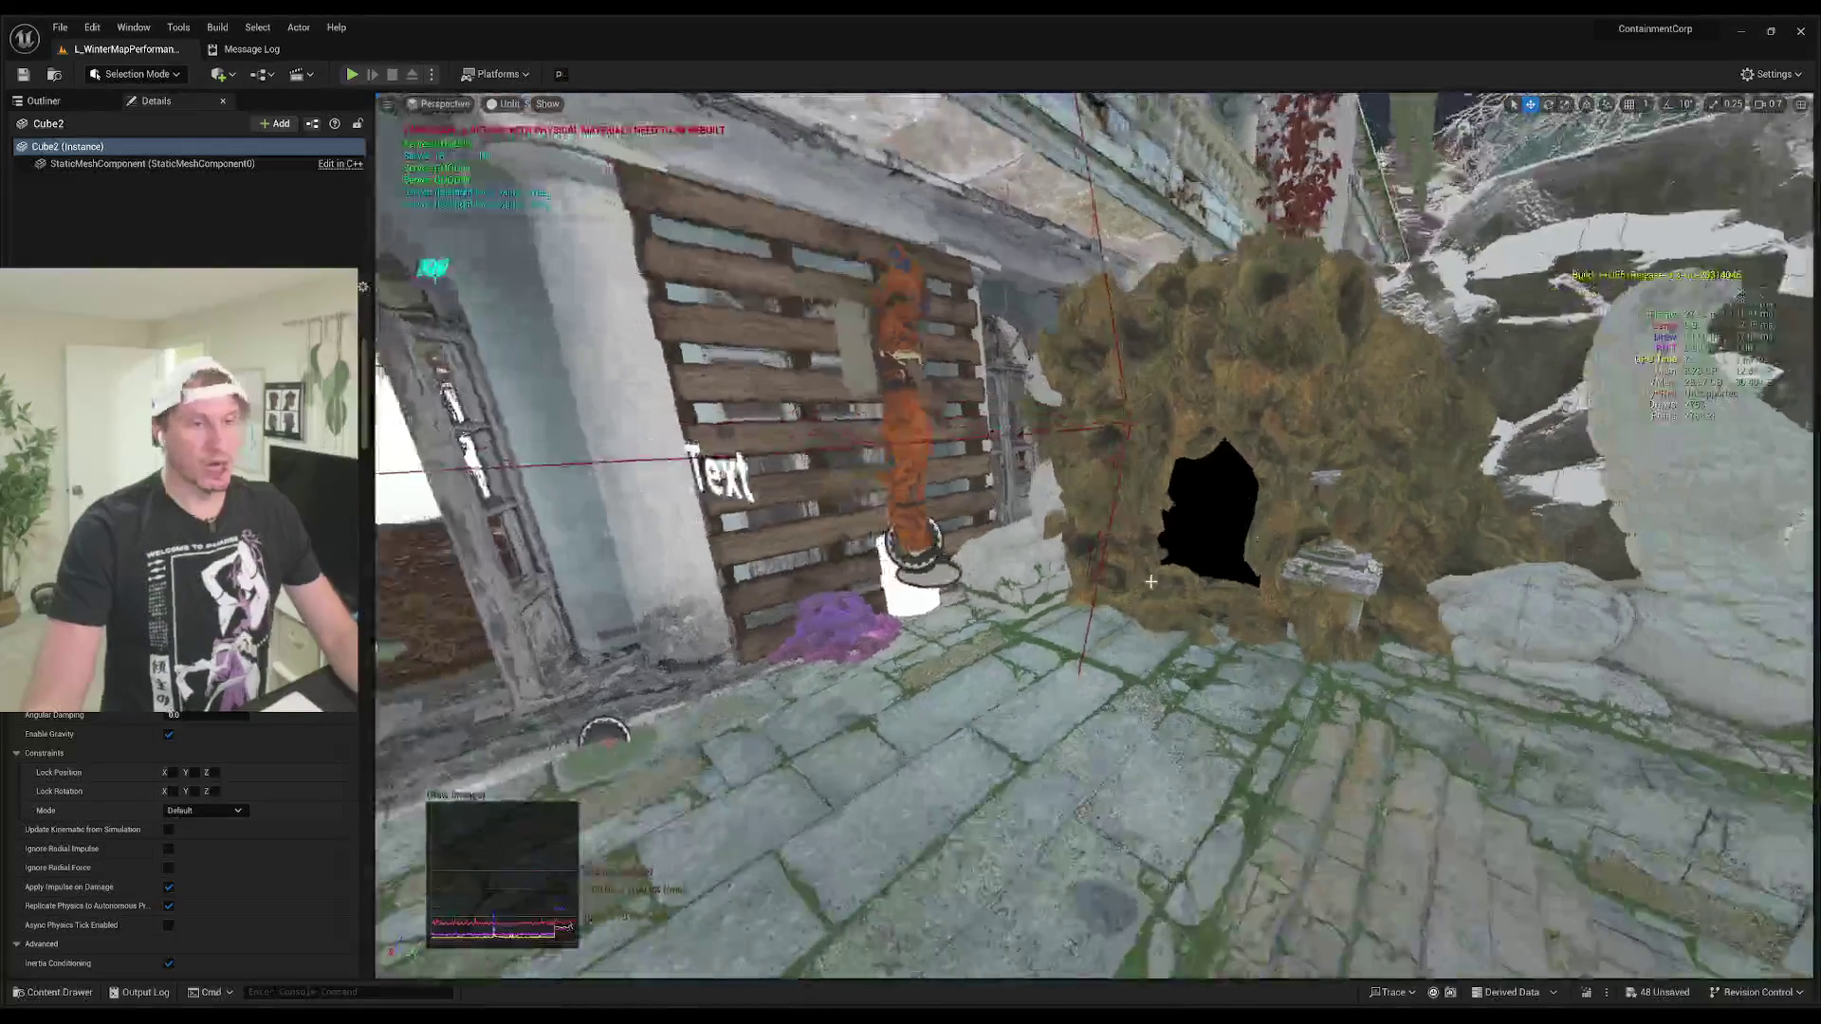
# Step: Start a Play From Here playtest from the SM_Entrance_Plate actor
pyautogui.rightClick(1228, 521)
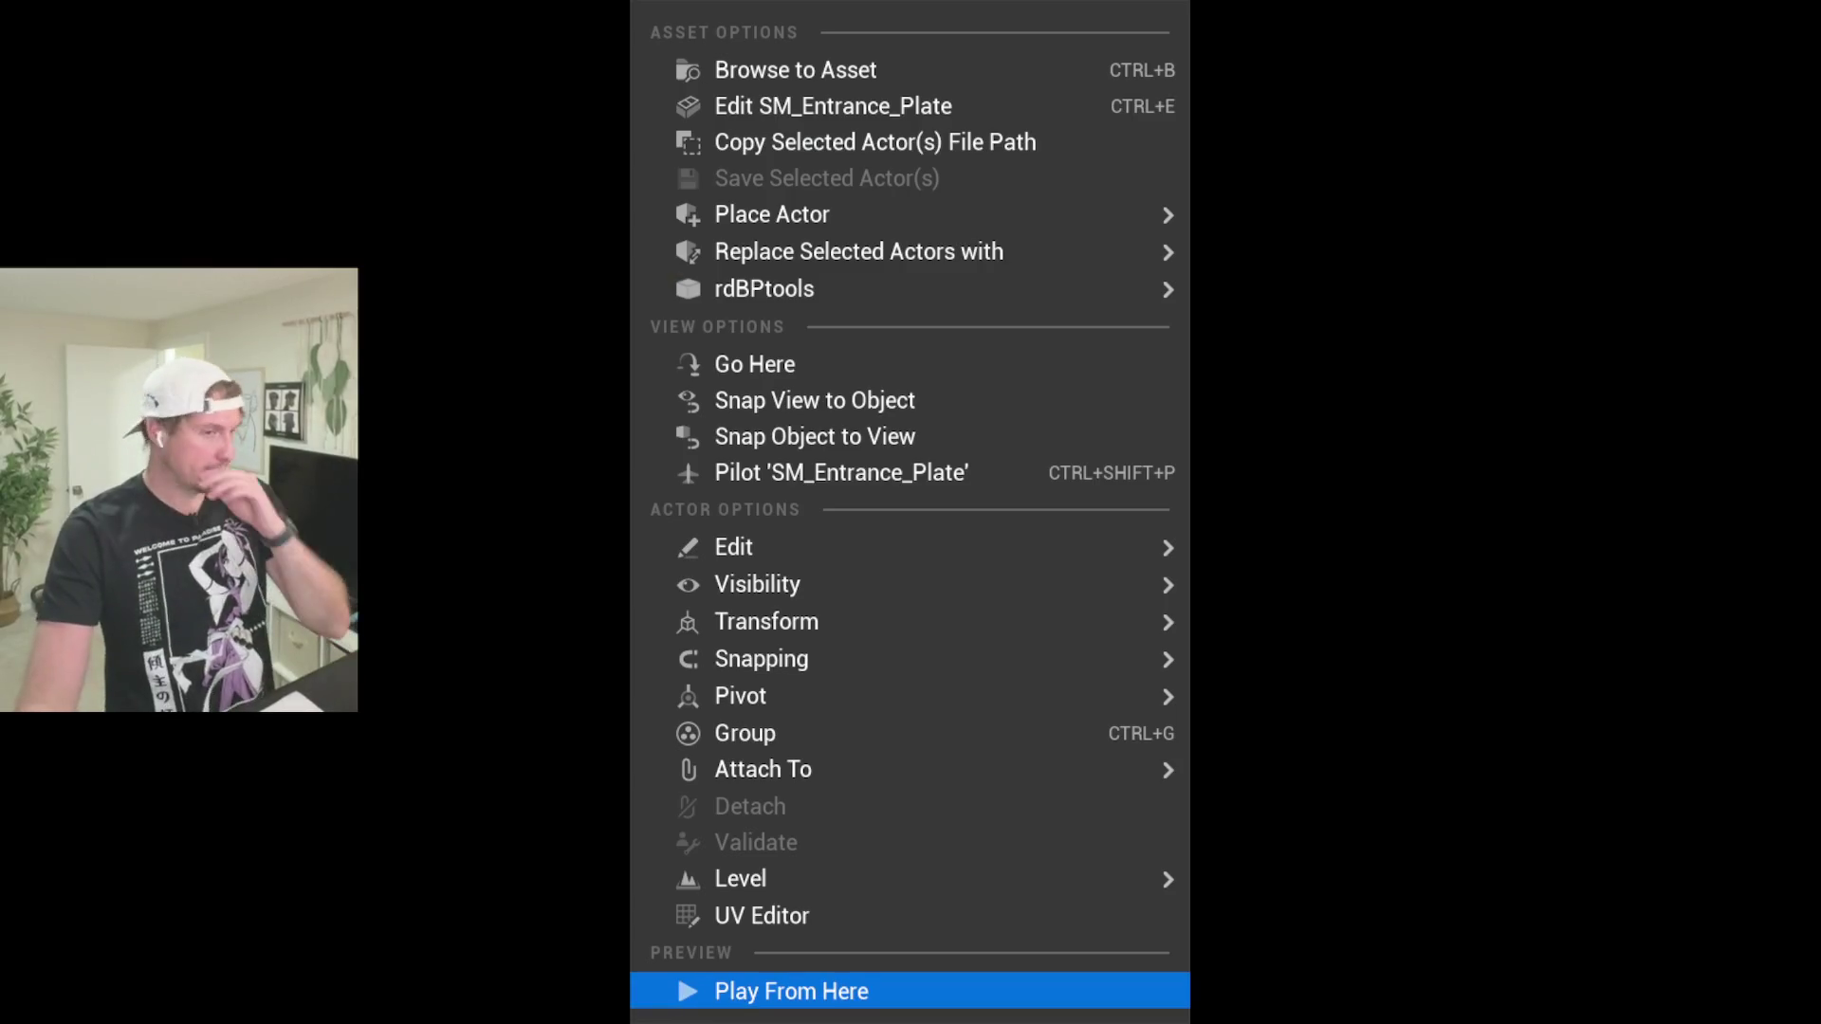
pyautogui.click(684, 1005)
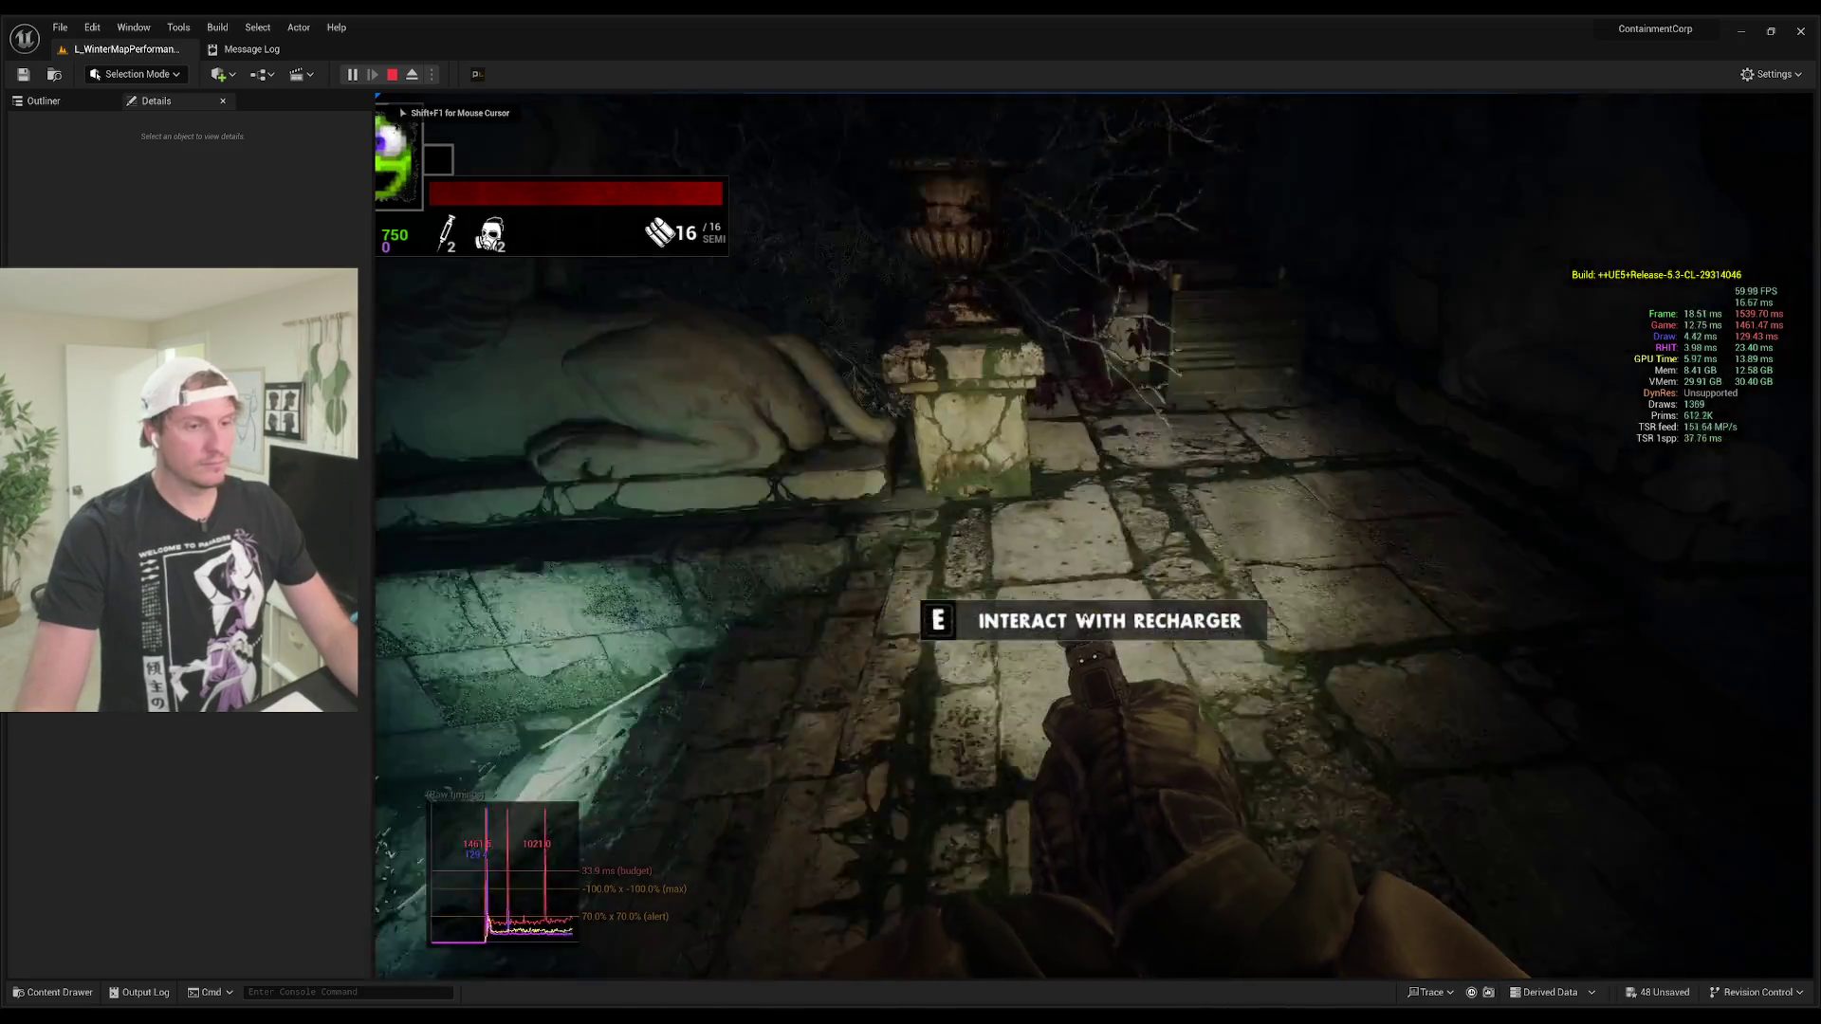
# Step: Walk the player into the stone cave and shoot the emerging creature
pyautogui.press('w')
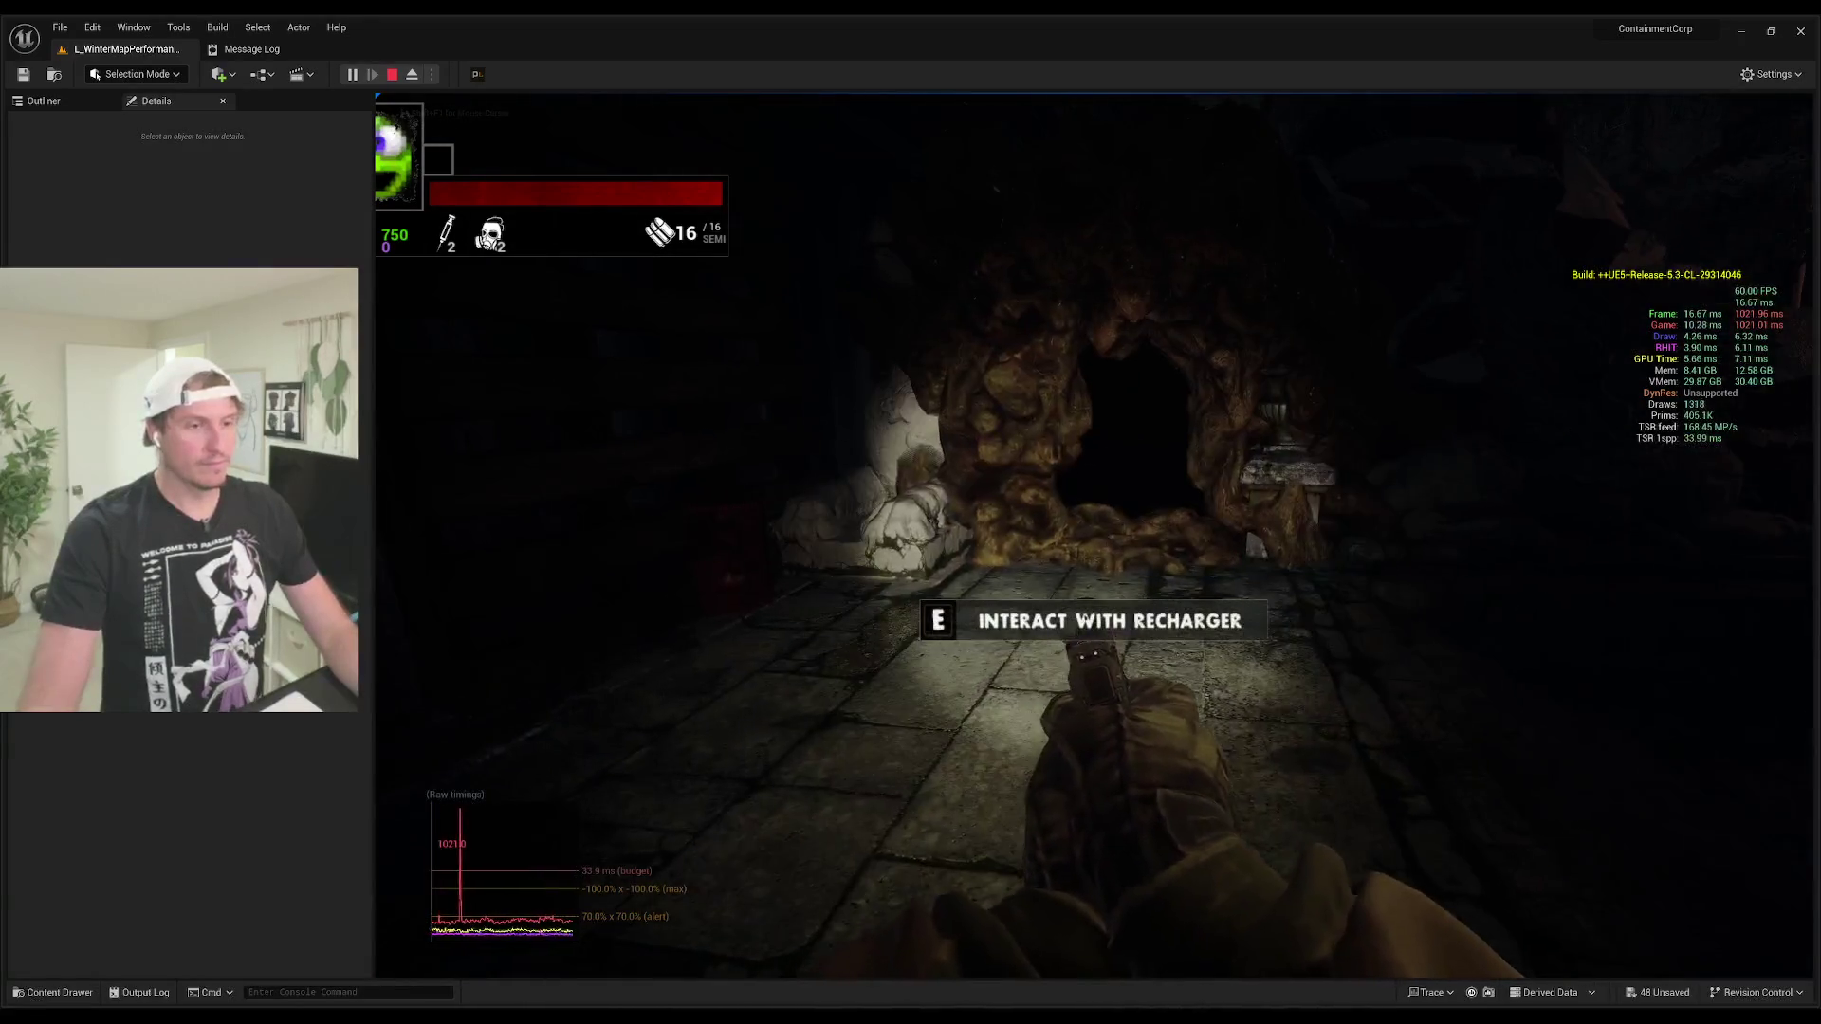
pyautogui.press('e')
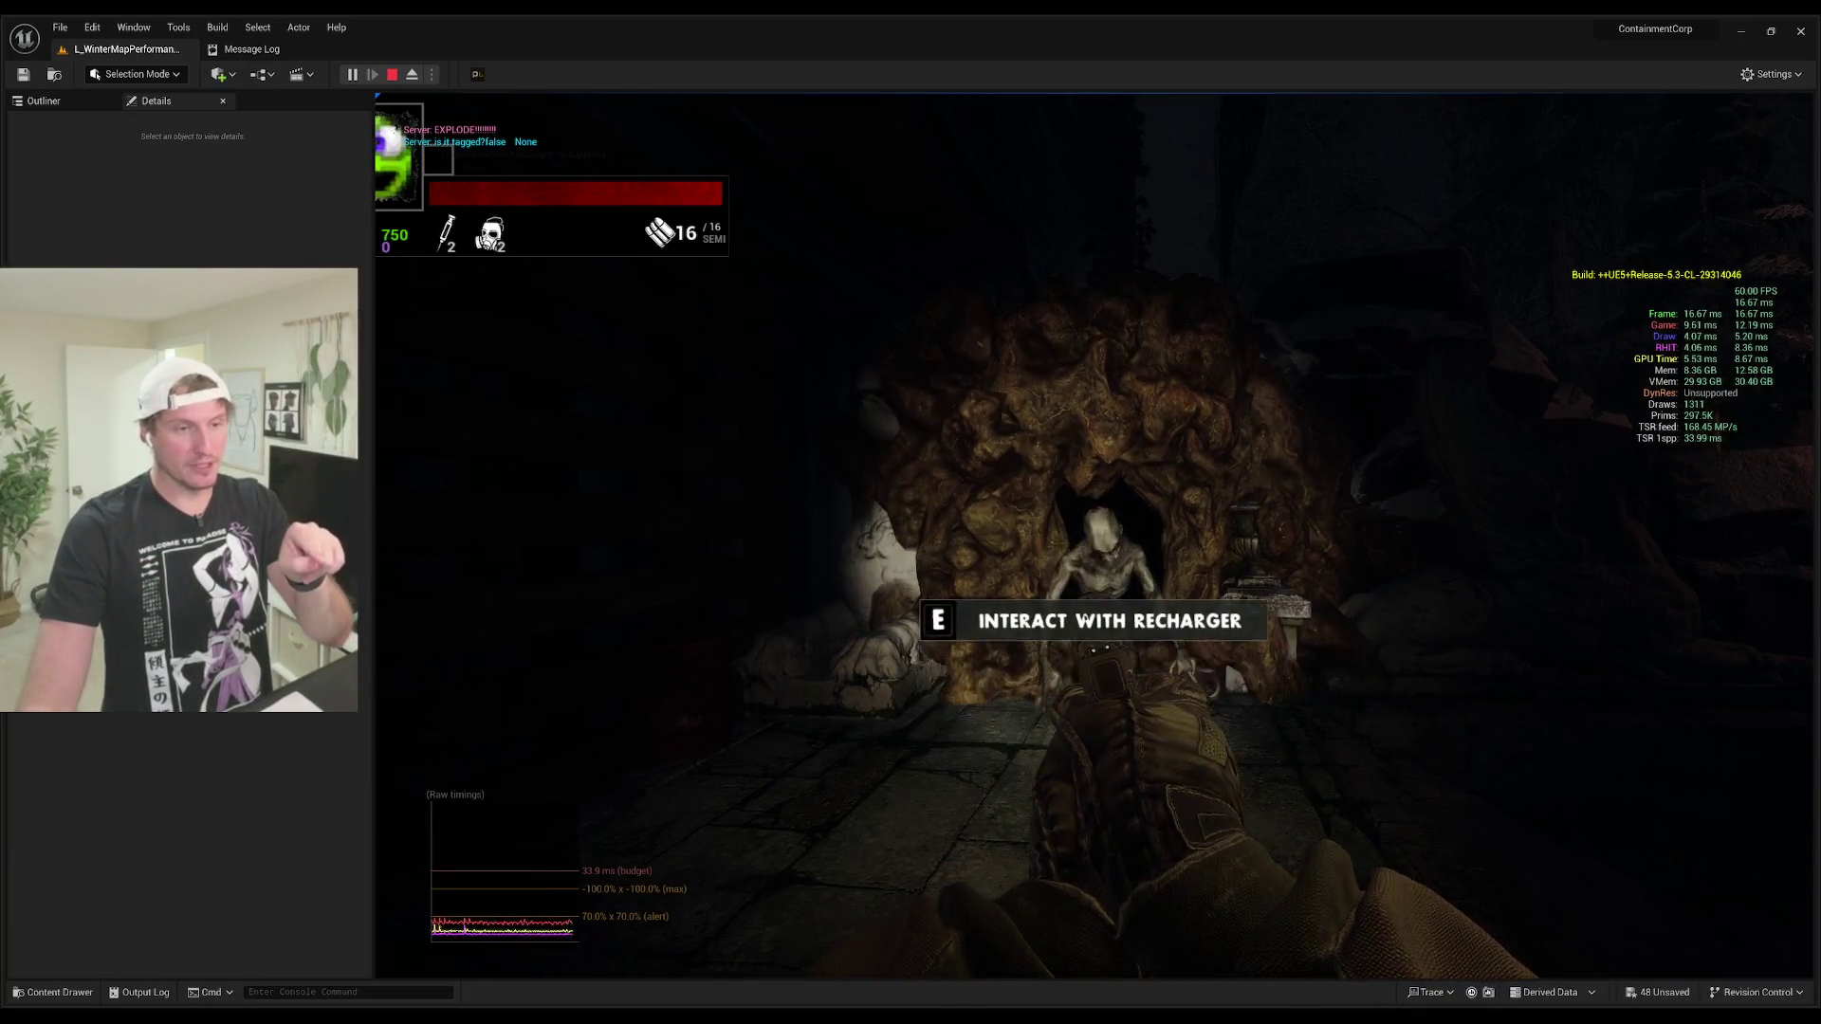
pyautogui.click(1098, 655)
pyautogui.click(1099, 655)
pyautogui.click(1099, 654)
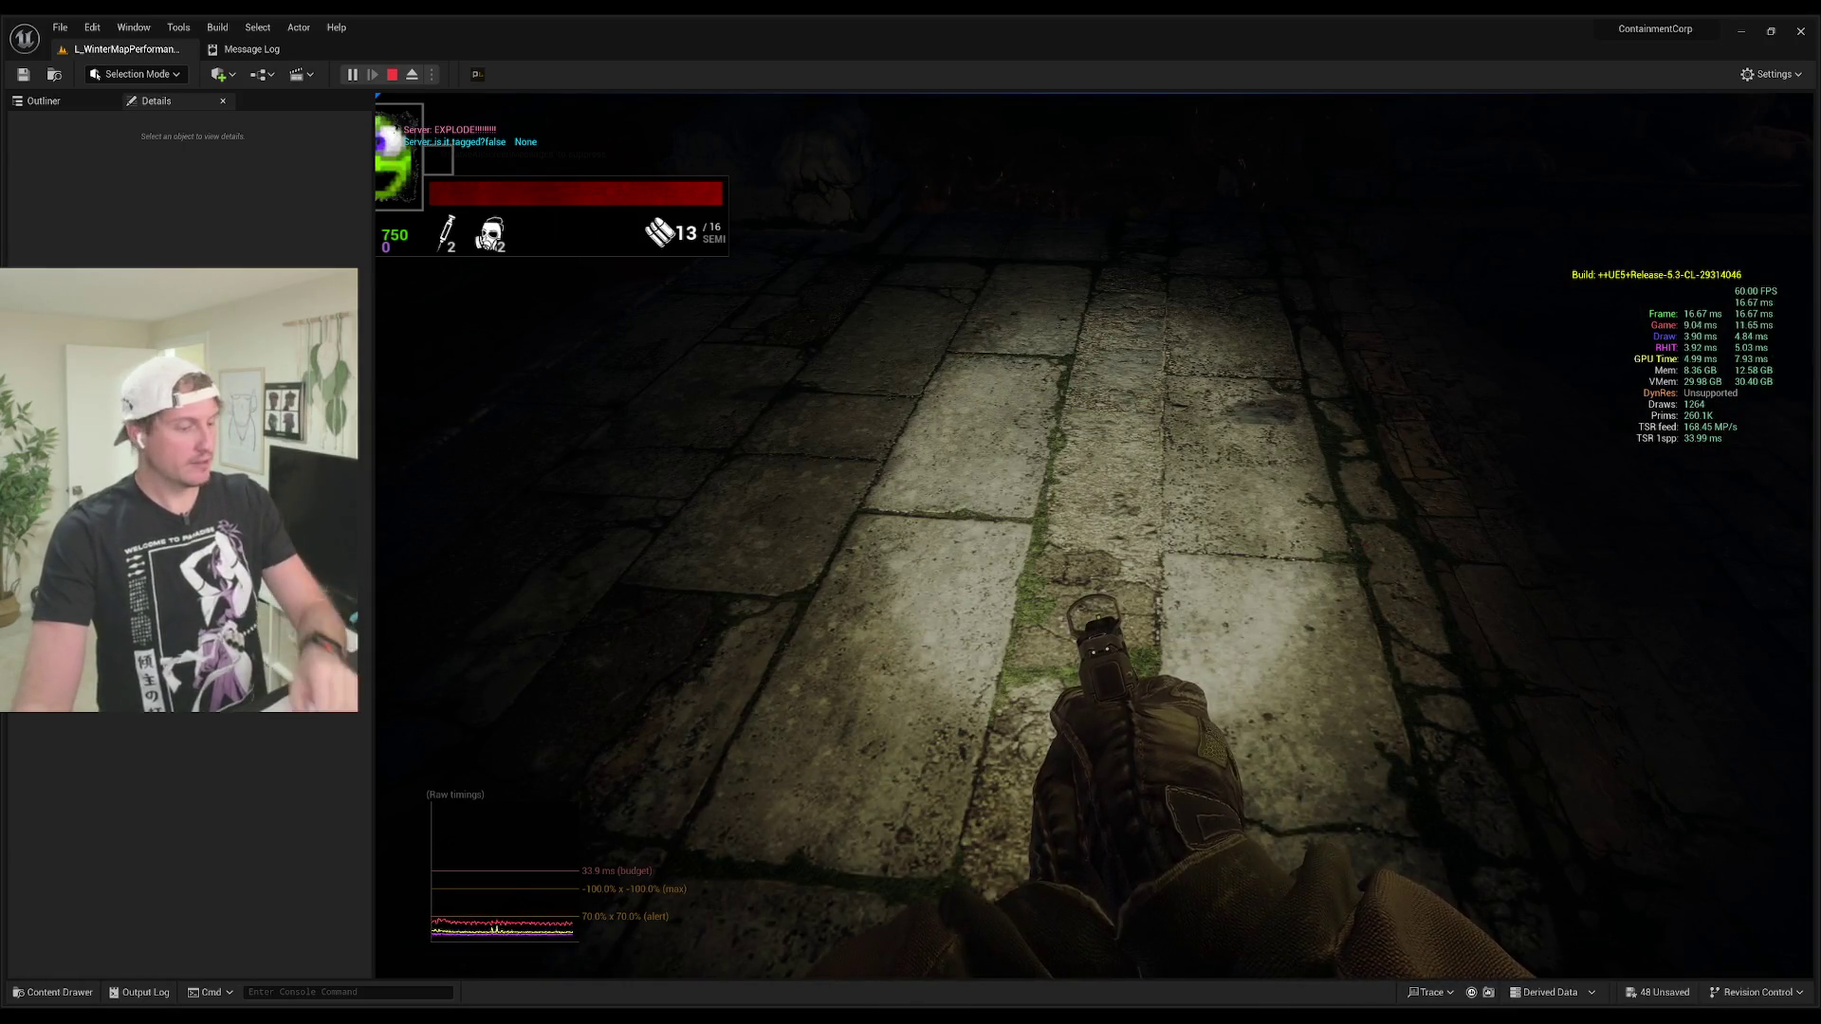
# Step: Eject to view the stone bridge and white plane, then stop PIE and return to L_WinterMapPerformance
pyautogui.press('F8')
pyautogui.moveTo(1608, 882)
pyautogui.mouseDown()
pyautogui.moveTo(1574, 636)
pyautogui.moveTo(1584, 759)
pyautogui.mouseUp()
pyautogui.moveTo(1063, 688); pyautogui.dragTo(1063, 687)
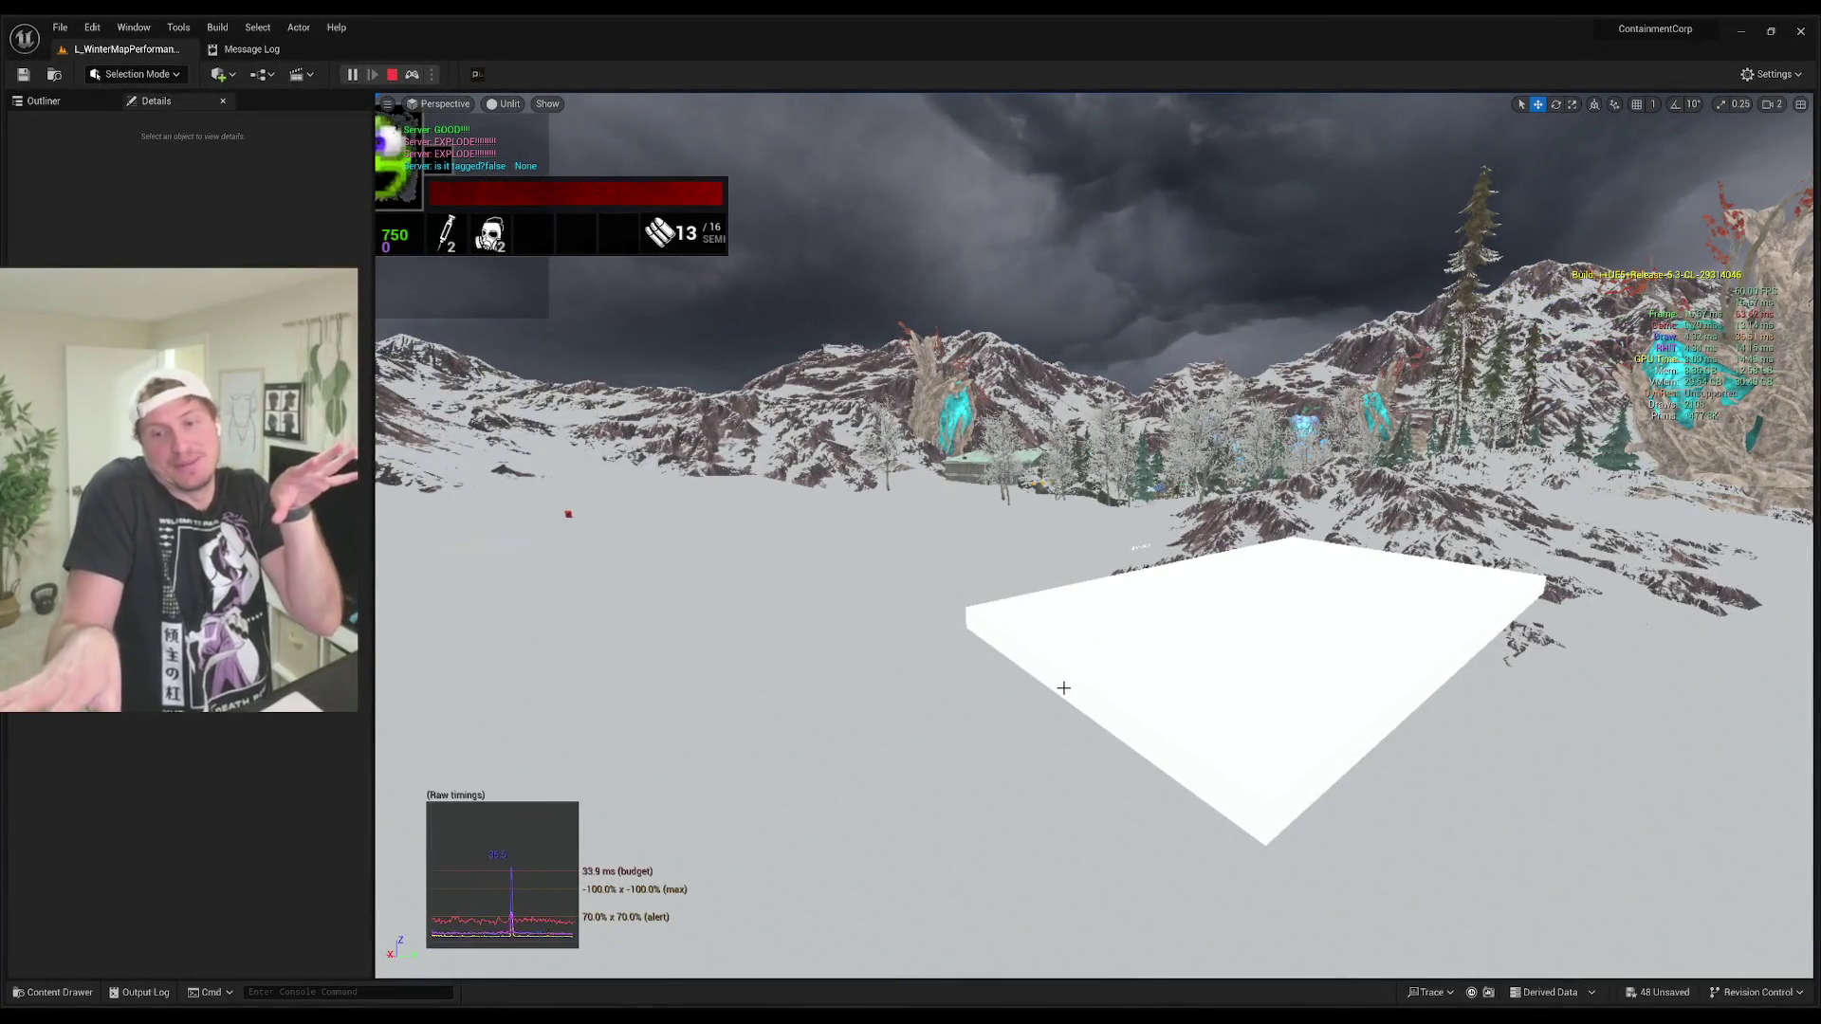
pyautogui.moveTo(1064, 688); pyautogui.dragTo(1063, 687)
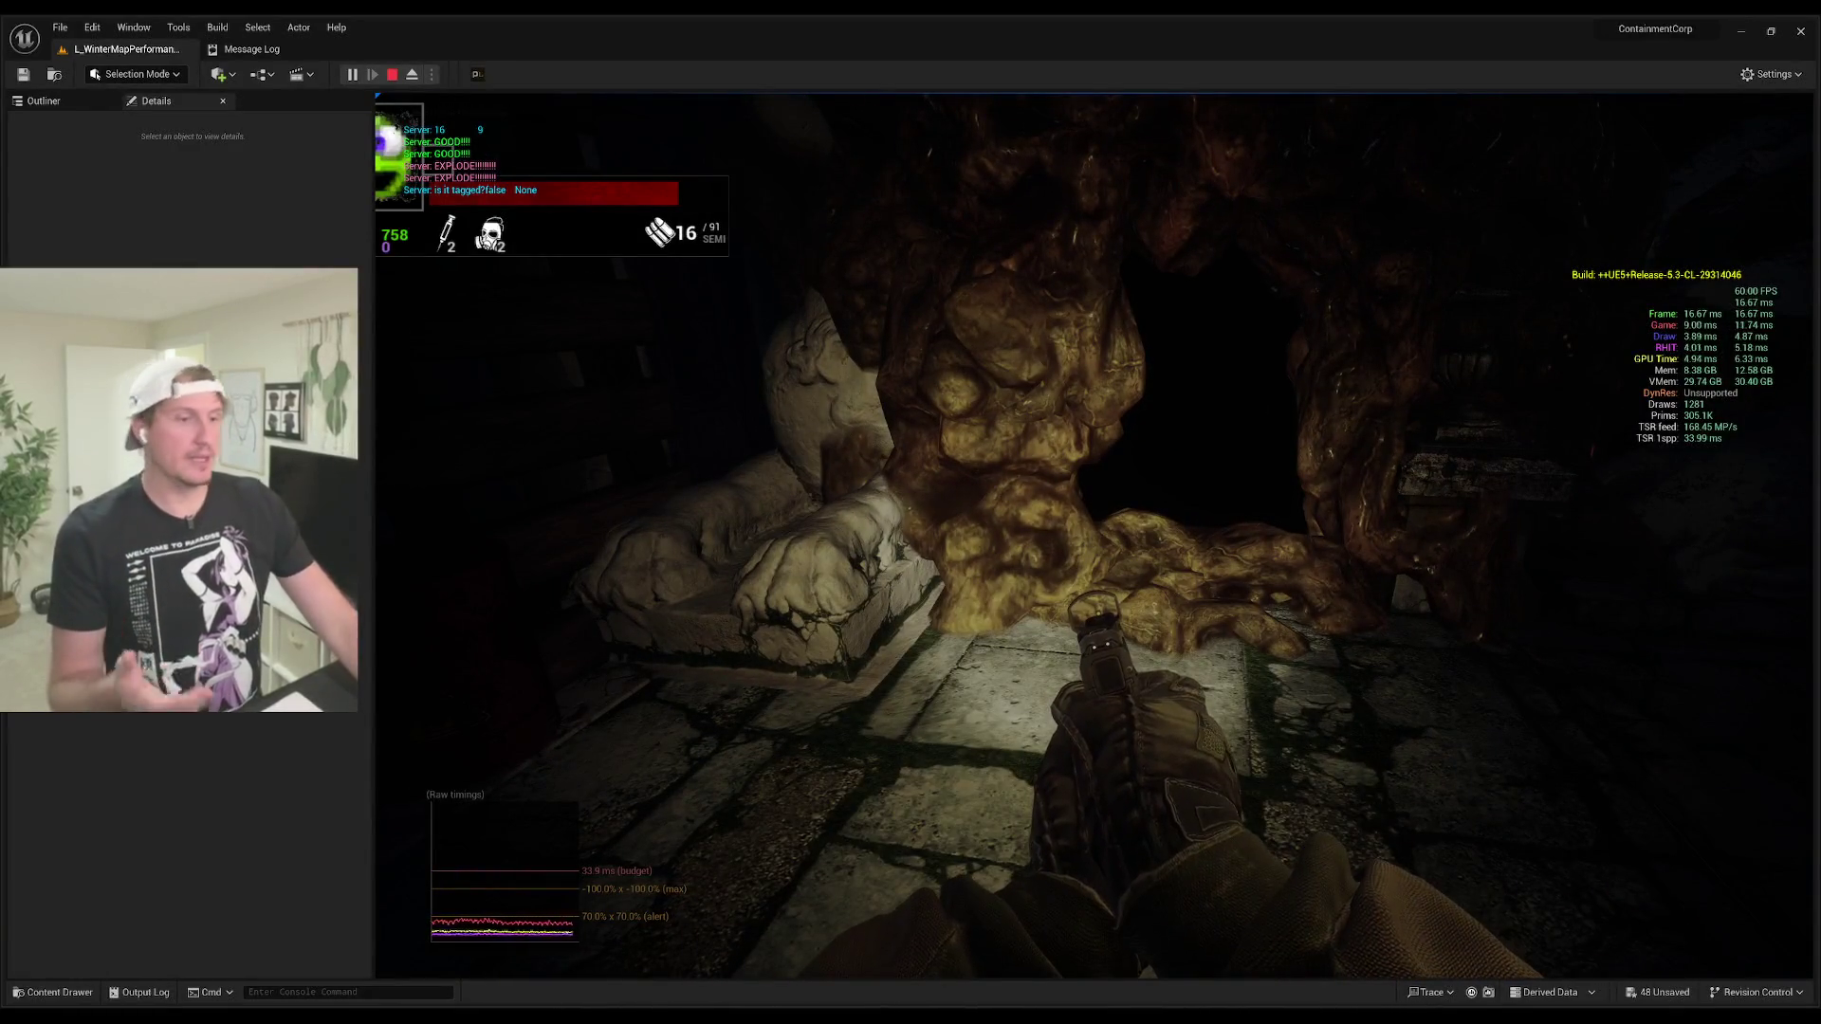
pyautogui.press('Escape')
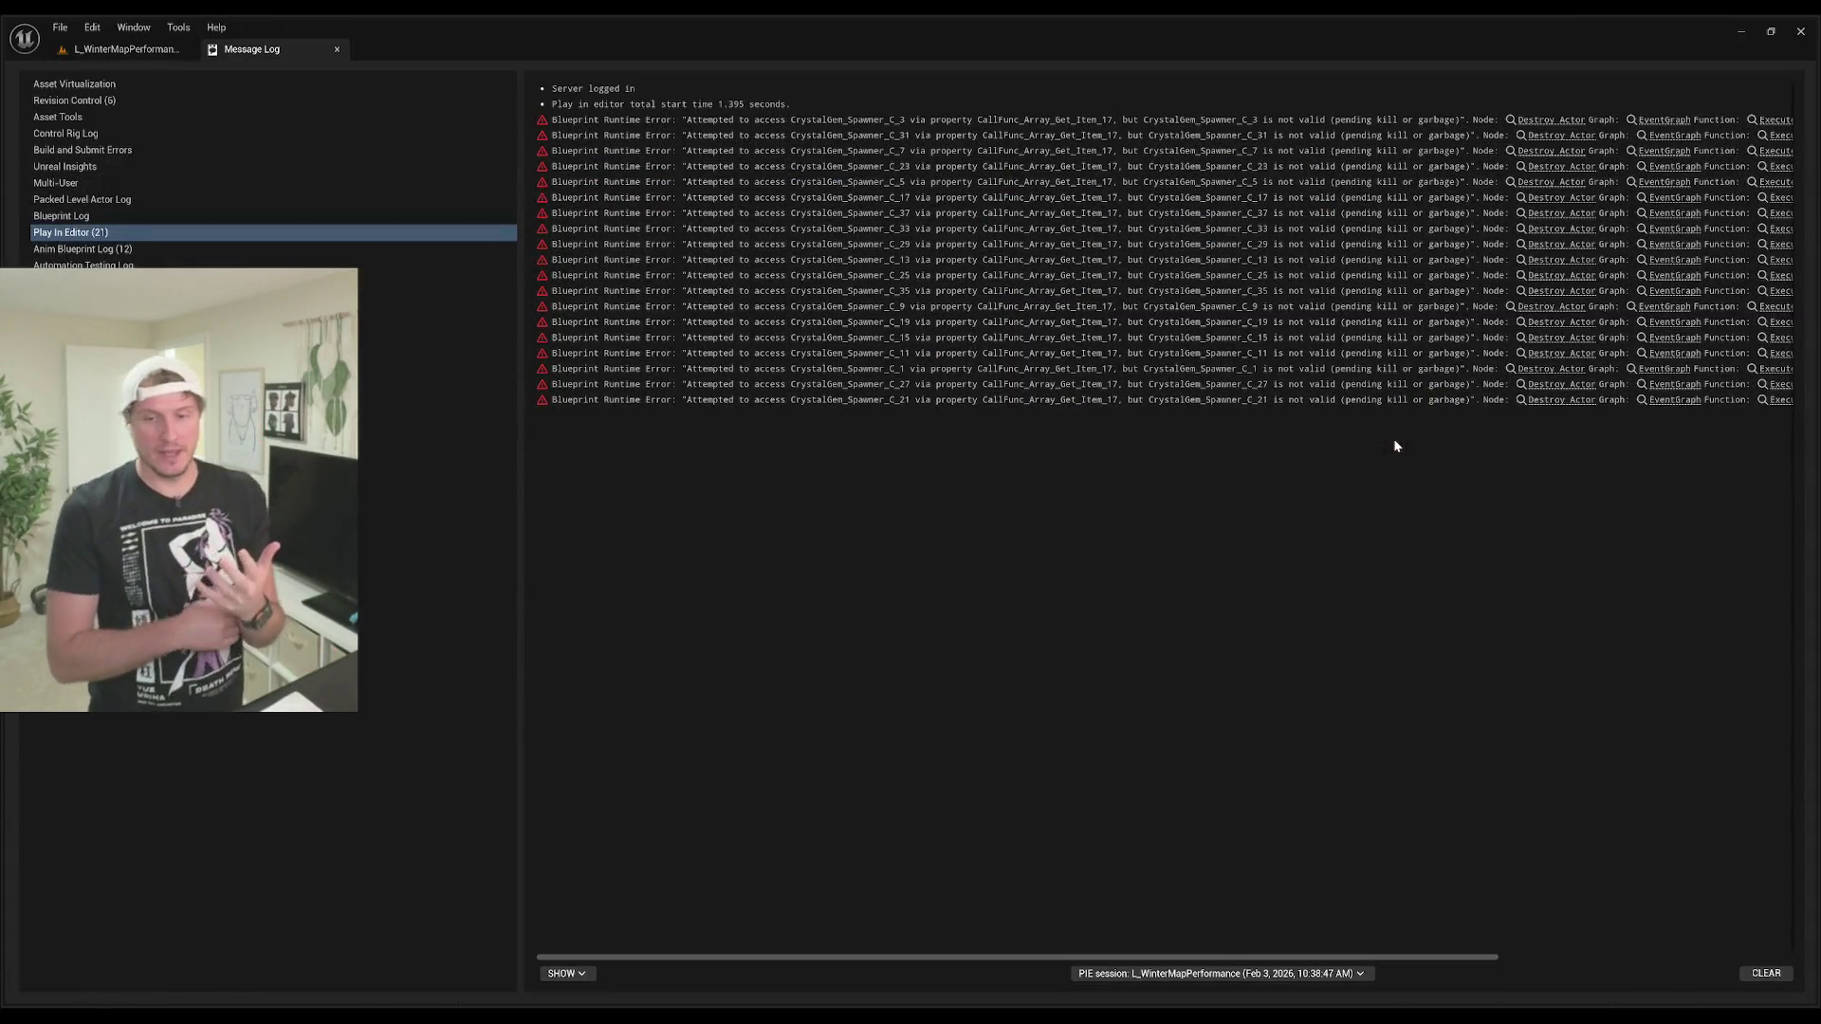
pyautogui.click(166, 50)
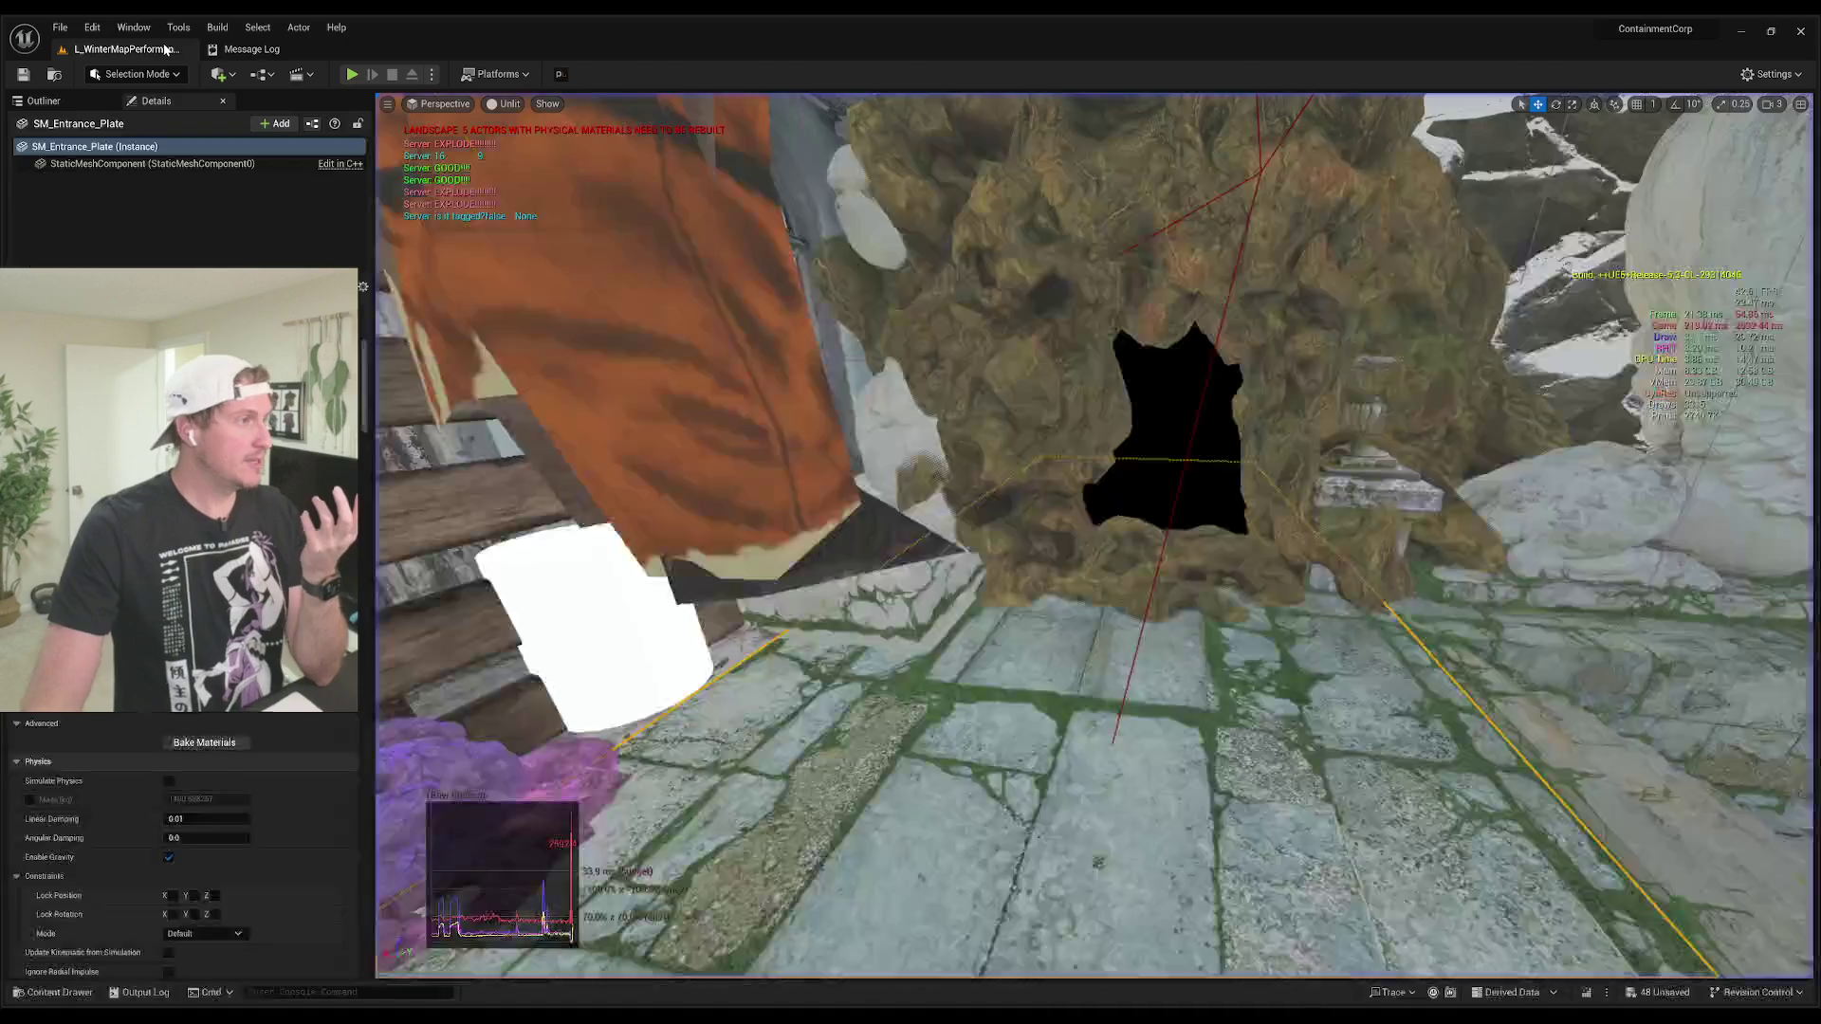
# Step: Fly from the cave opening out to the white plate of creatures against the snowy mountains
pyautogui.moveTo(707, 434)
pyautogui.mouseDown()
pyautogui.moveTo(707, 418)
pyautogui.moveTo(707, 433)
pyautogui.mouseUp()
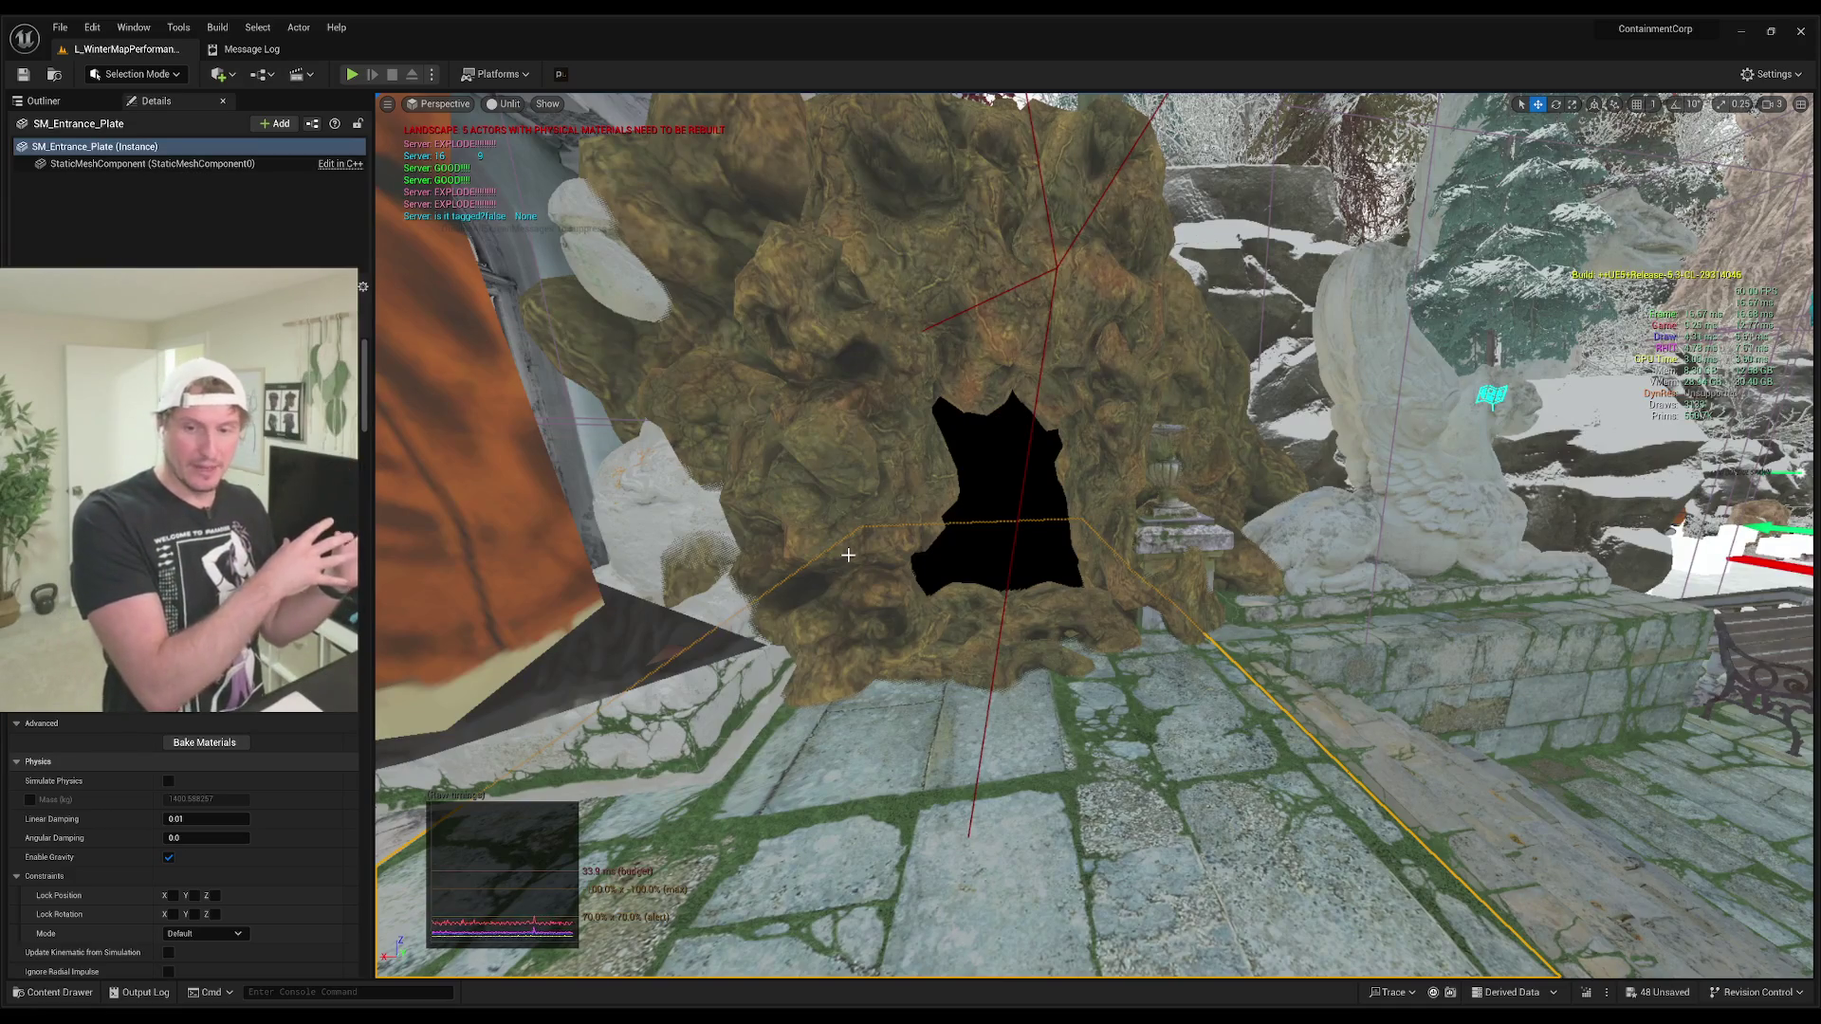
pyautogui.moveTo(848, 555); pyautogui.dragTo(848, 555)
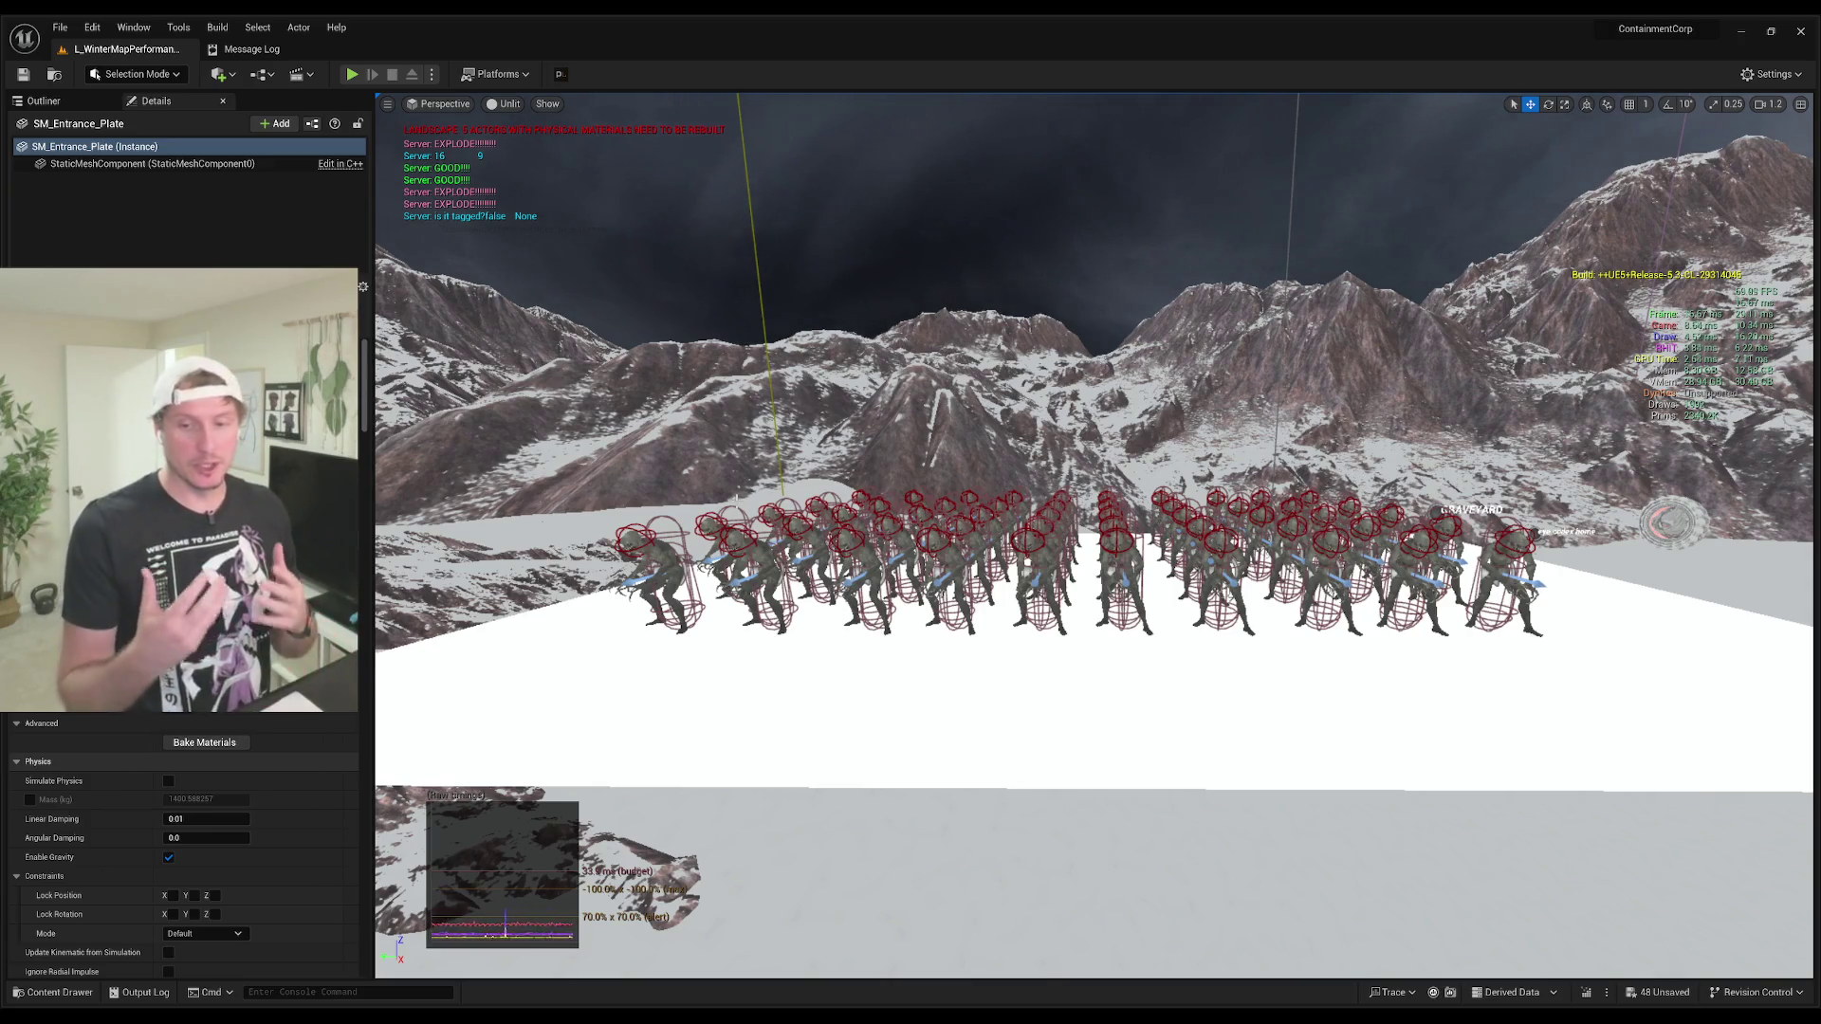
# Step: Fly into the snowy forest and around the boulder to the fenced path with the orange-suited character
pyautogui.moveTo(848, 555); pyautogui.dragTo(884, 508)
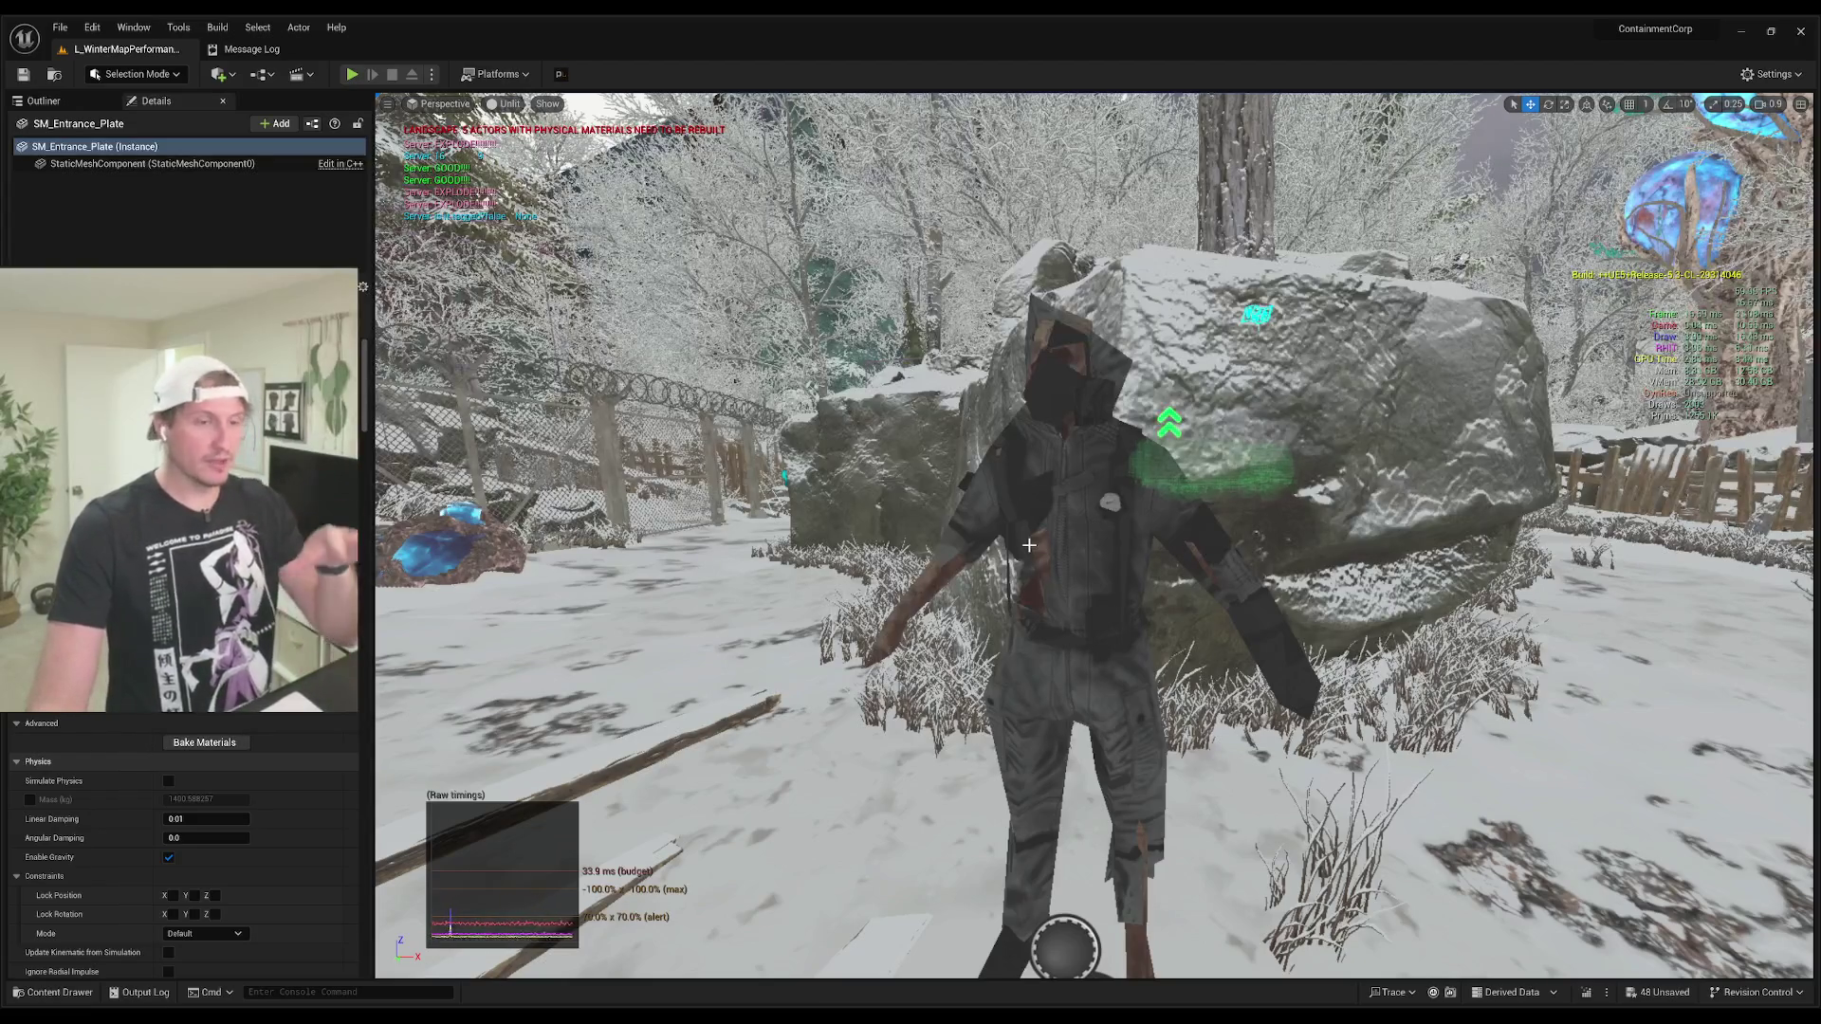
pyautogui.moveTo(1044, 554); pyautogui.dragTo(1051, 515)
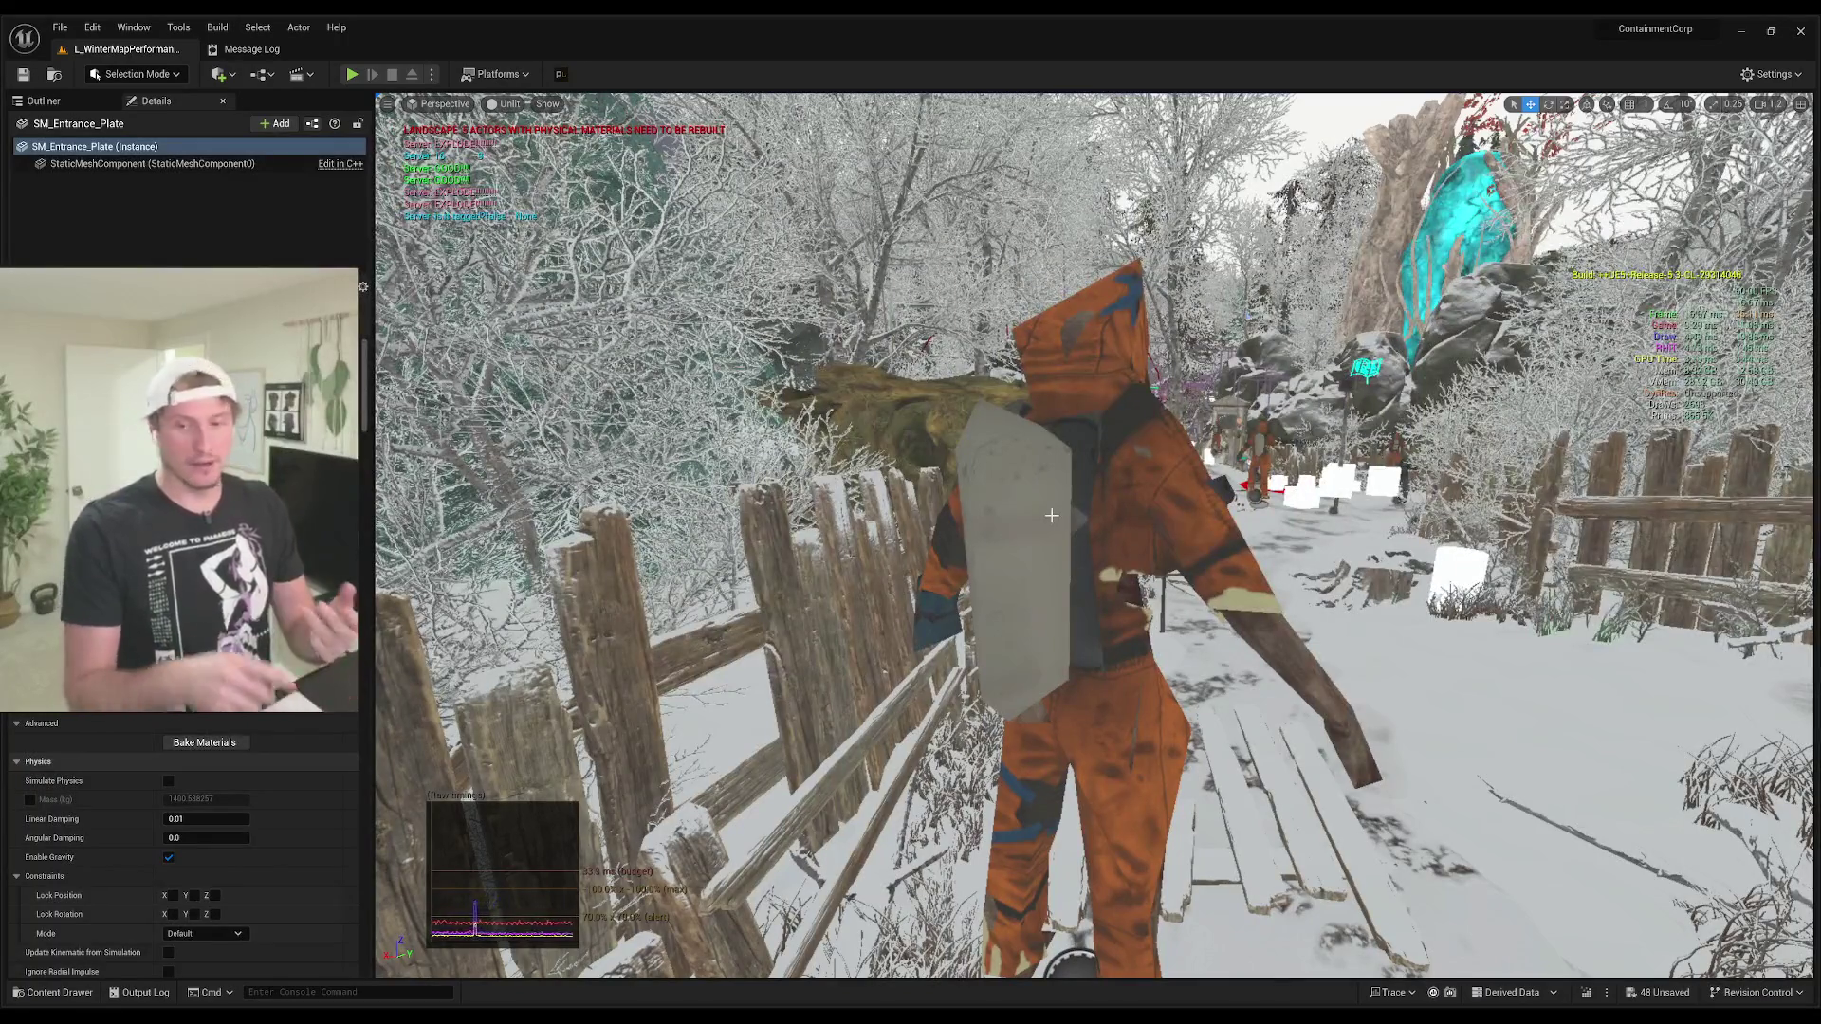
# Step: Fly down the snowy path past the hooded character to the blue tracked vehicle by the boulder
pyautogui.press('w')
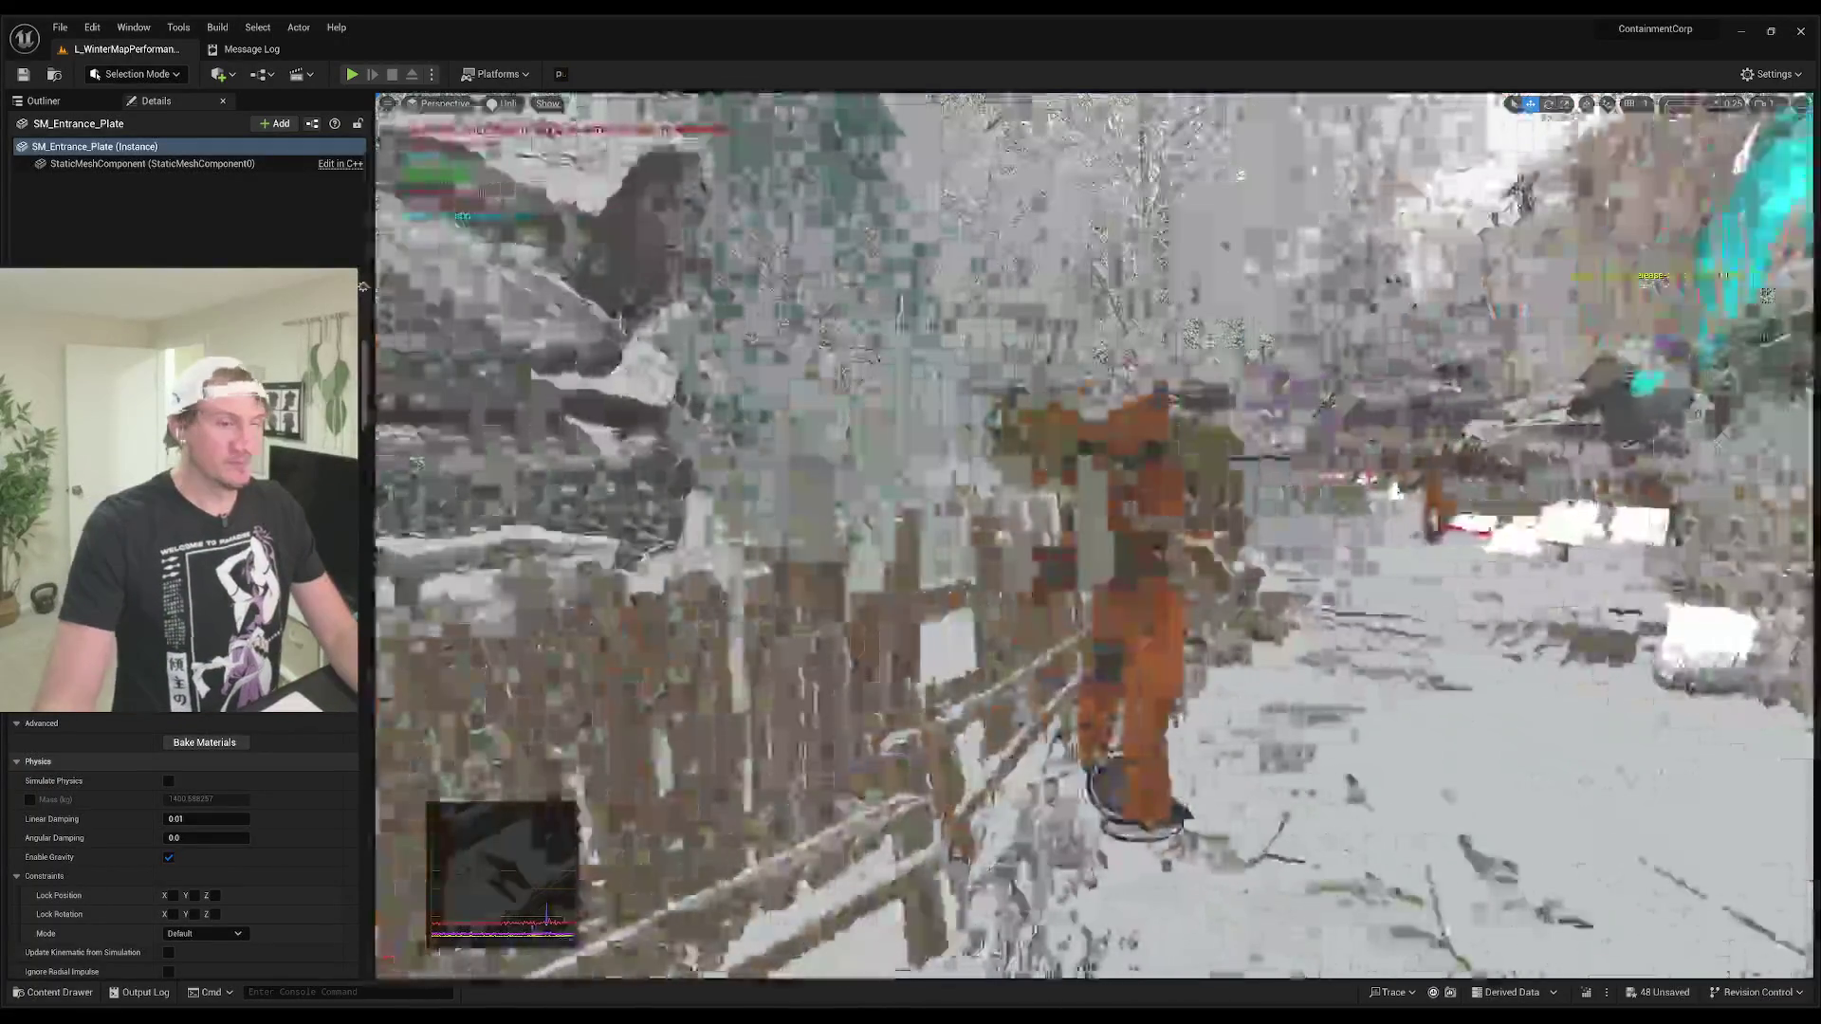
pyautogui.press('w')
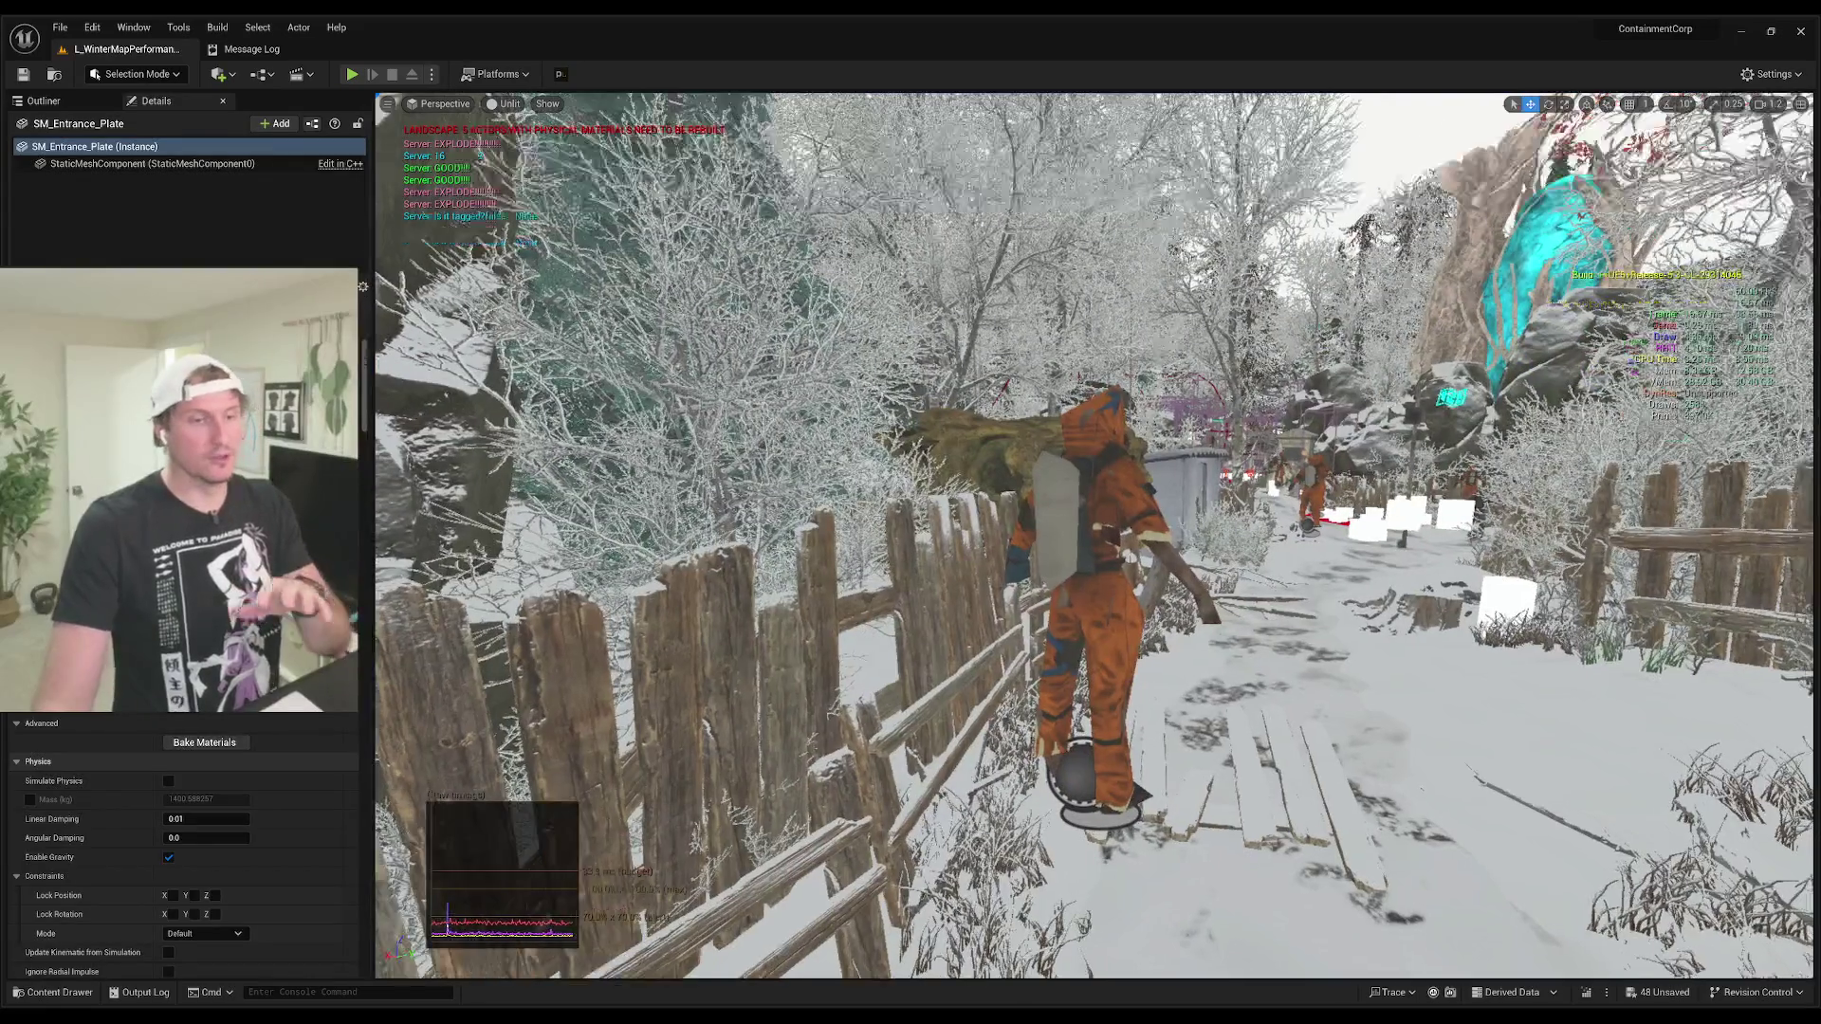
pyautogui.press('w')
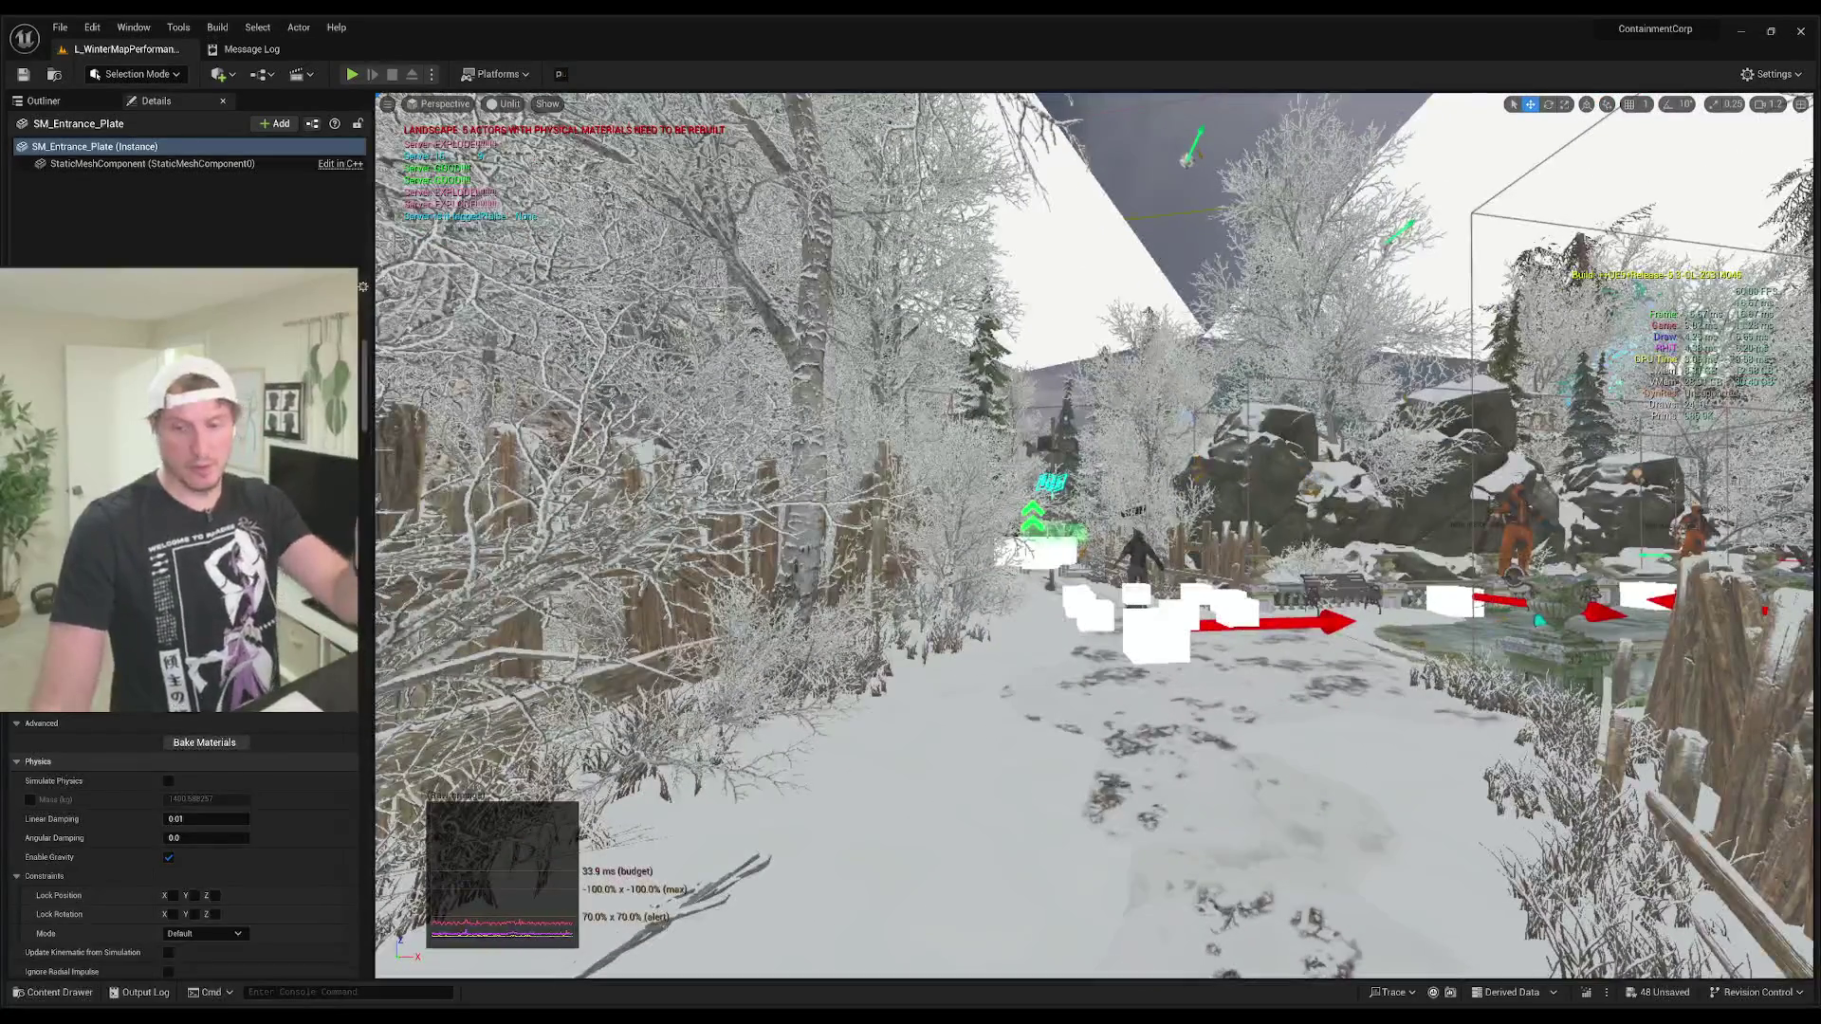
pyautogui.press('w')
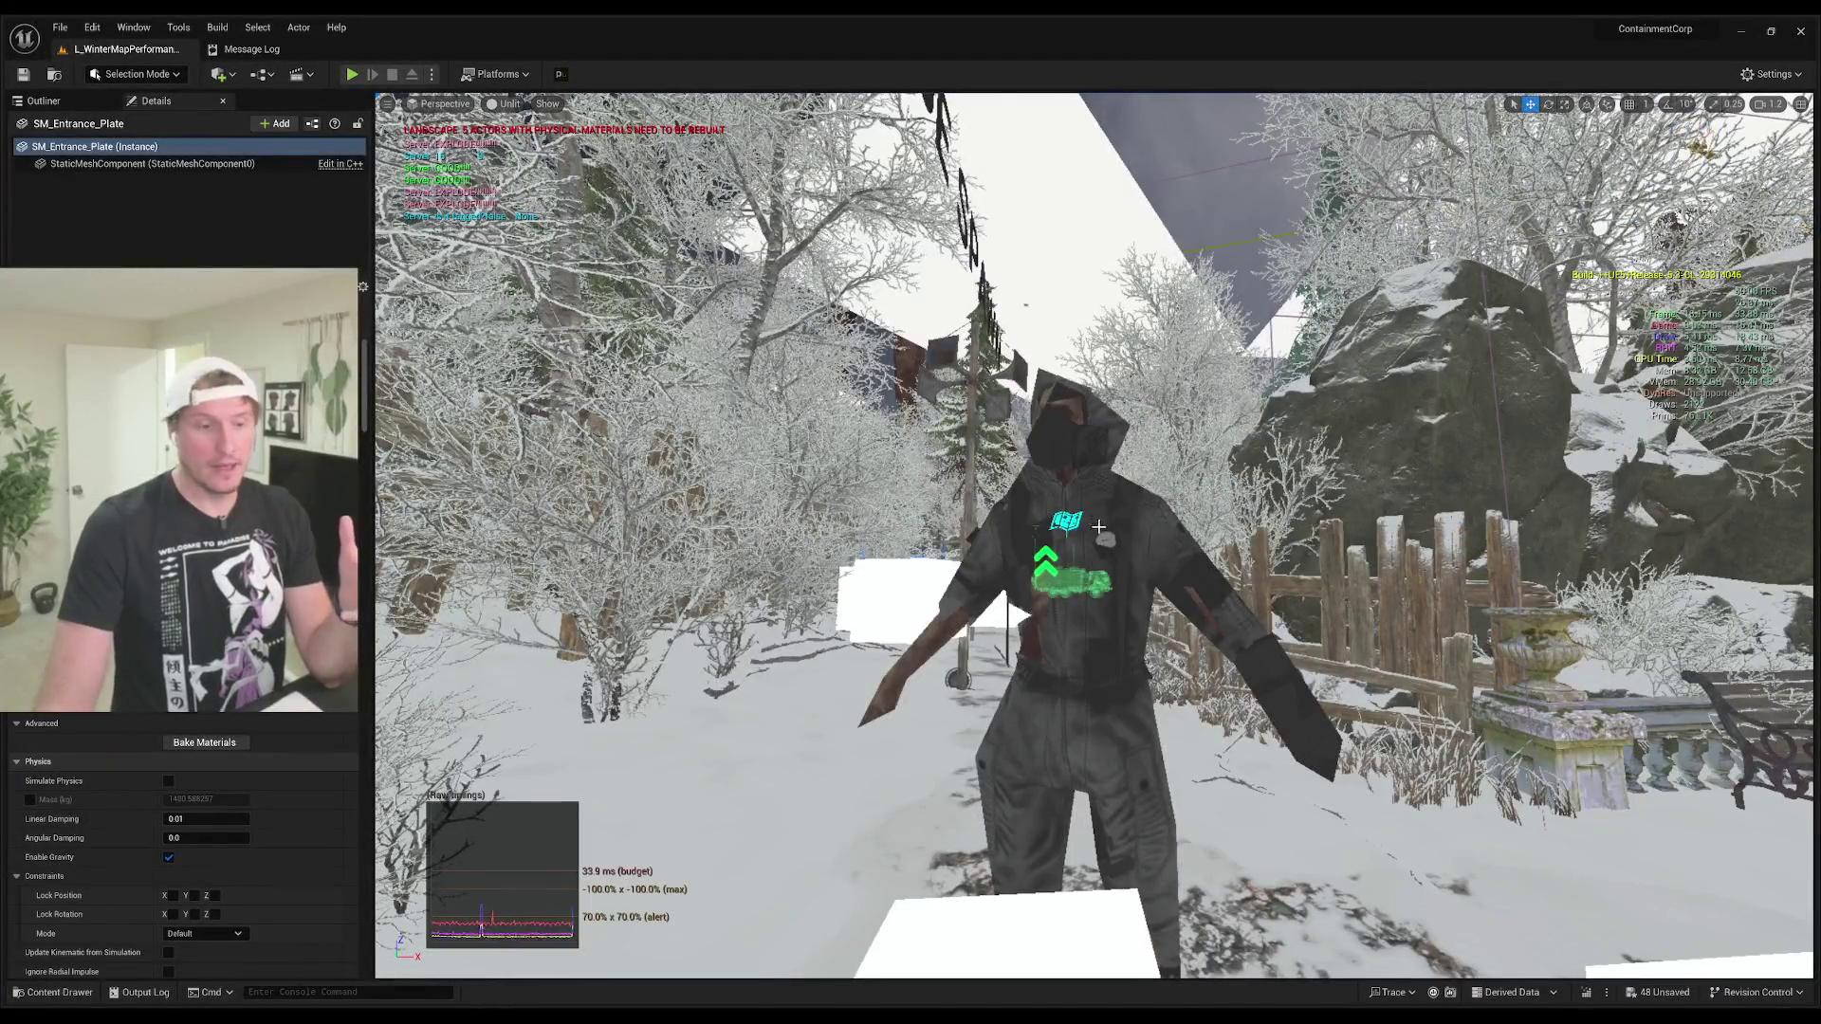
pyautogui.press('w')
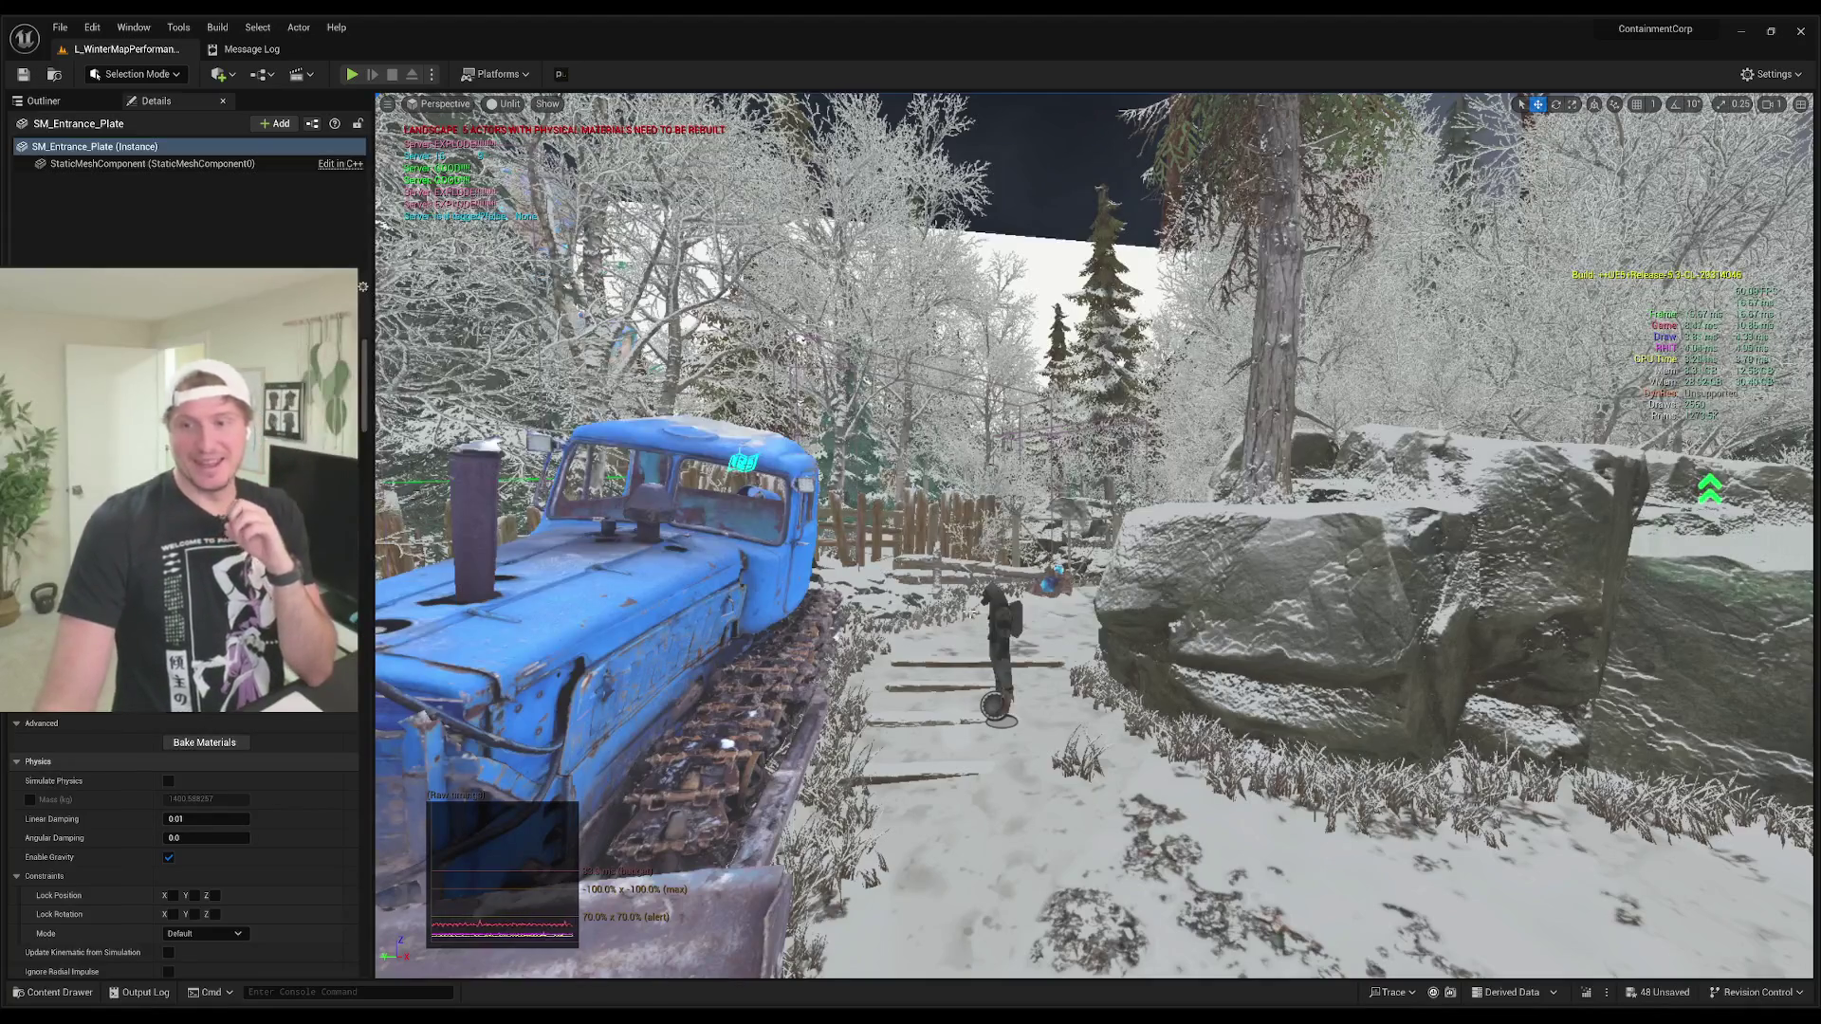
pyautogui.scroll(2, 993, 634)
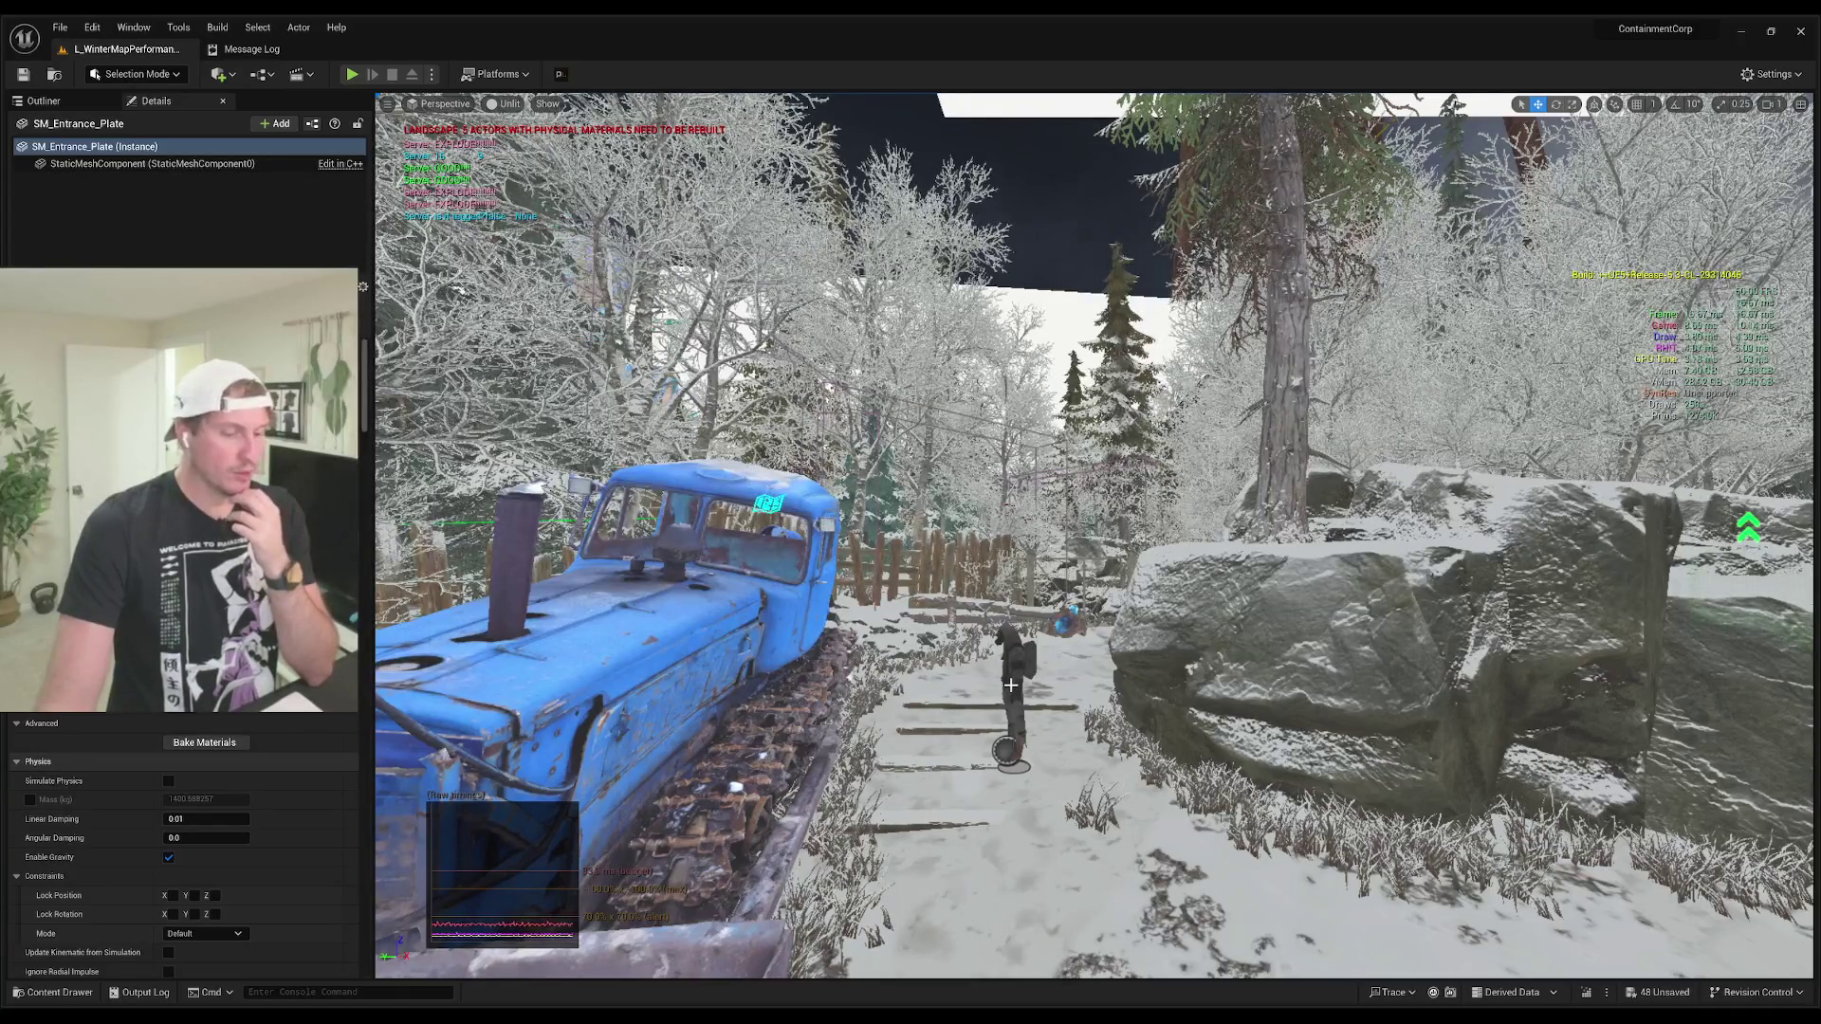
pyautogui.press('w')
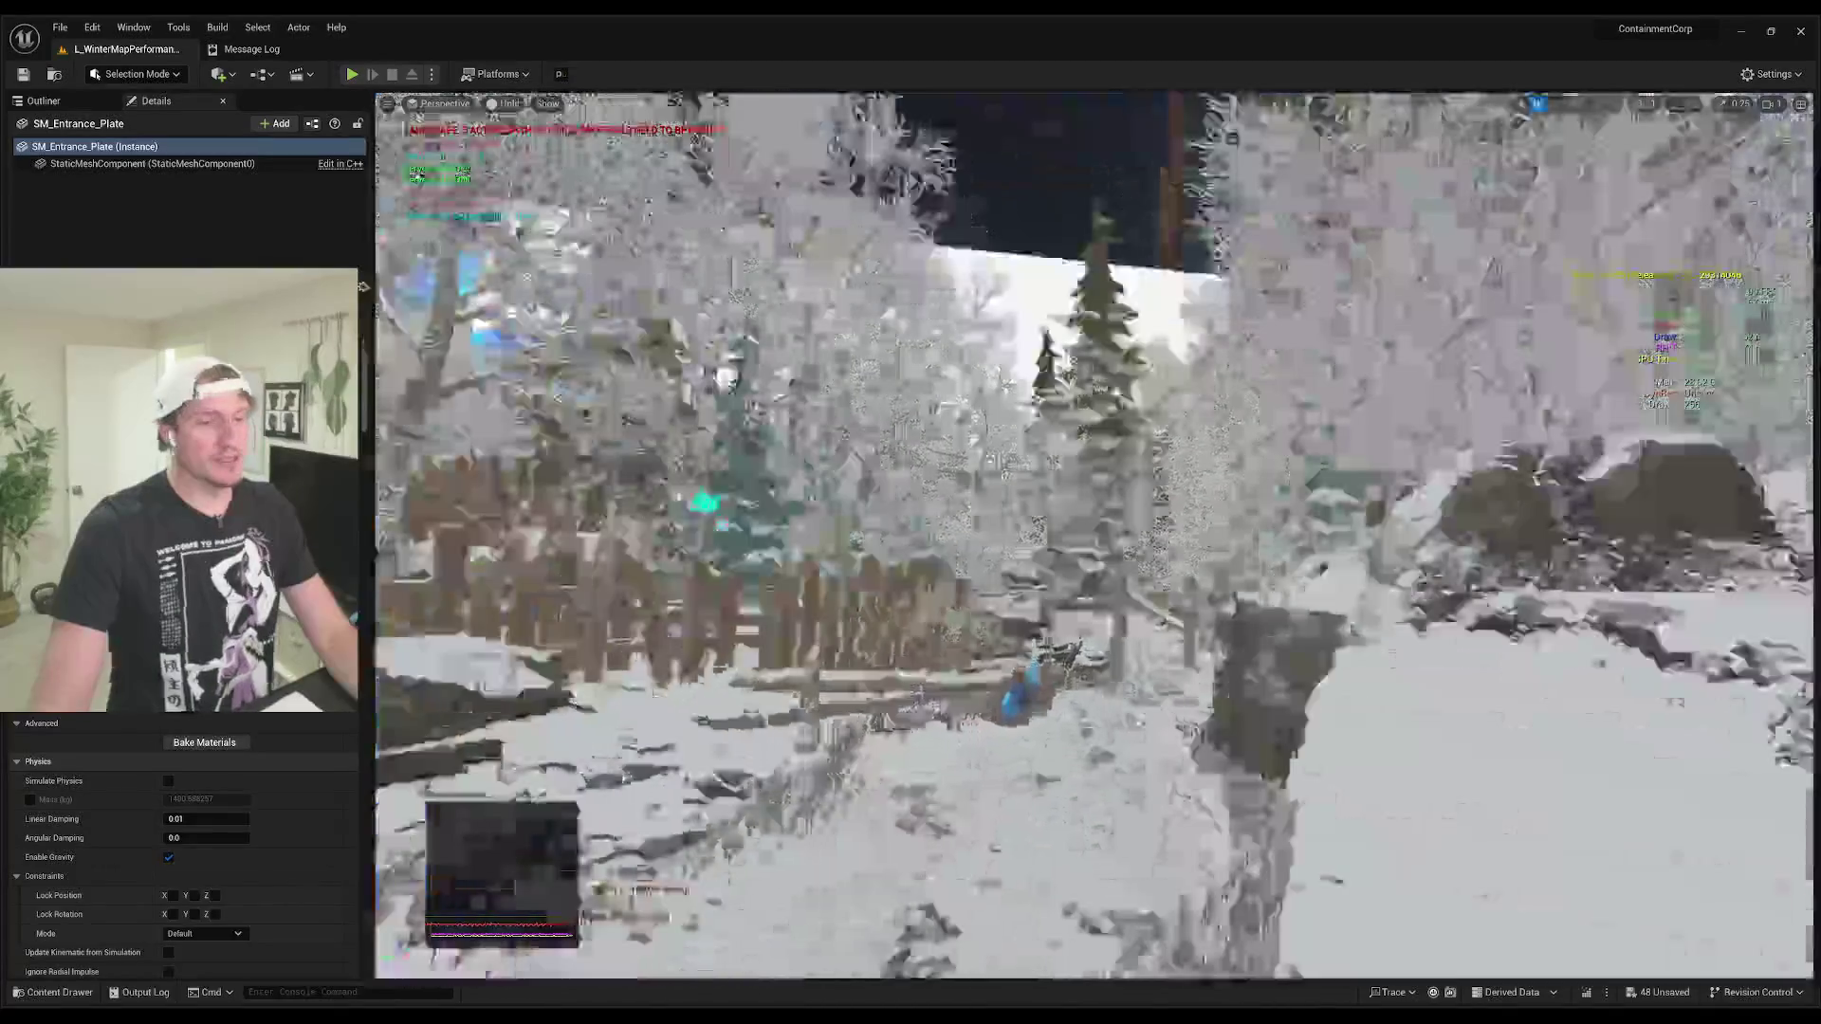
pyautogui.press('w')
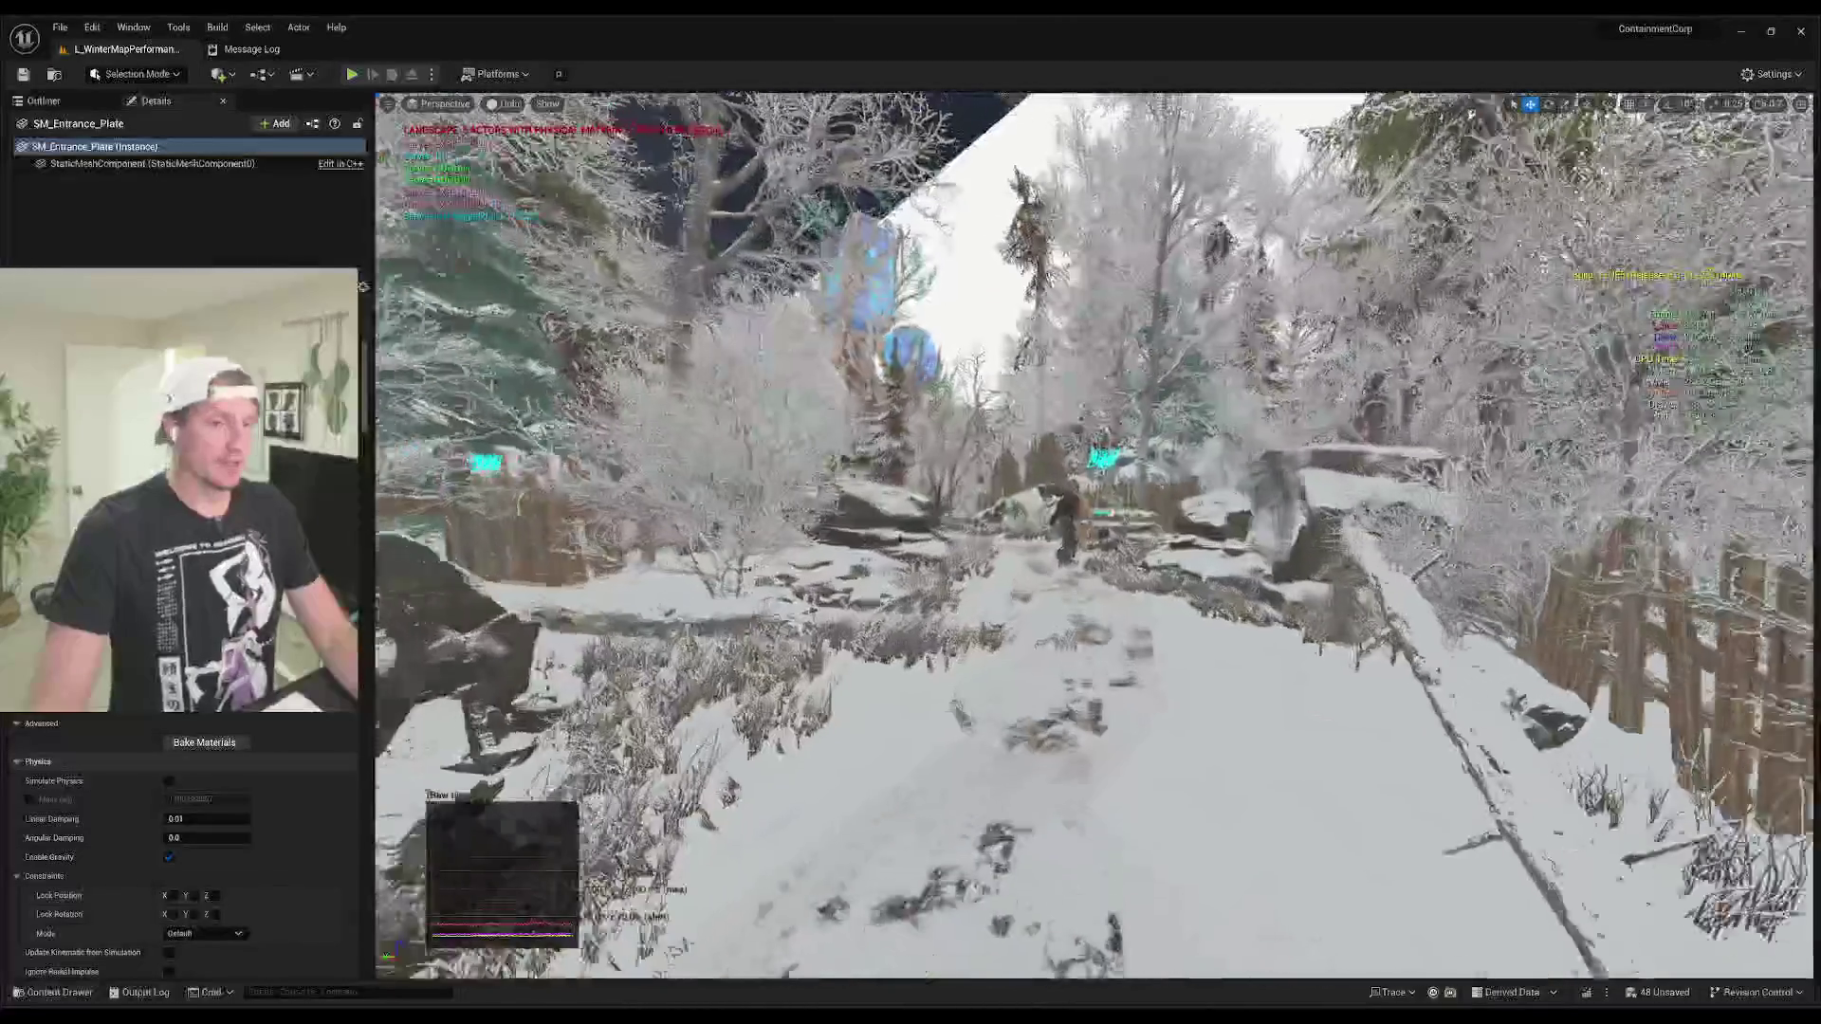
pyautogui.press('w')
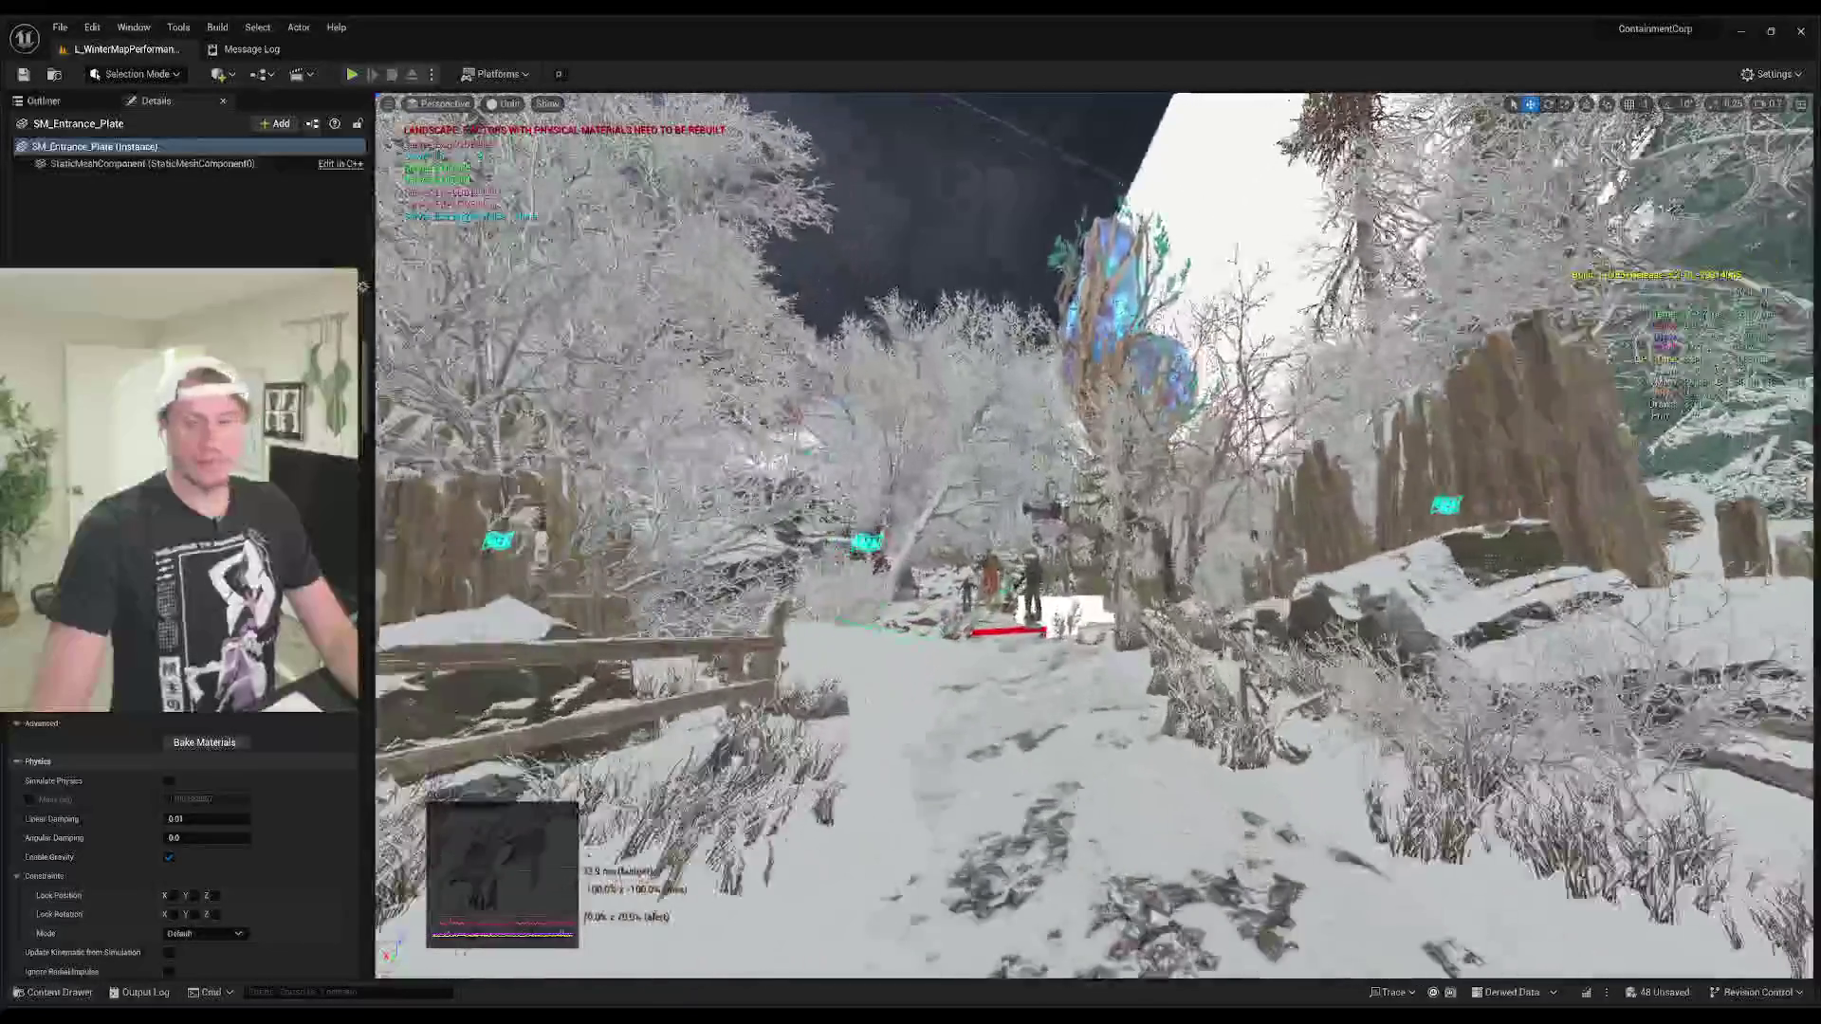
pyautogui.press('w')
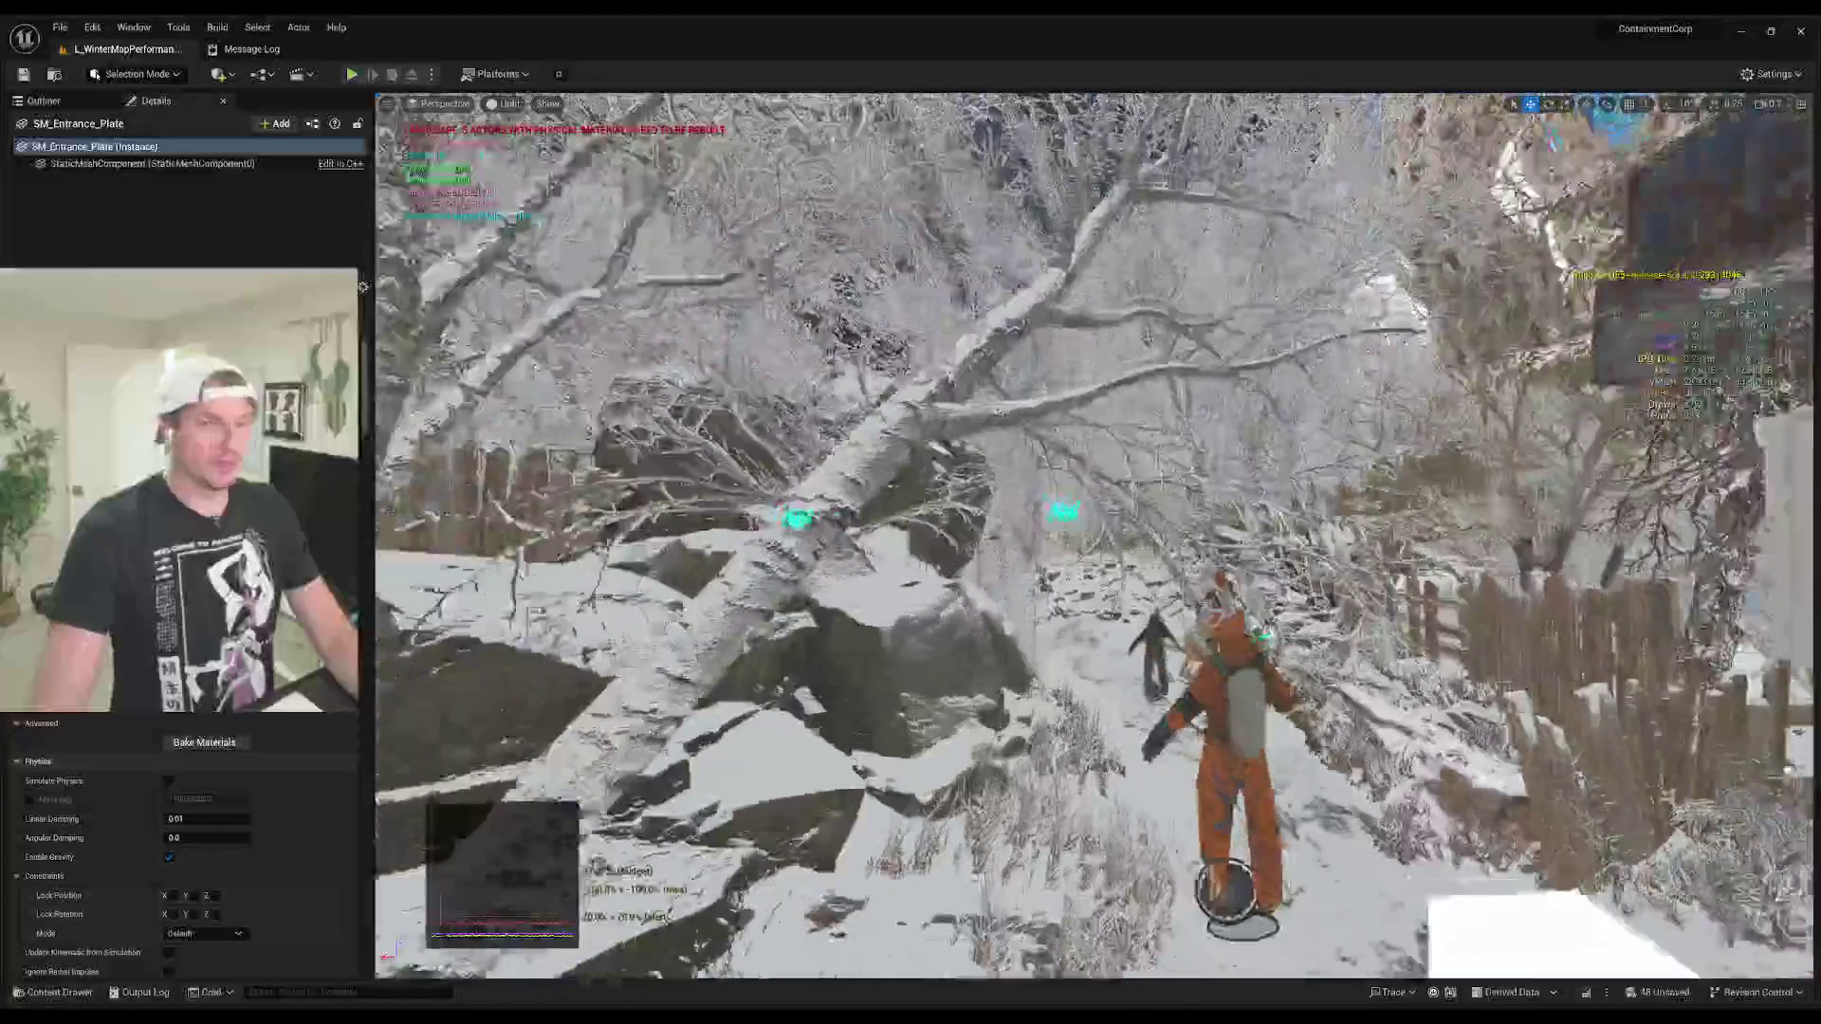
pyautogui.press('w')
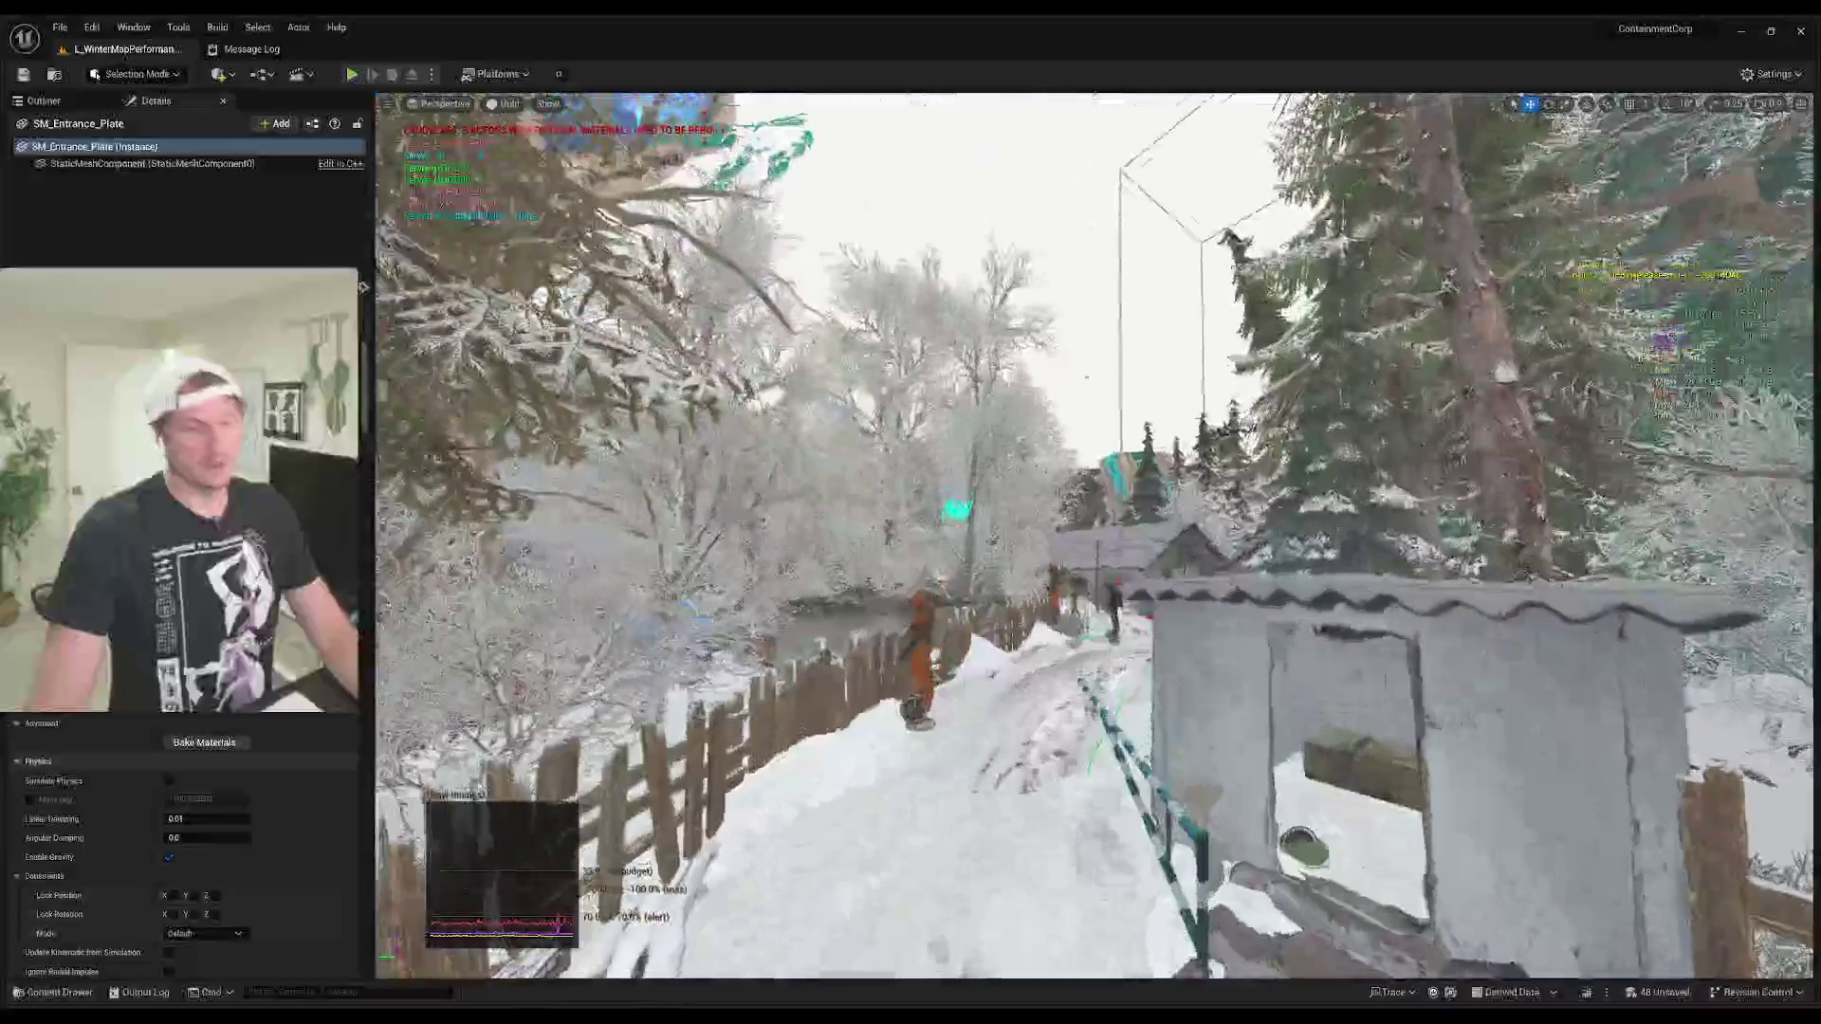
pyautogui.press('w')
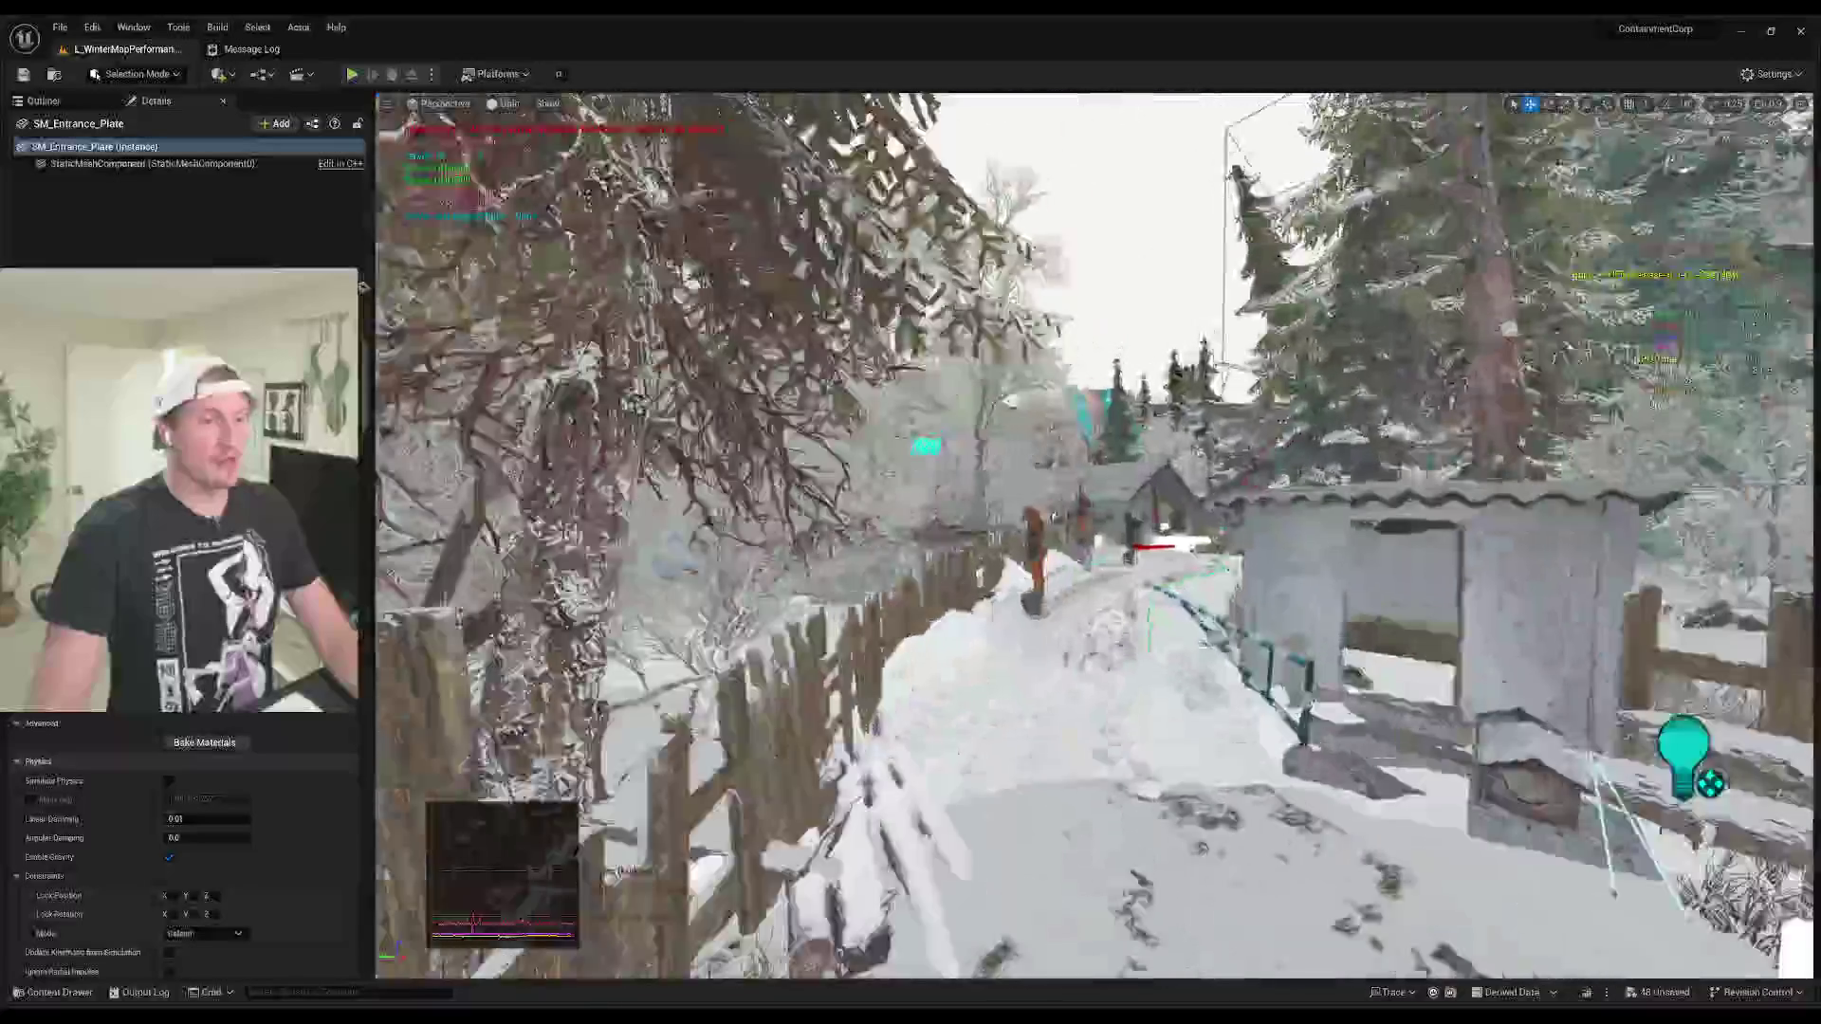
pyautogui.press('w')
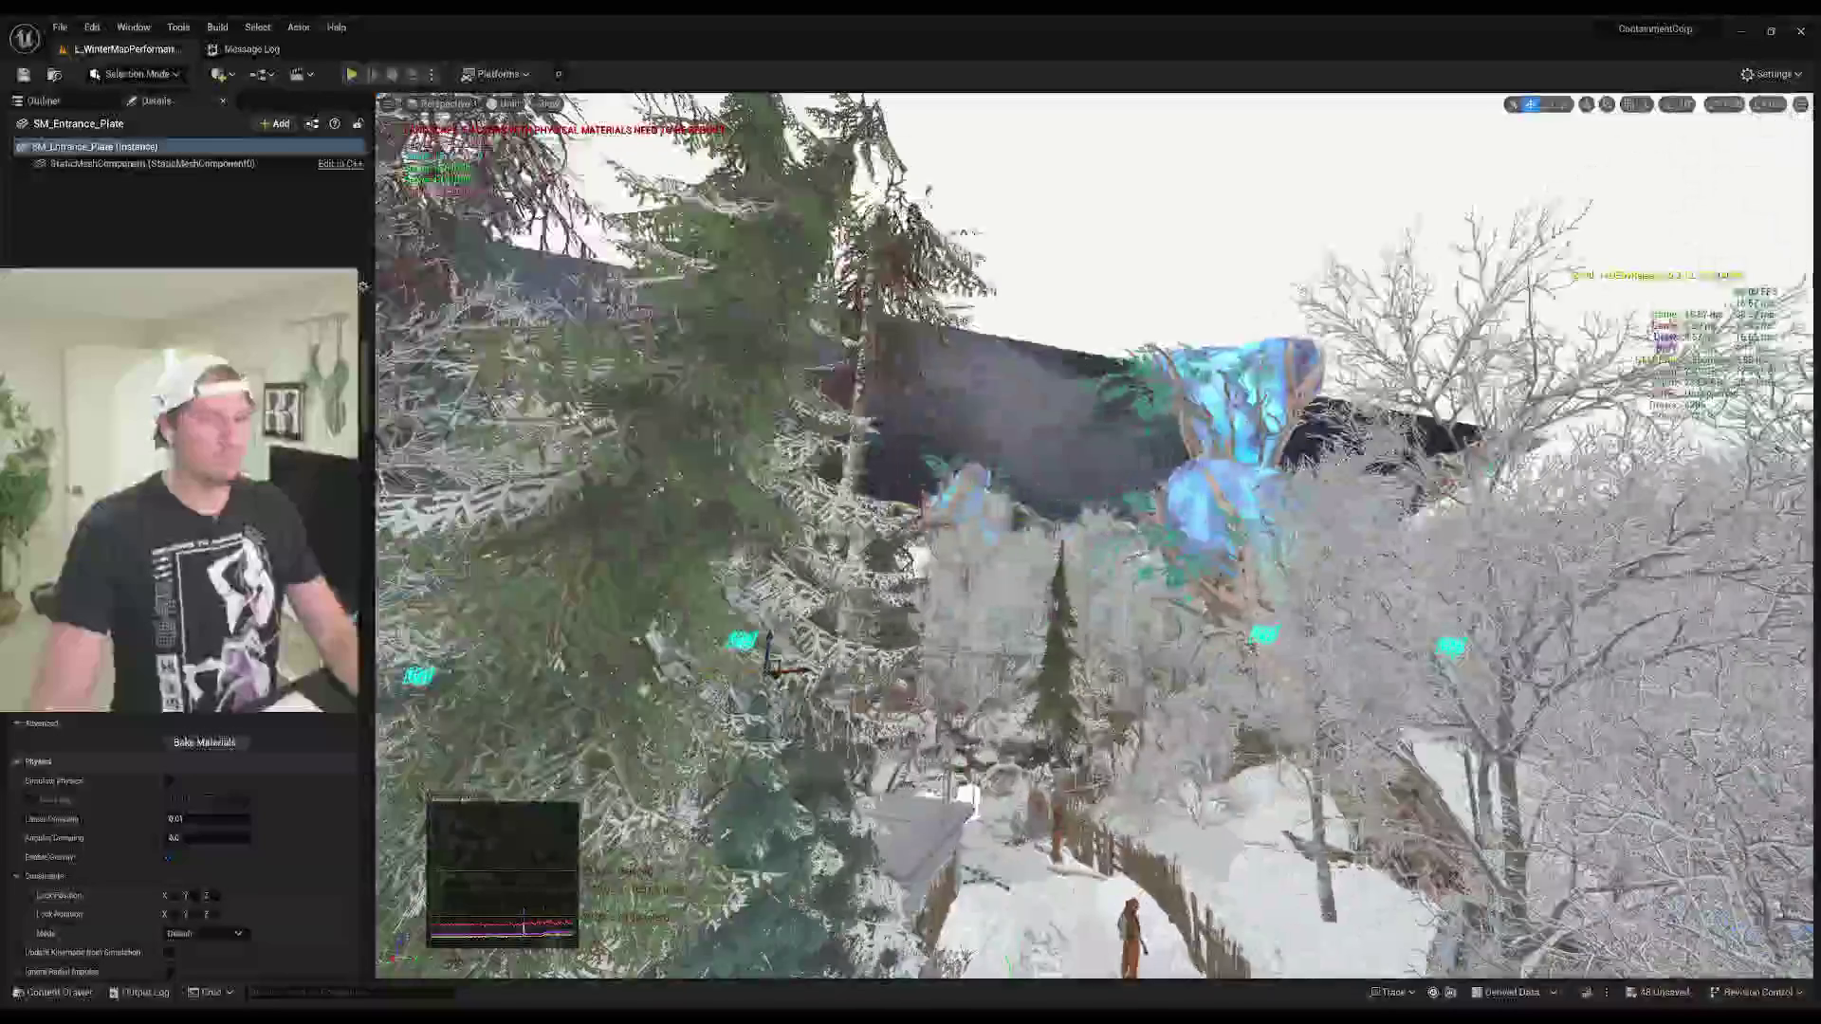
pyautogui.press('w')
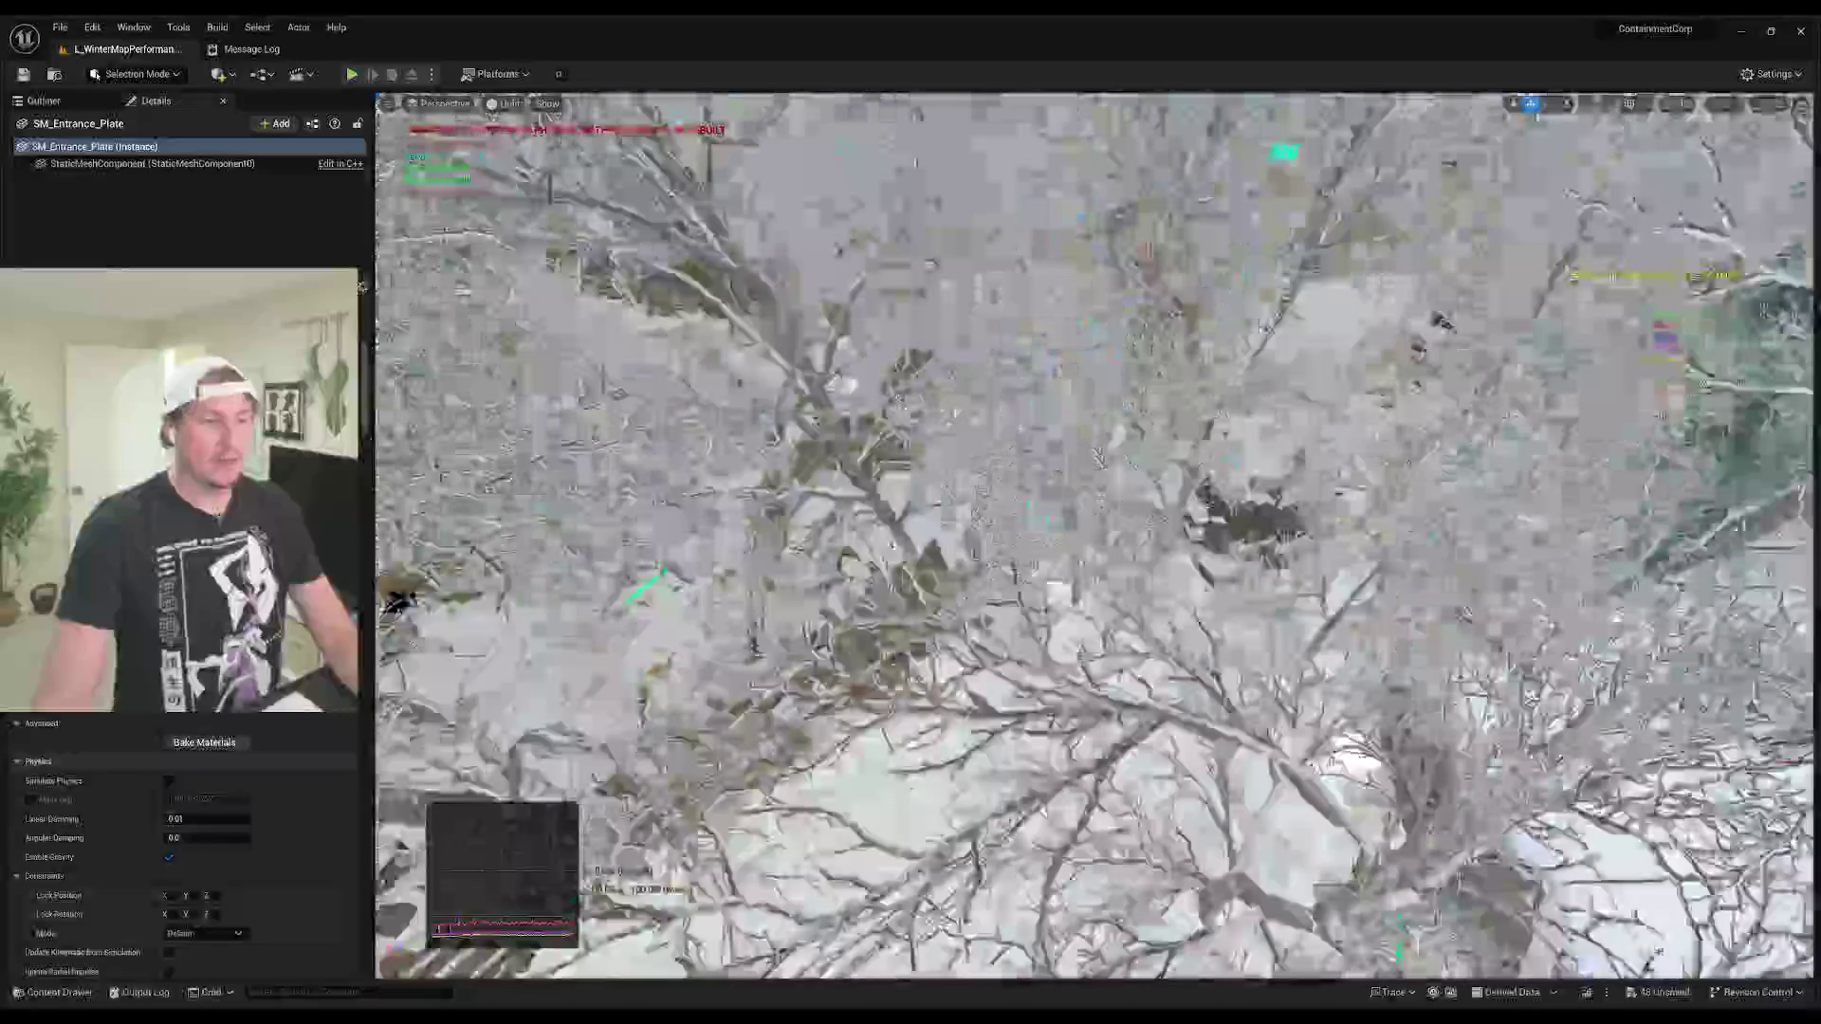
pyautogui.press('w')
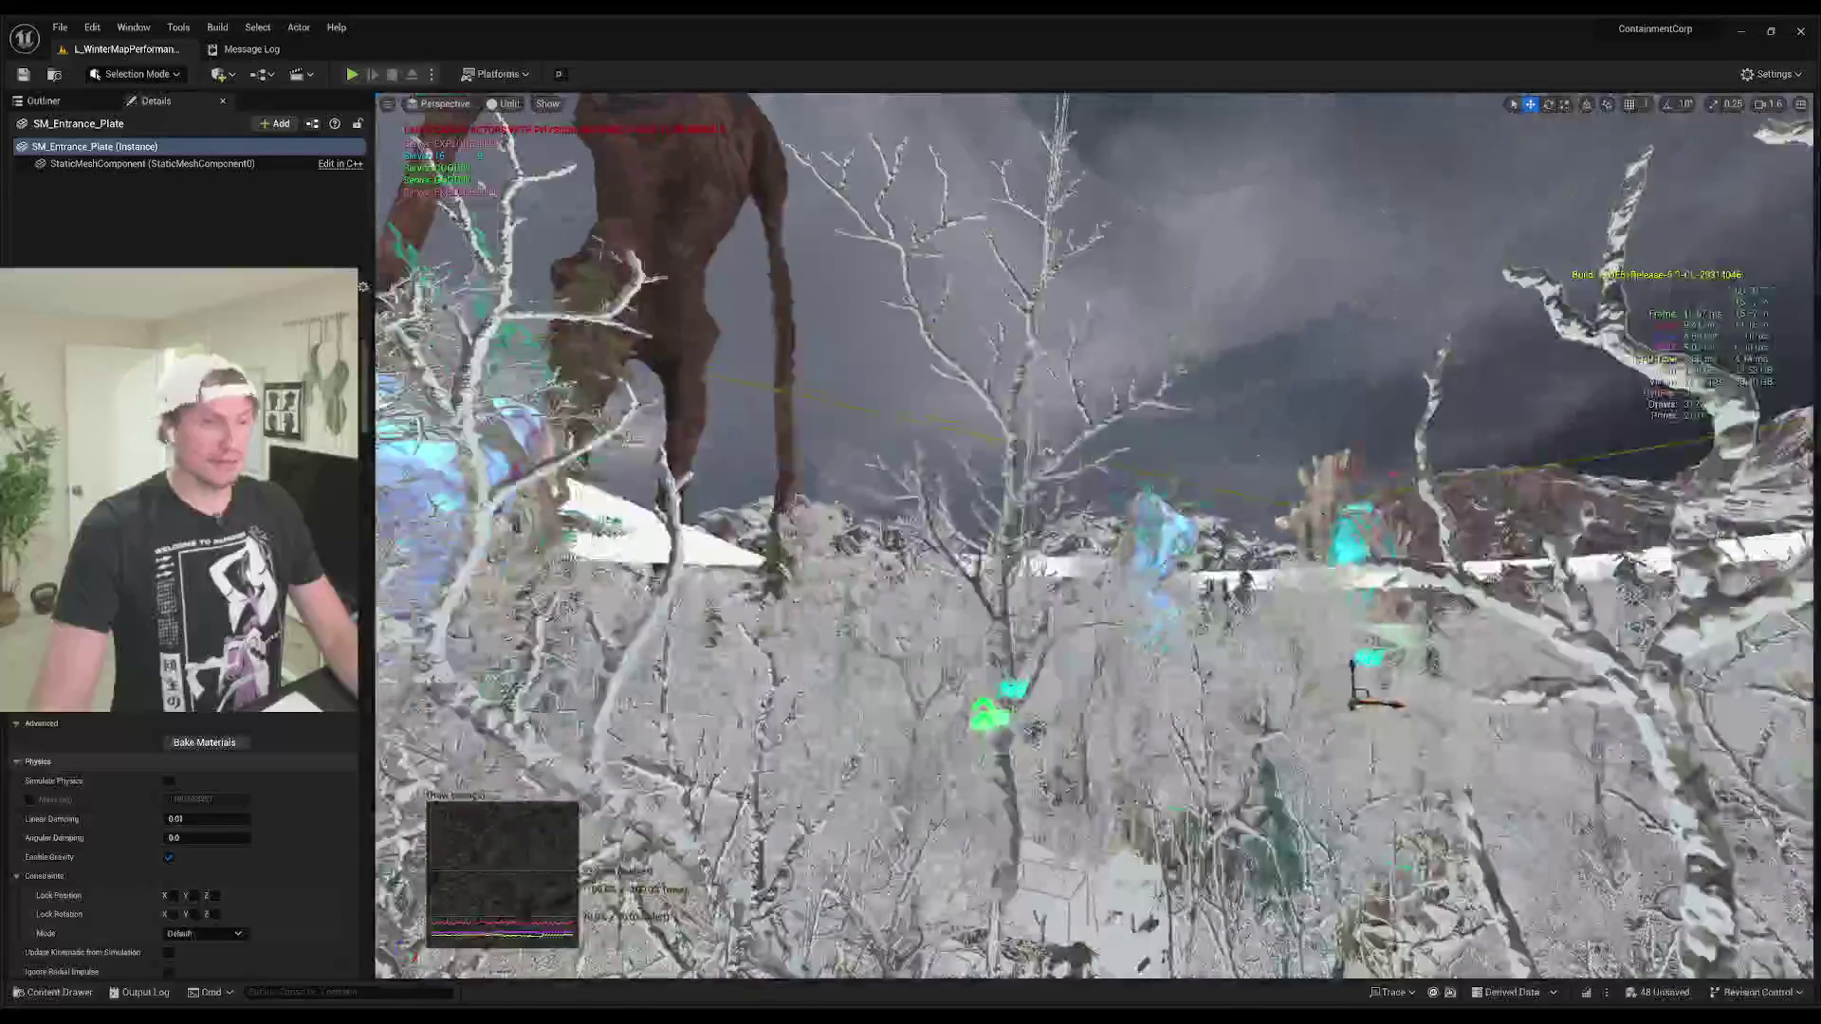
pyautogui.press('e')
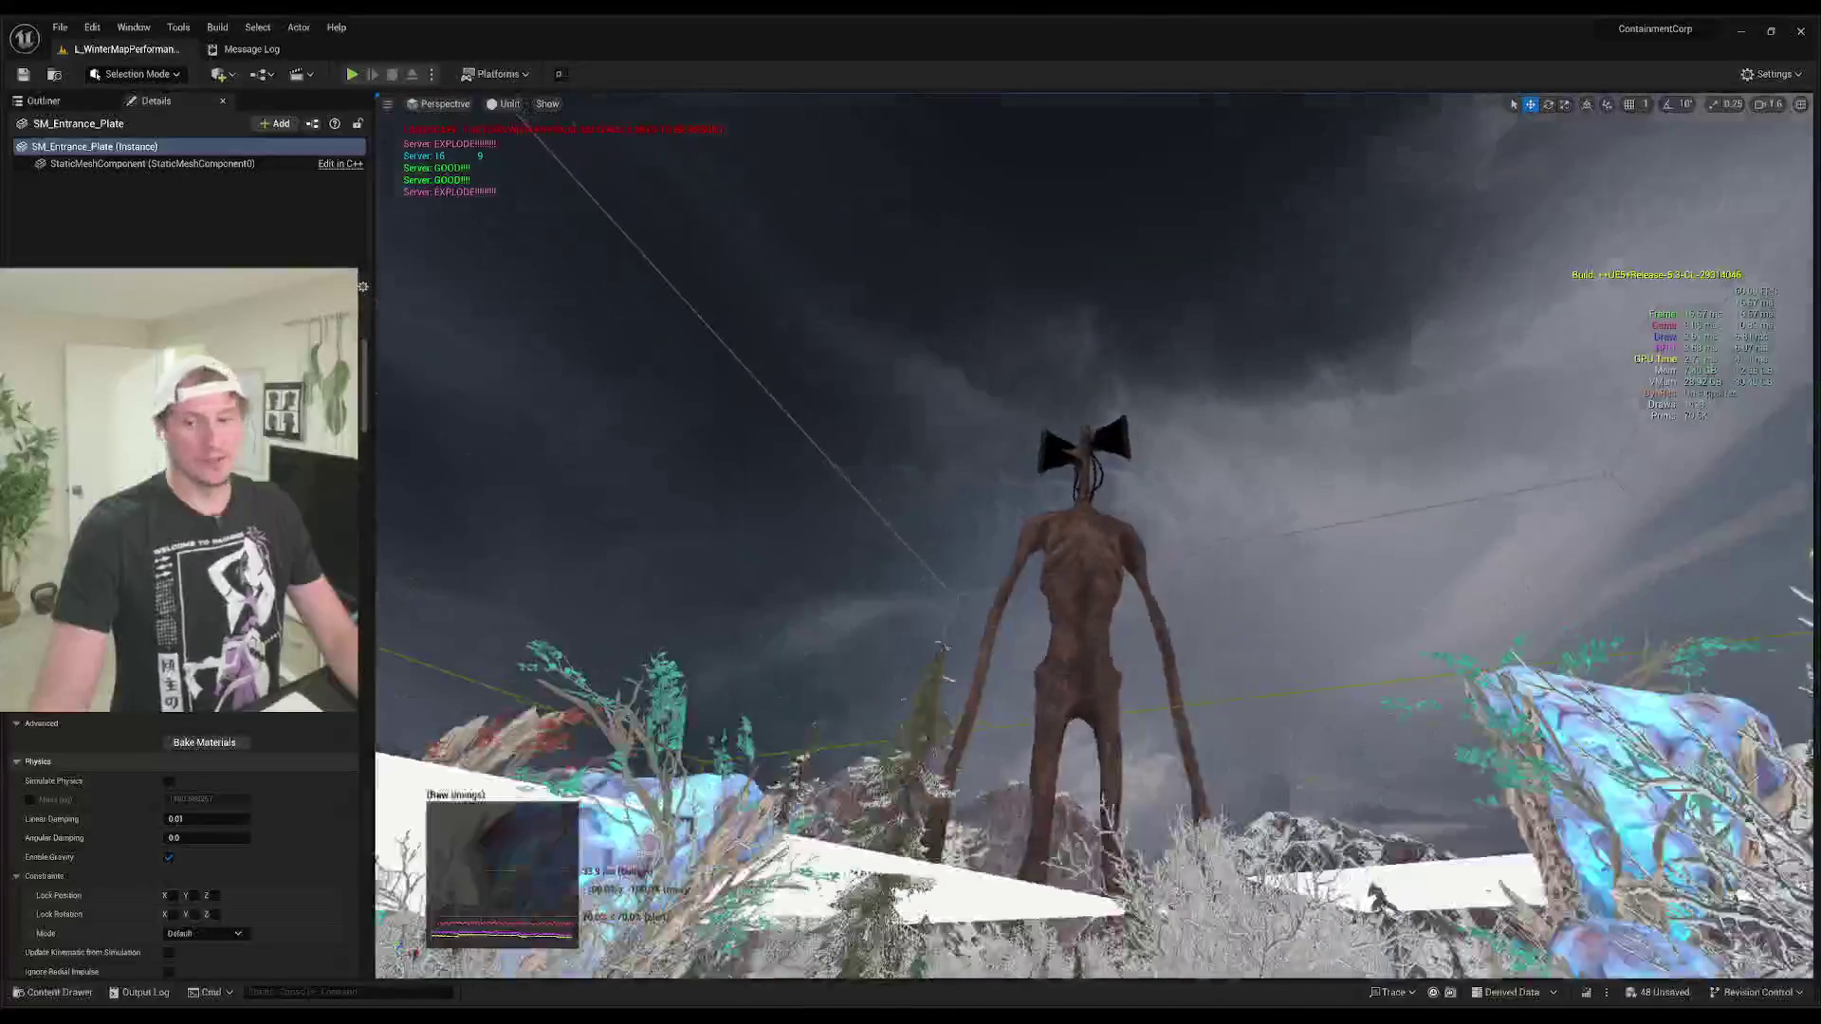
pyautogui.press('e')
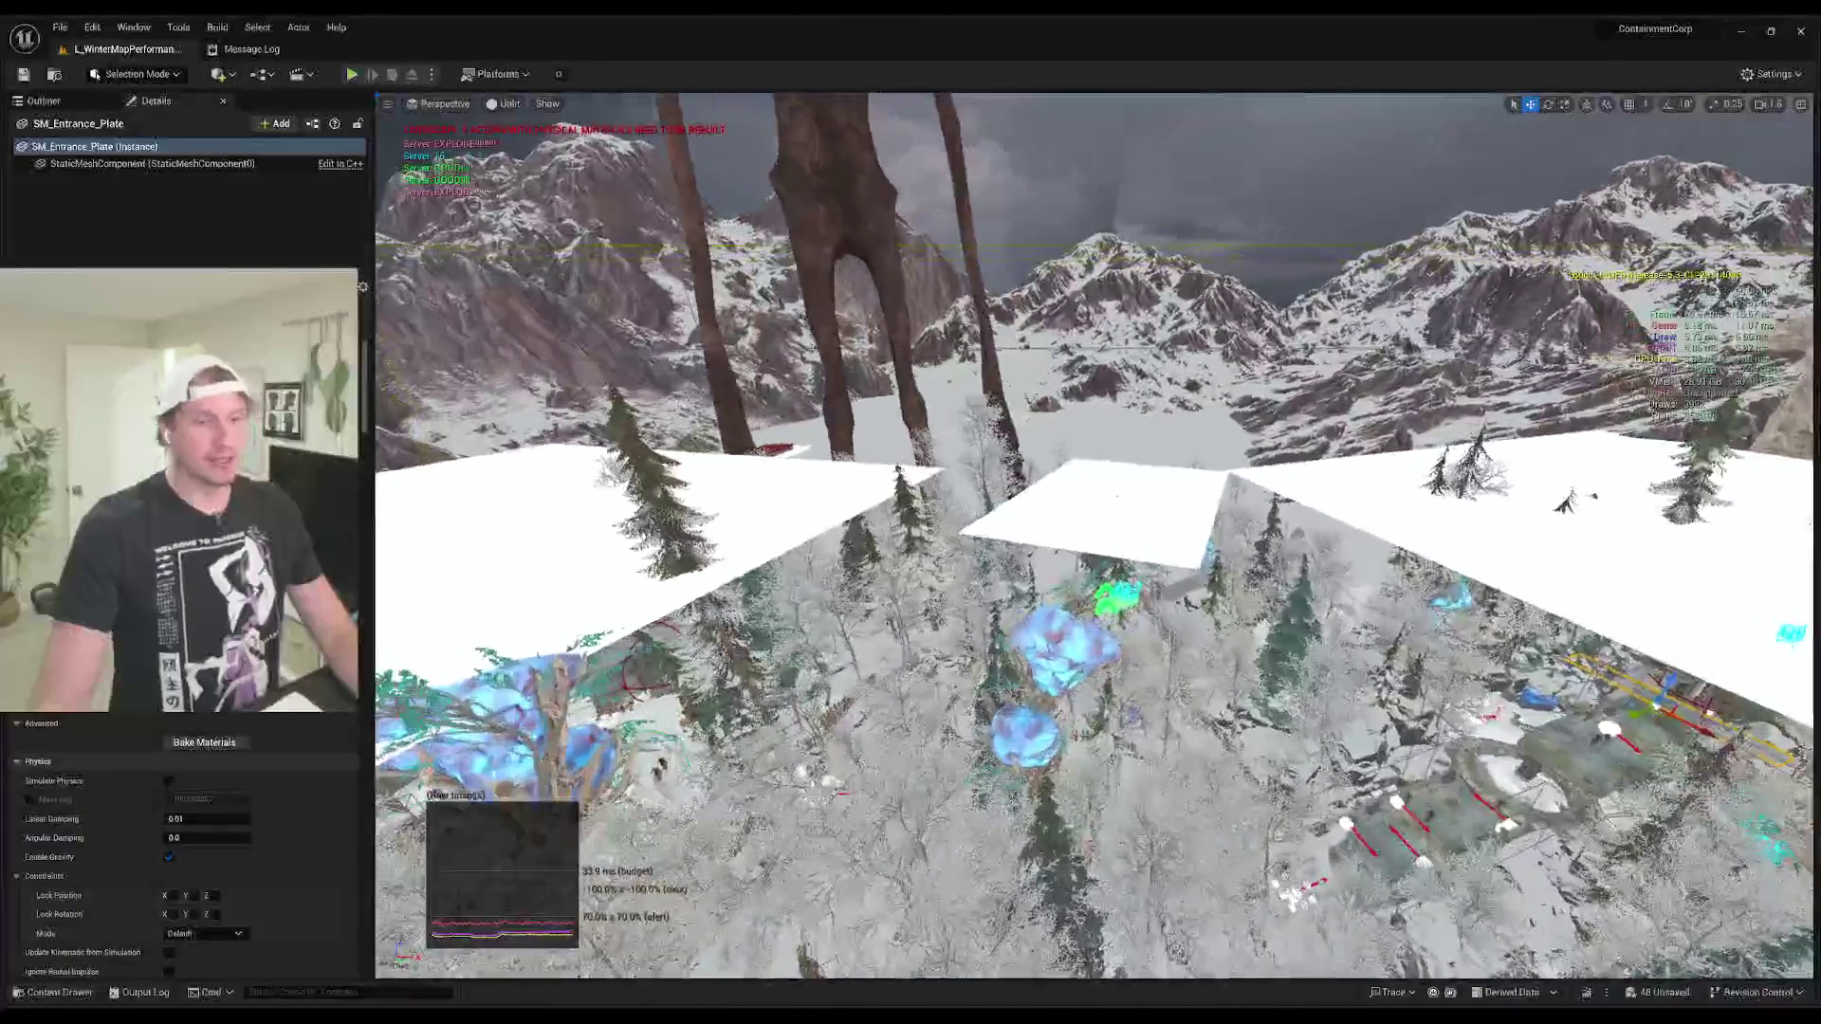
pyautogui.press('w')
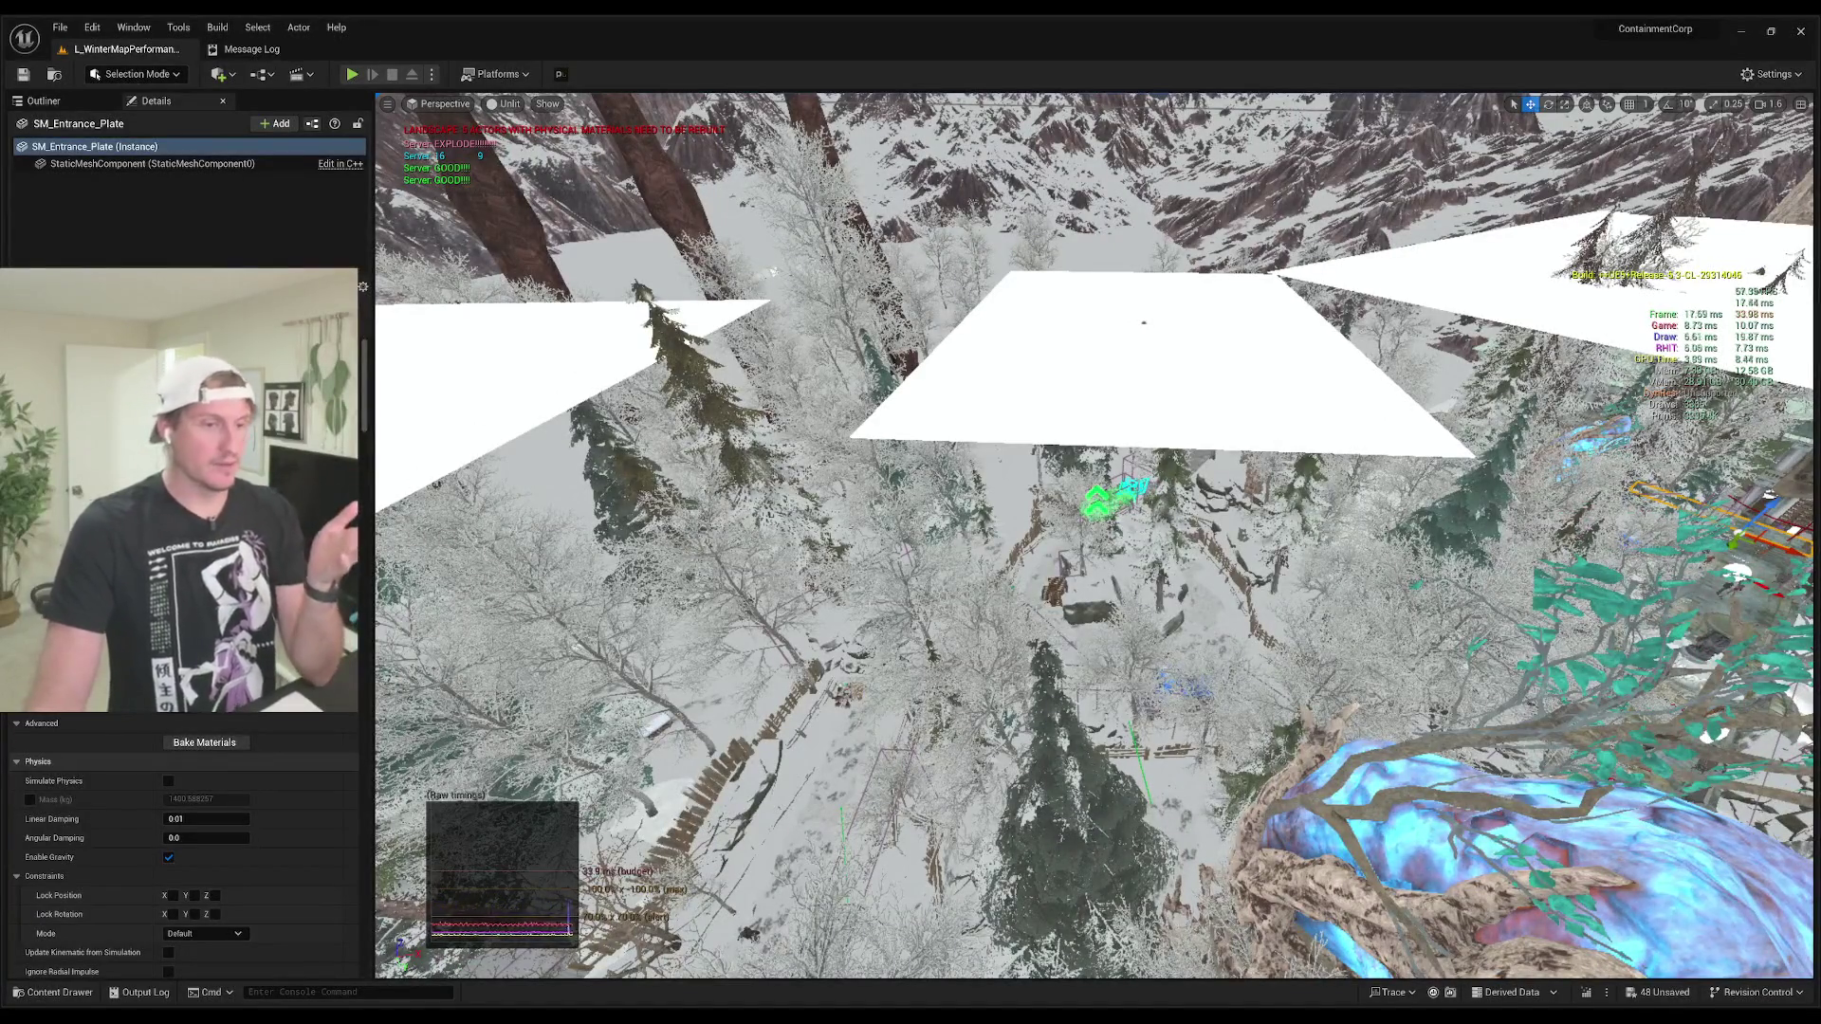
pyautogui.press('q')
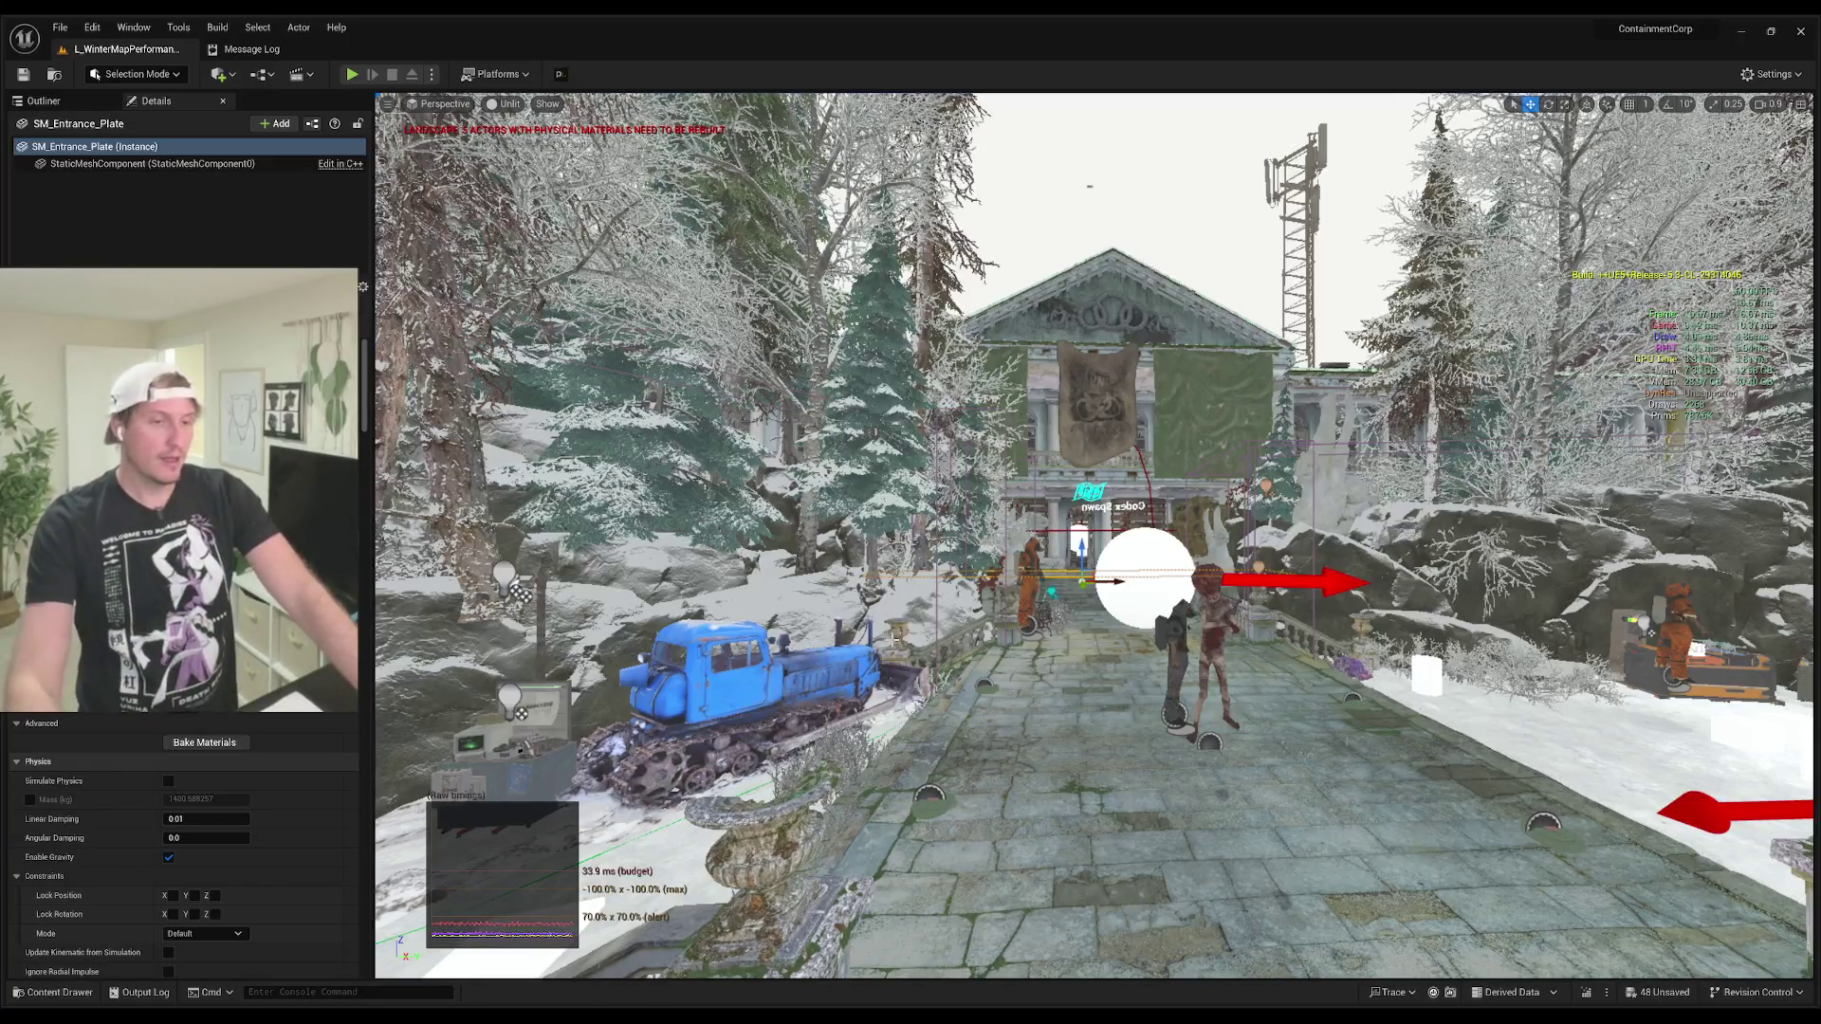
pyautogui.moveTo(1100, 848); pyautogui.dragTo(1131, 702)
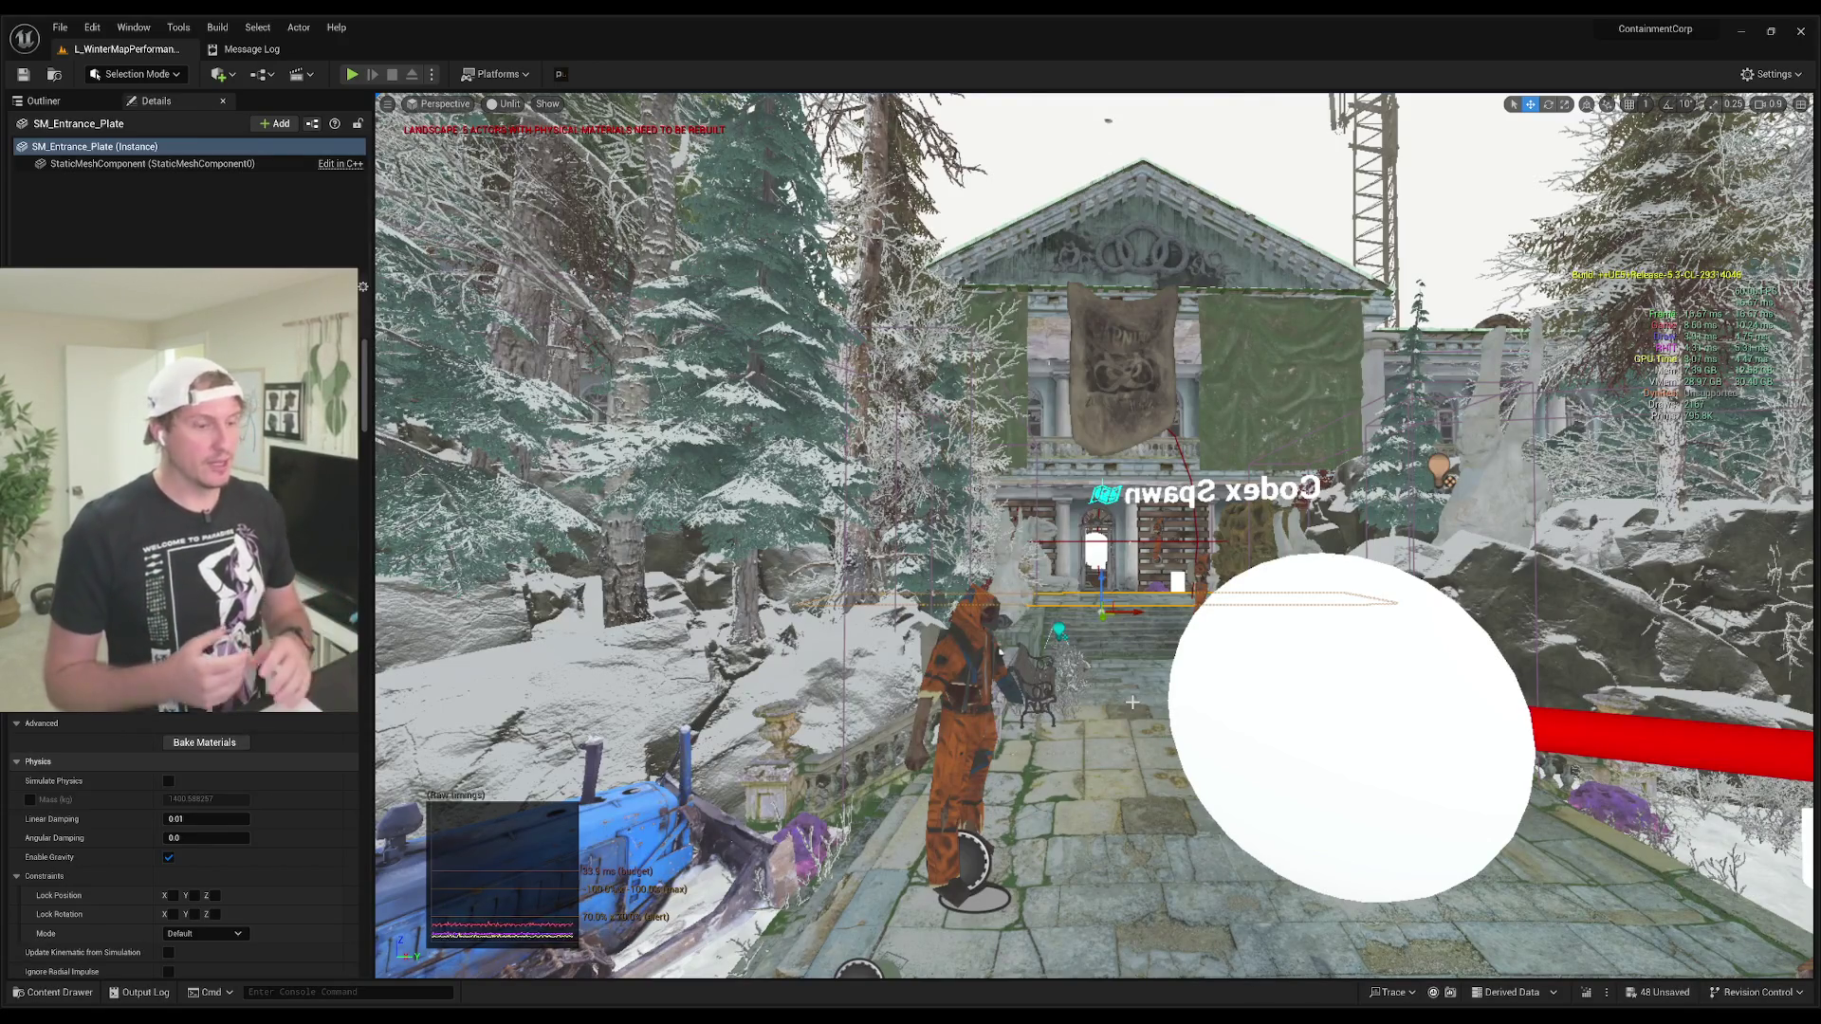
# Step: Fly toward the entrance facade and select Roof_and_Back_Roof_004, the roof trim above the banner
pyautogui.moveTo(1170, 696); pyautogui.dragTo(953, 531)
pyautogui.click(954, 531)
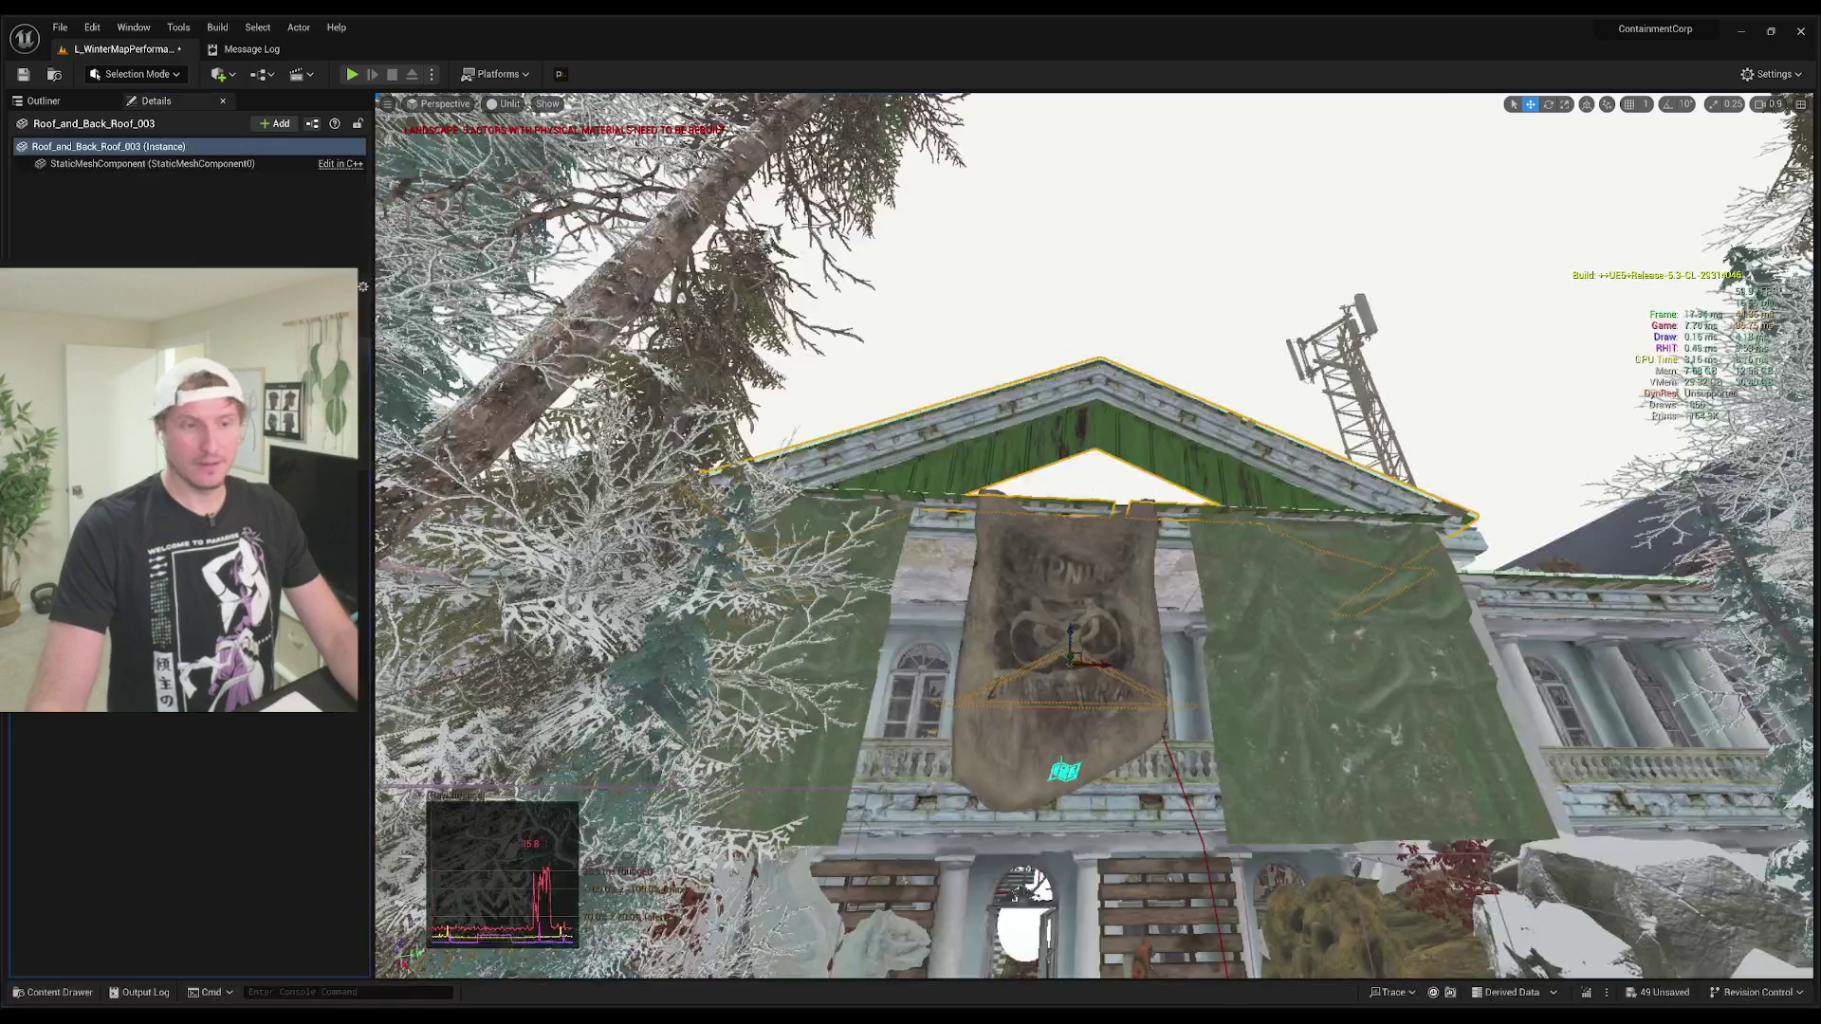
# Step: Select the BP_MapLocator_Child_G_2 map locator actor on the roof
pyautogui.click(1218, 424)
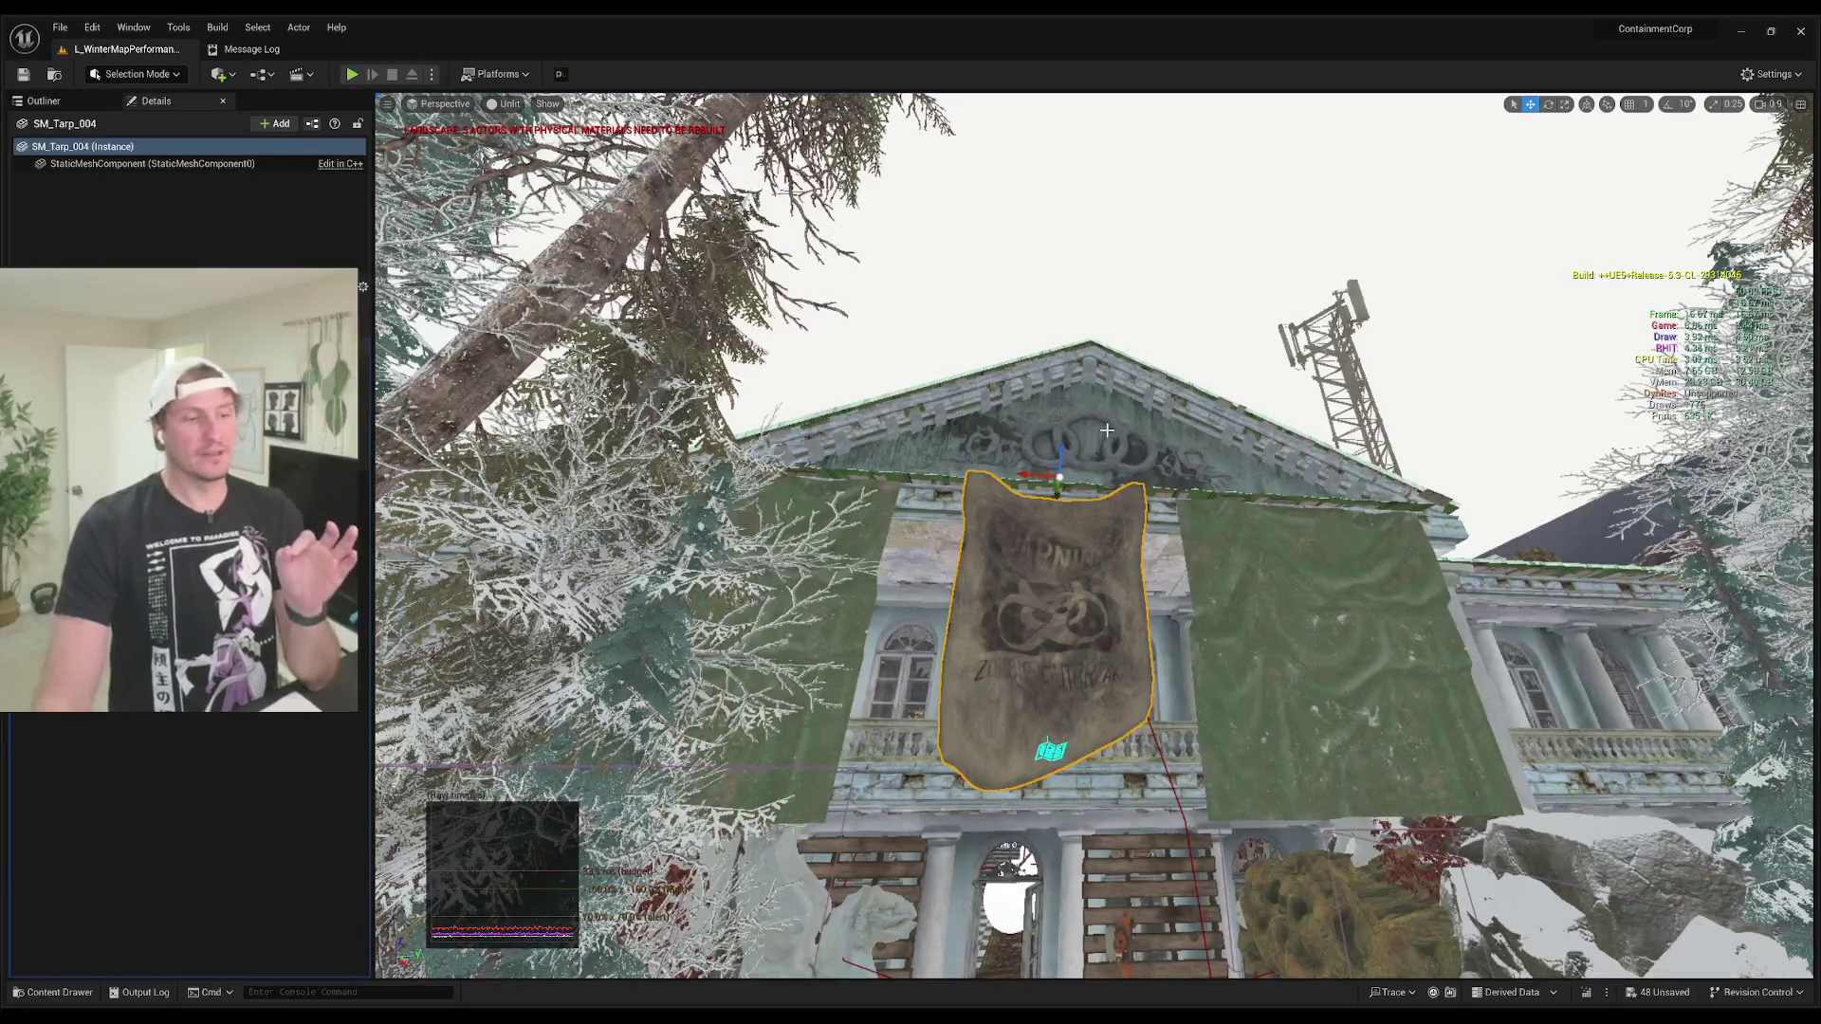
# Step: Select the Roof_and_Back_Roof_004 trim instead of the banner tarp and focus the view on it
pyautogui.click(1084, 408)
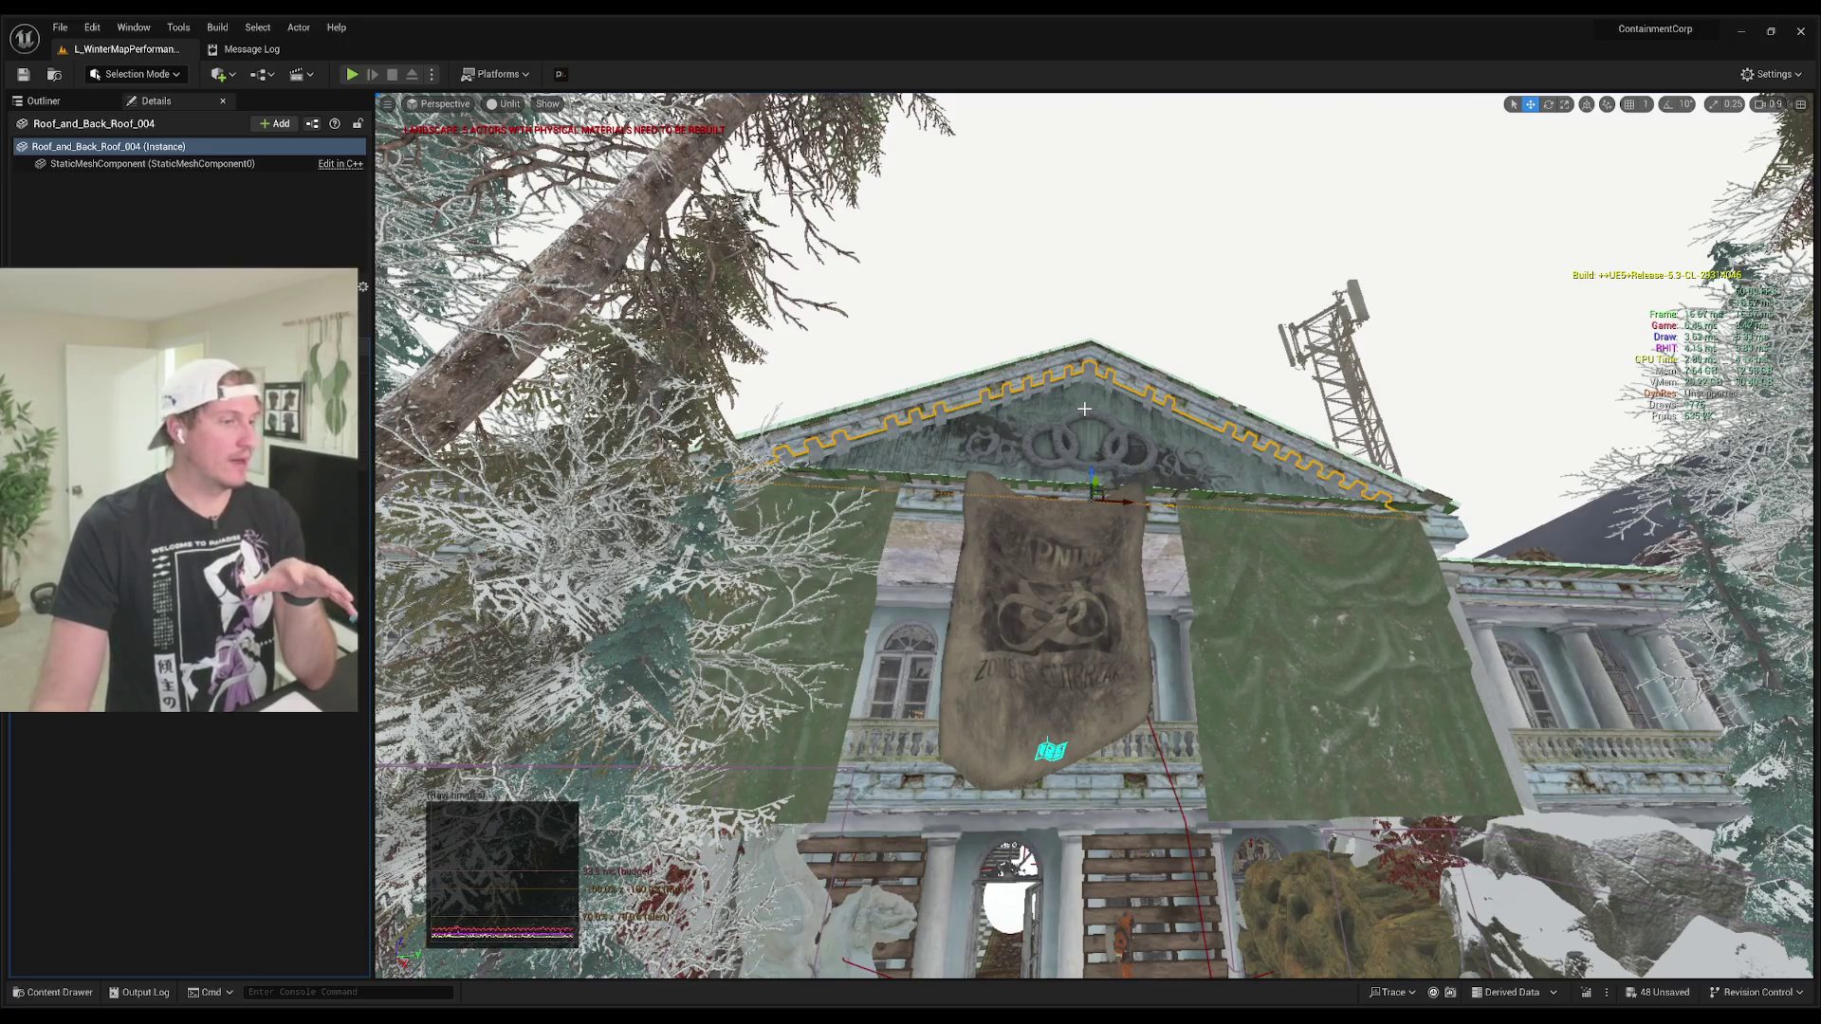
pyautogui.press('f')
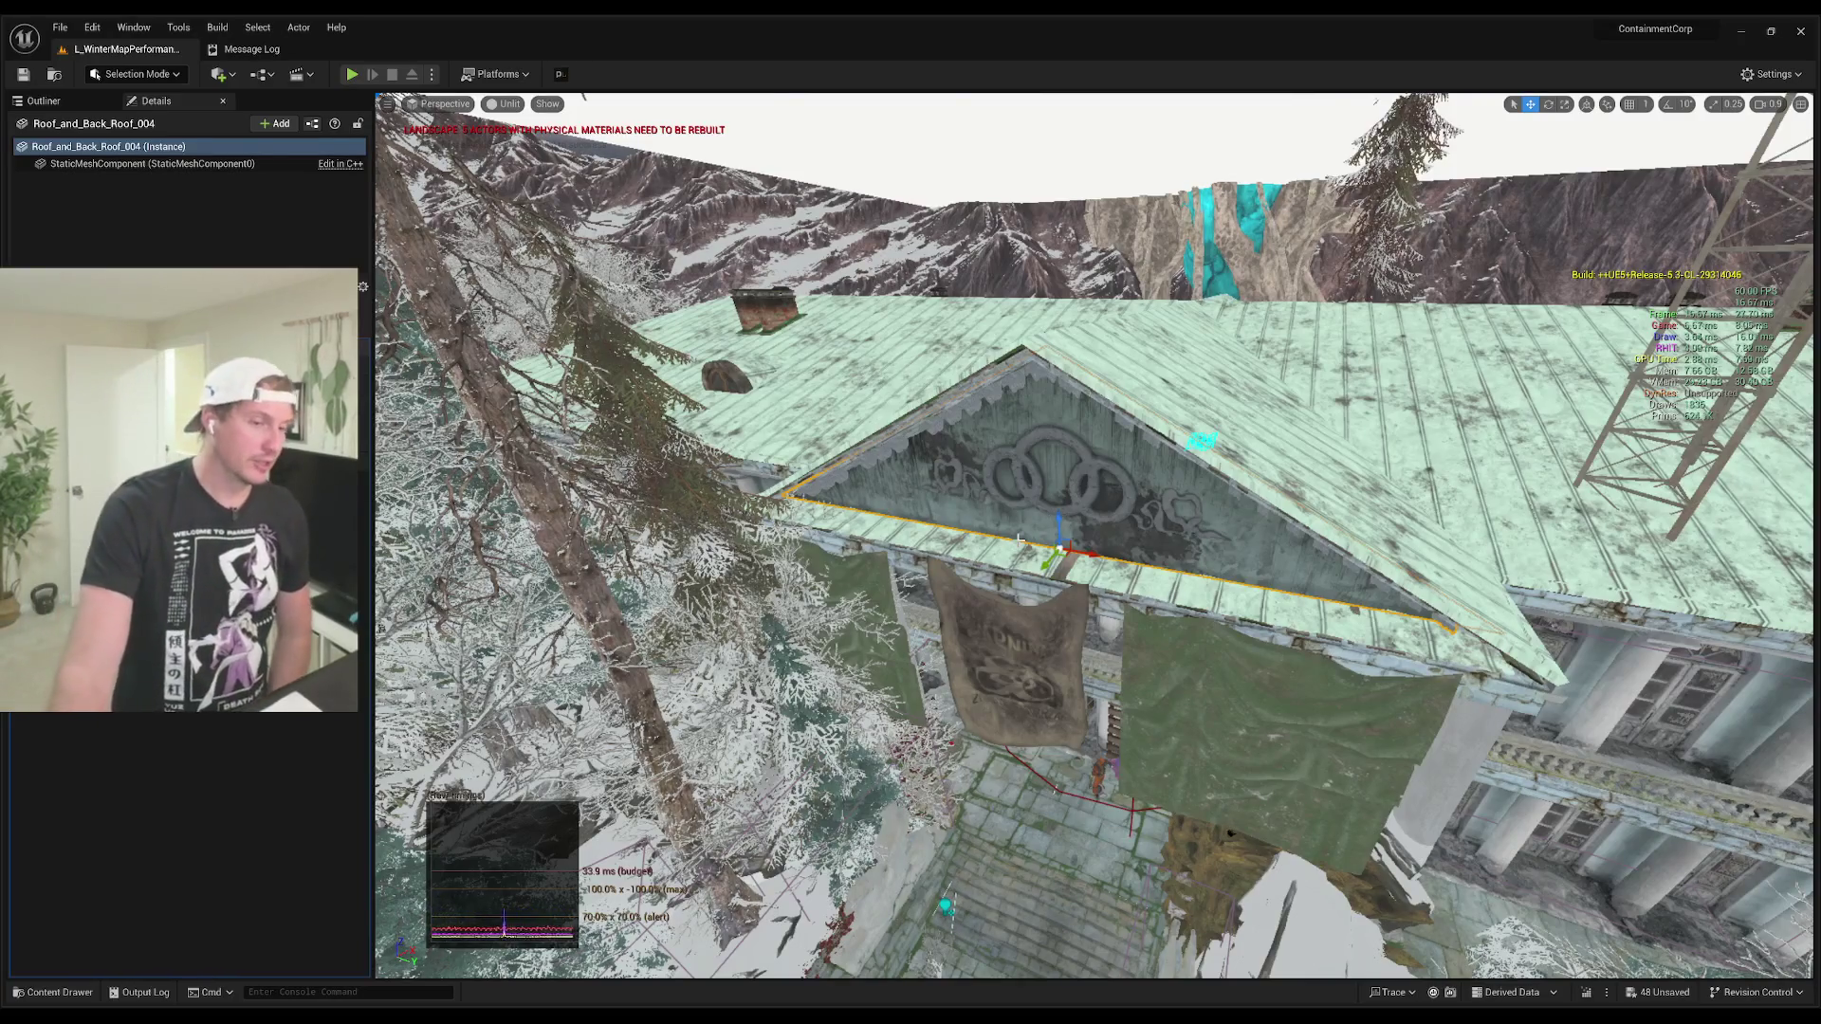
# Step: Focus on gable roof Roof_and_Back_Roof_003 from above, then select the front eave and locate its mesh
pyautogui.click(1209, 549)
pyautogui.press('f')
pyautogui.press('w')
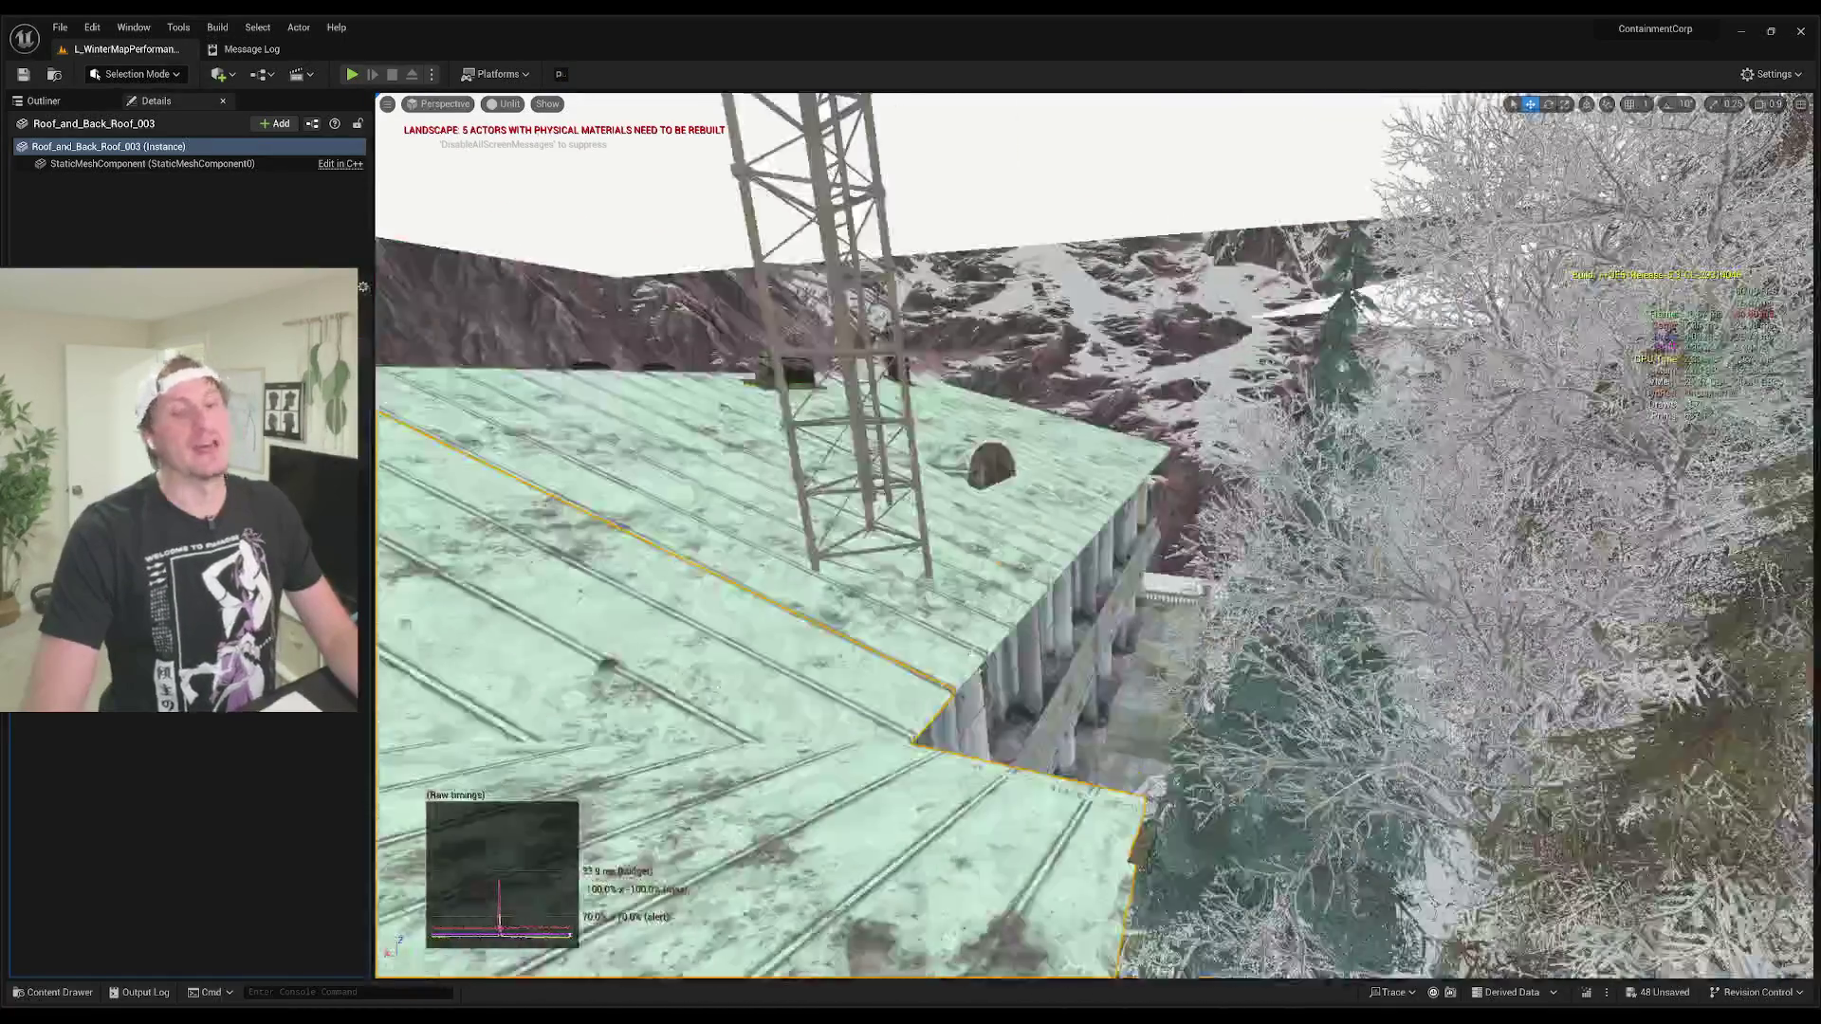
pyautogui.press('w')
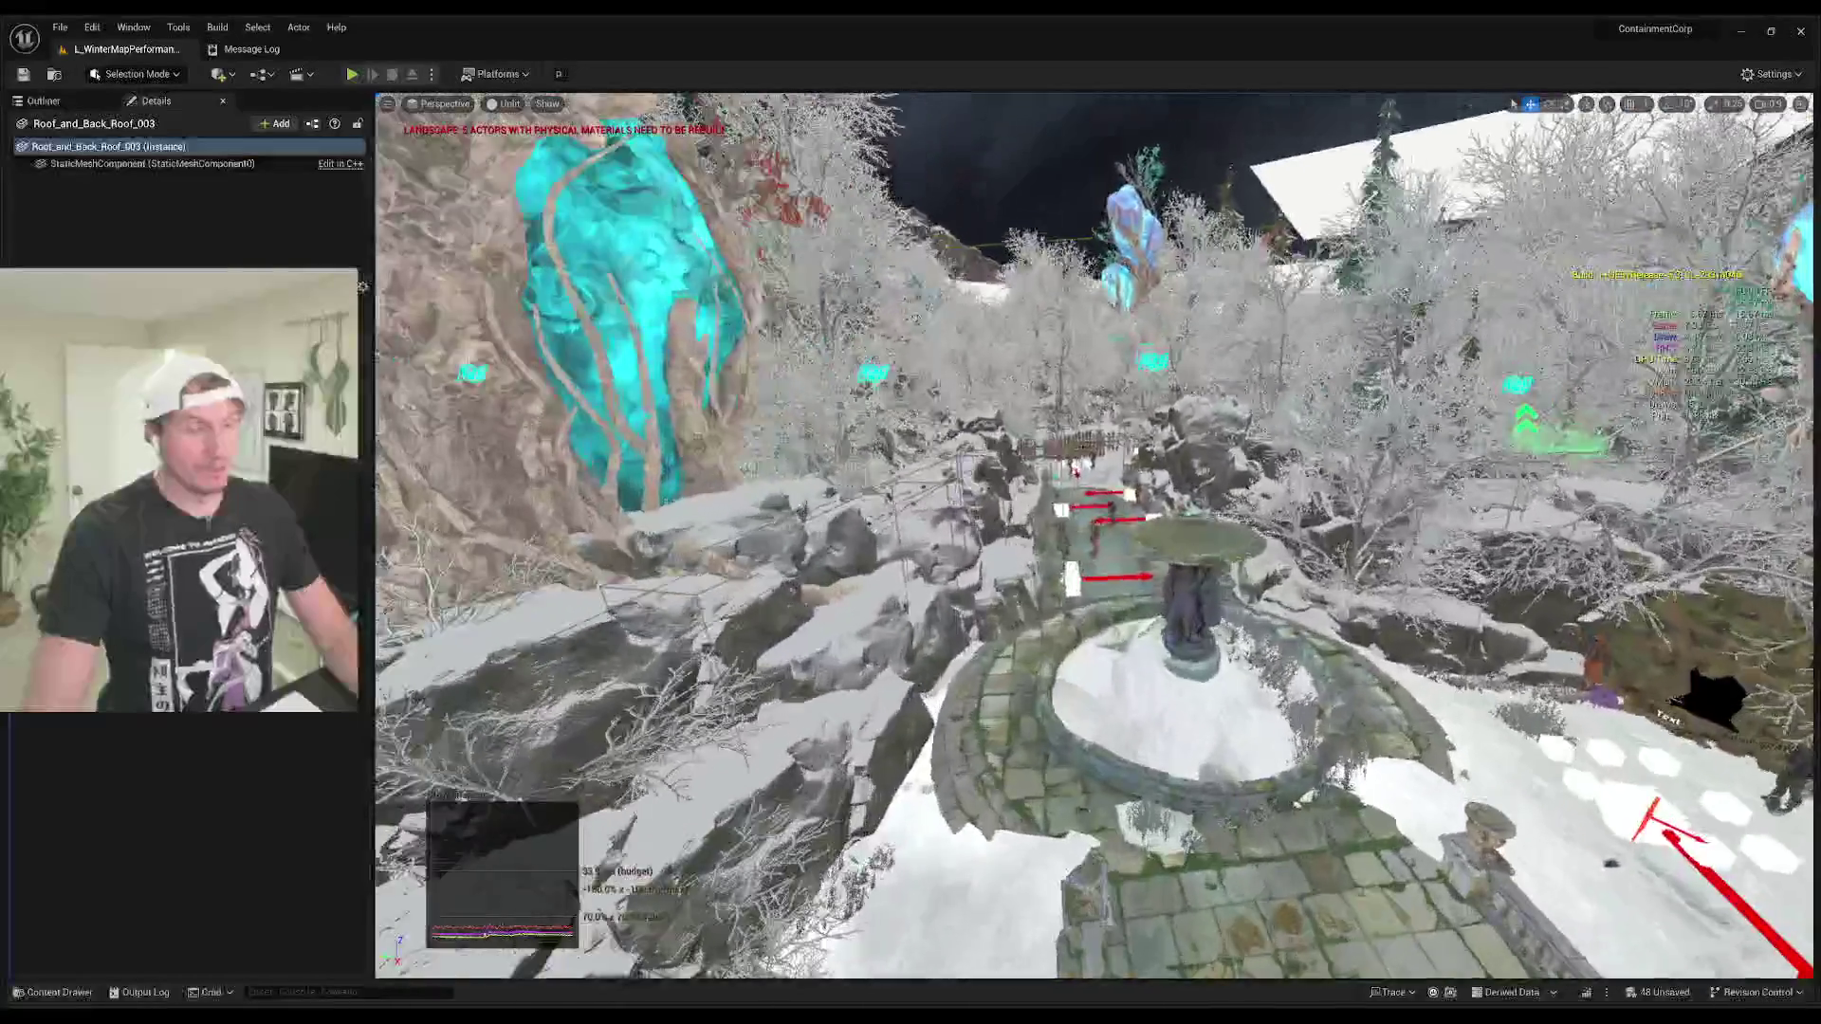
pyautogui.press('f')
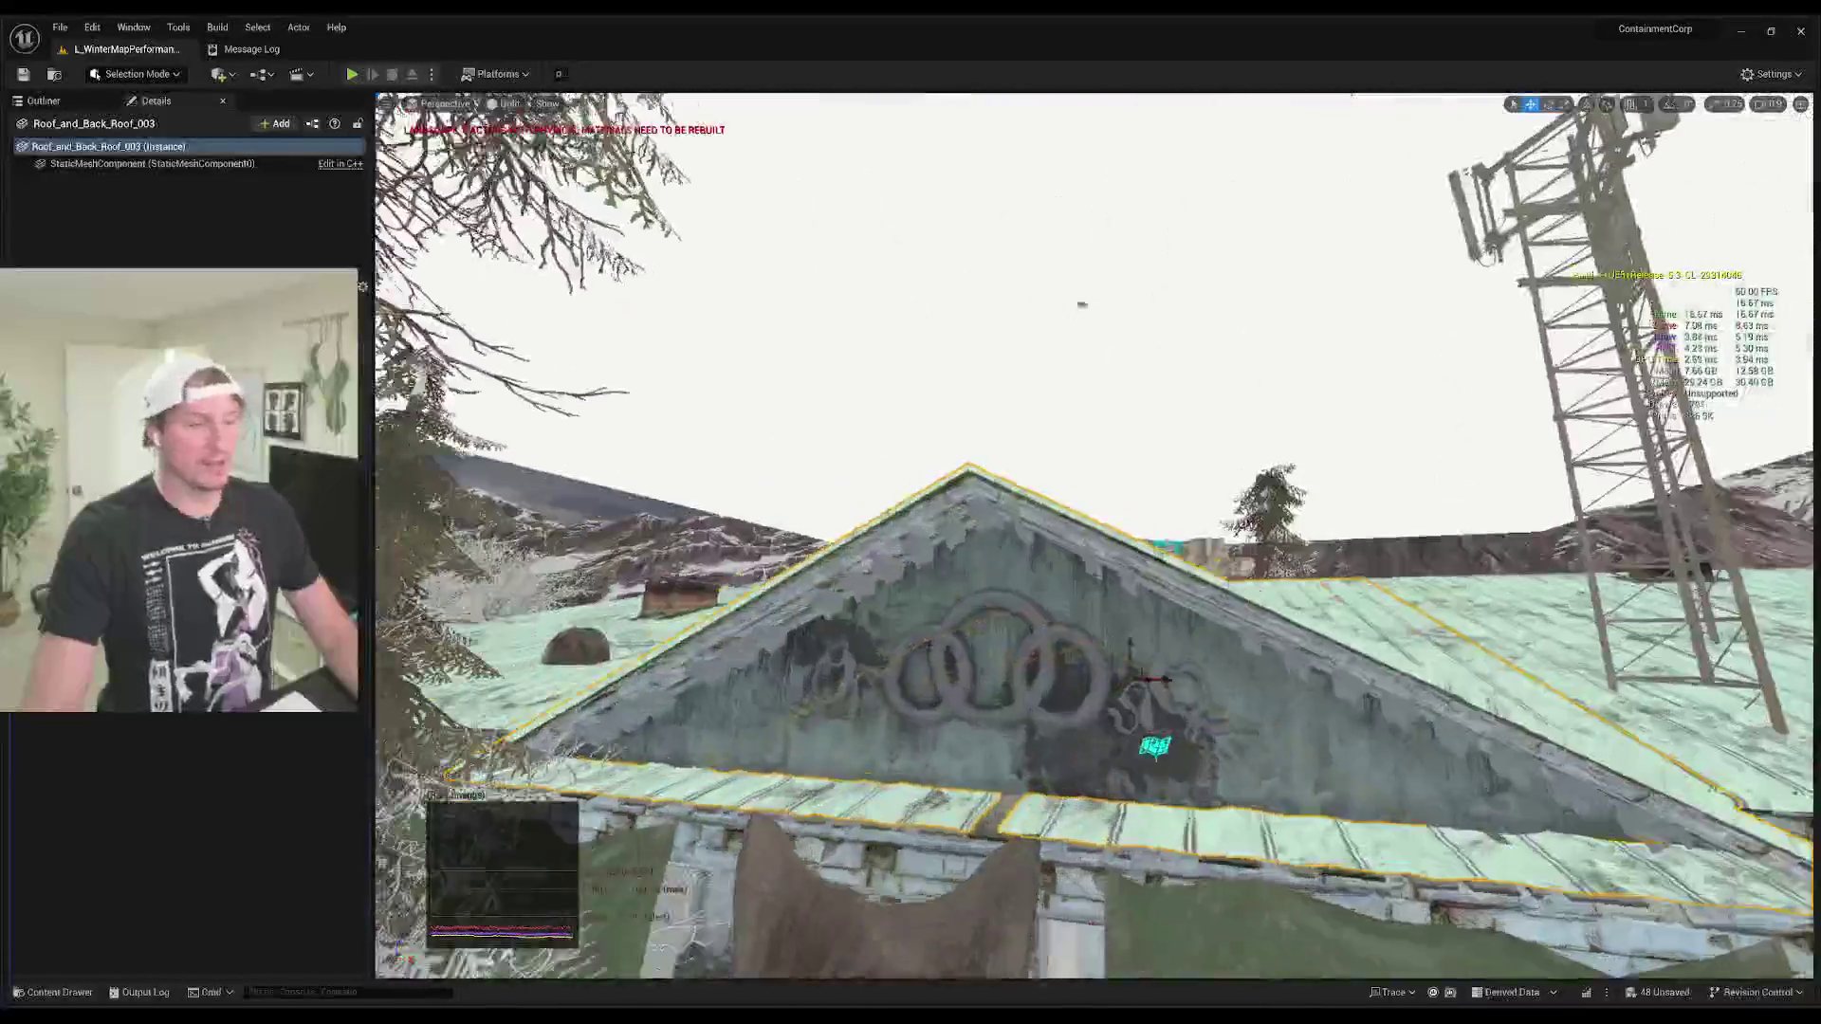
pyautogui.moveTo(1082, 304); pyautogui.dragTo(1082, 304)
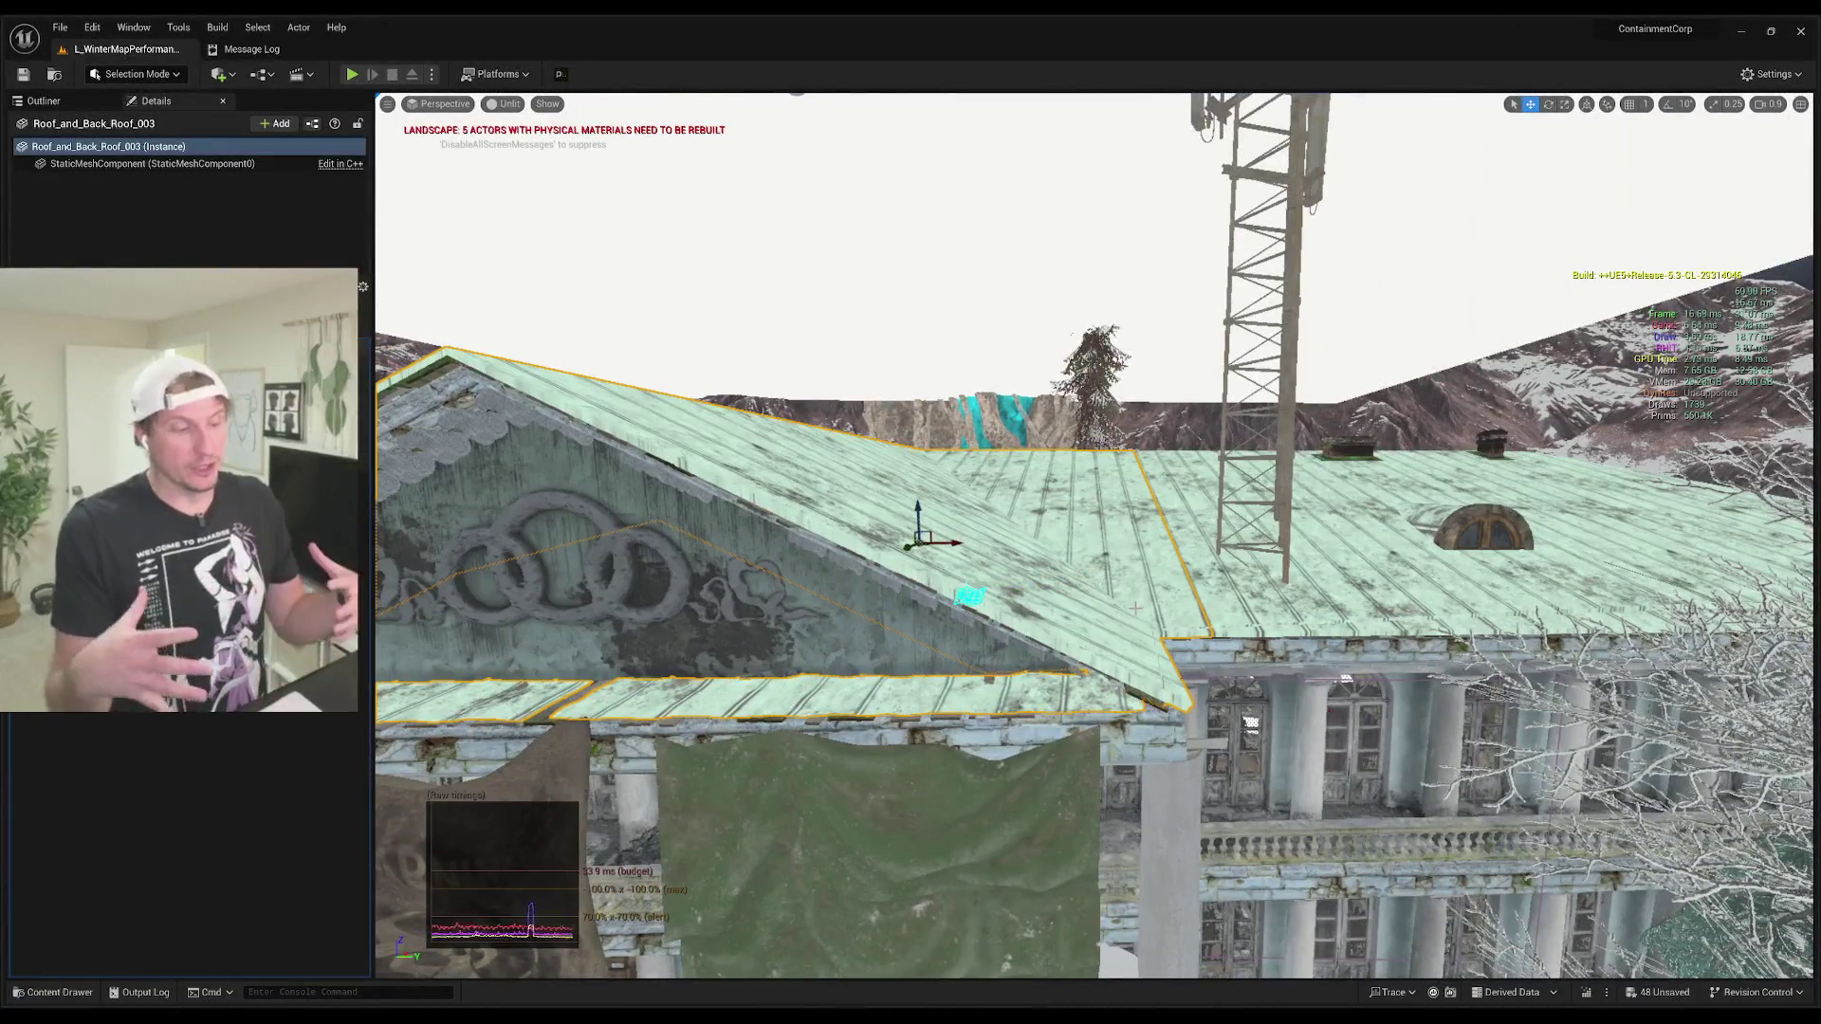
pyautogui.click(758, 692)
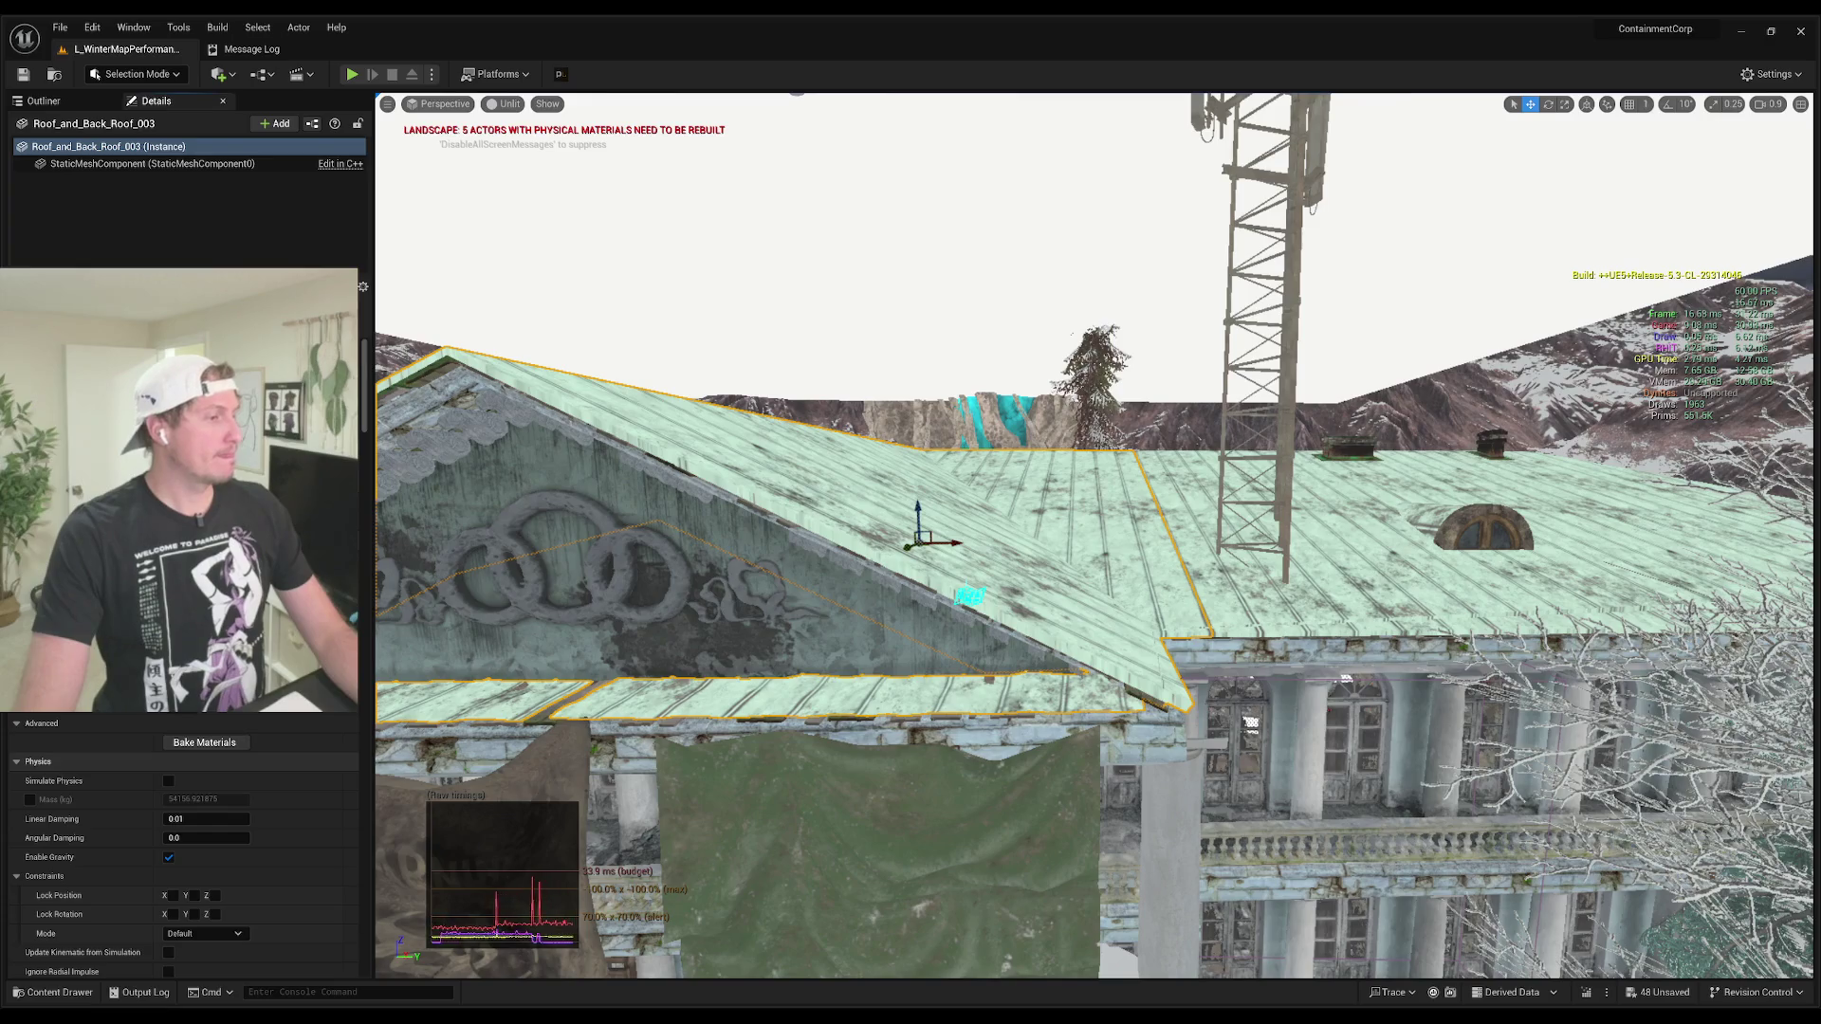
pyautogui.hotkey('ctrl', 'space')
# Step: Open the SM_Roof_Central static mesh in the mesh editor and orbit to view its top surface
pyautogui.click(1006, 807)
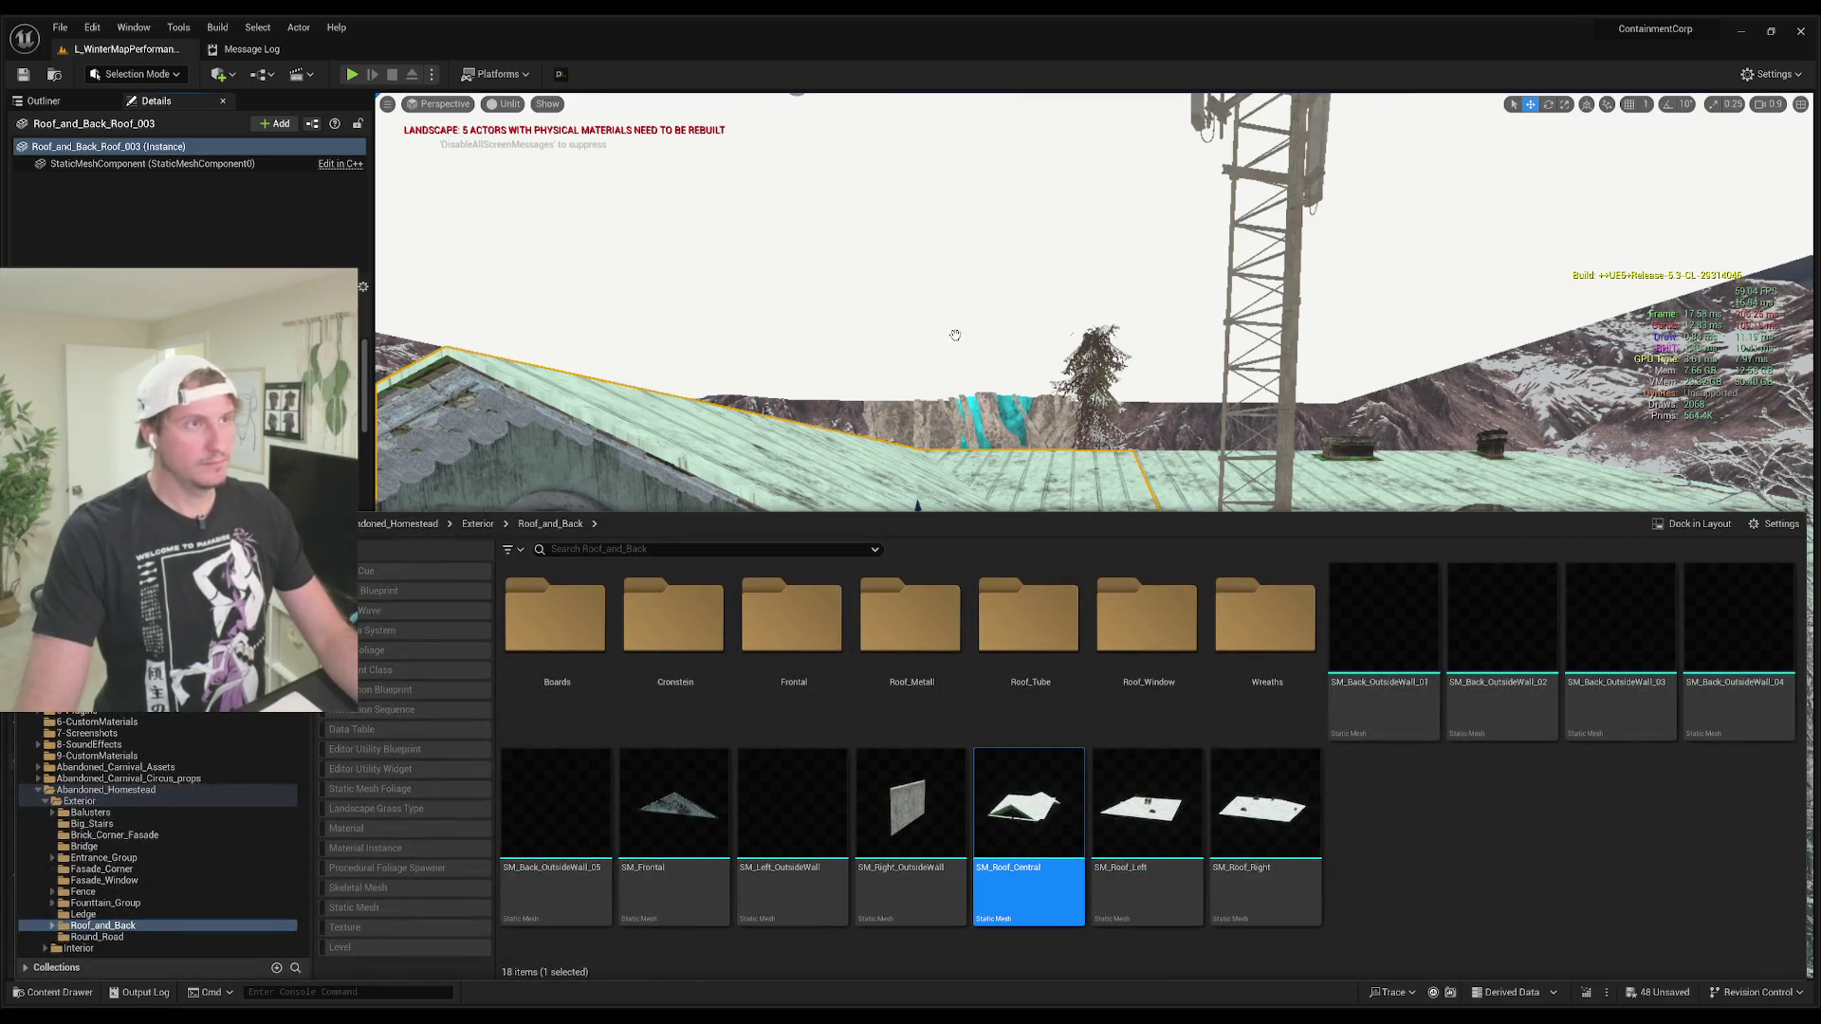
pyautogui.hotkey('ctrl', 'space')
pyautogui.hotkey('ctrl', 'e')
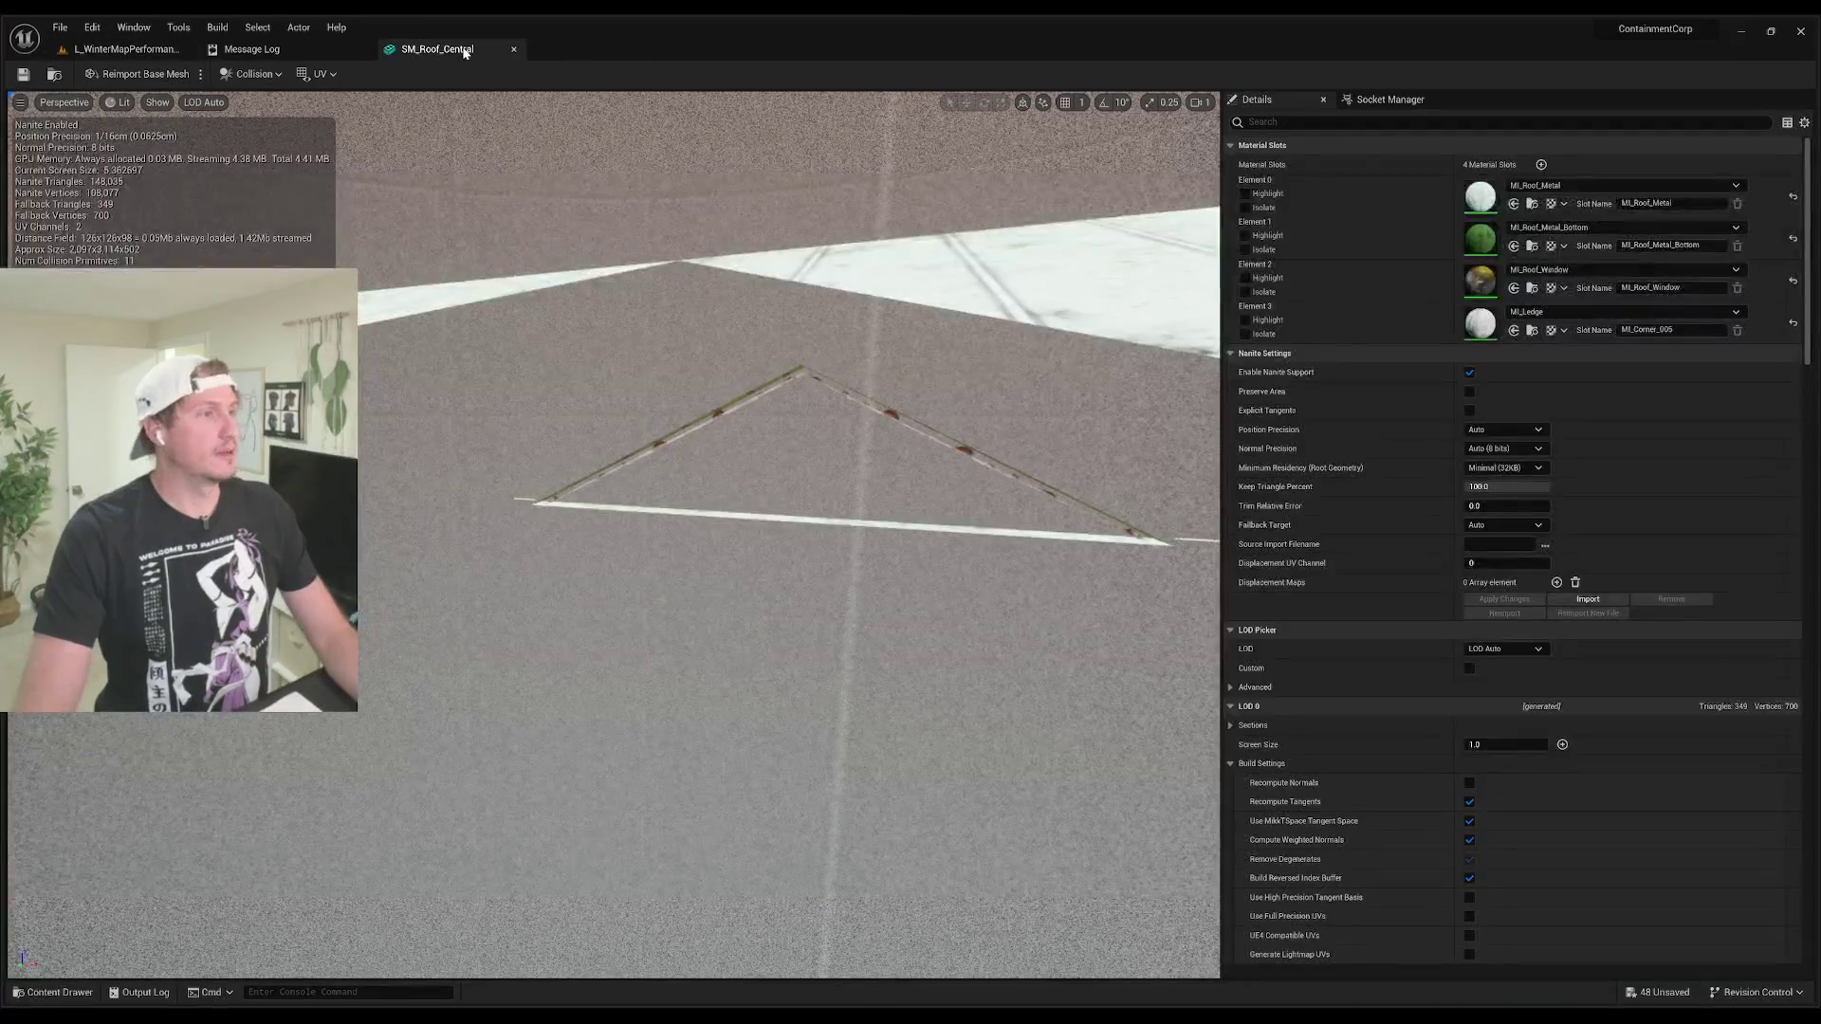
pyautogui.moveTo(729, 352)
pyautogui.mouseDown()
pyautogui.moveTo(723, 442)
pyautogui.moveTo(672, 520)
pyautogui.moveTo(755, 357)
pyautogui.mouseUp()
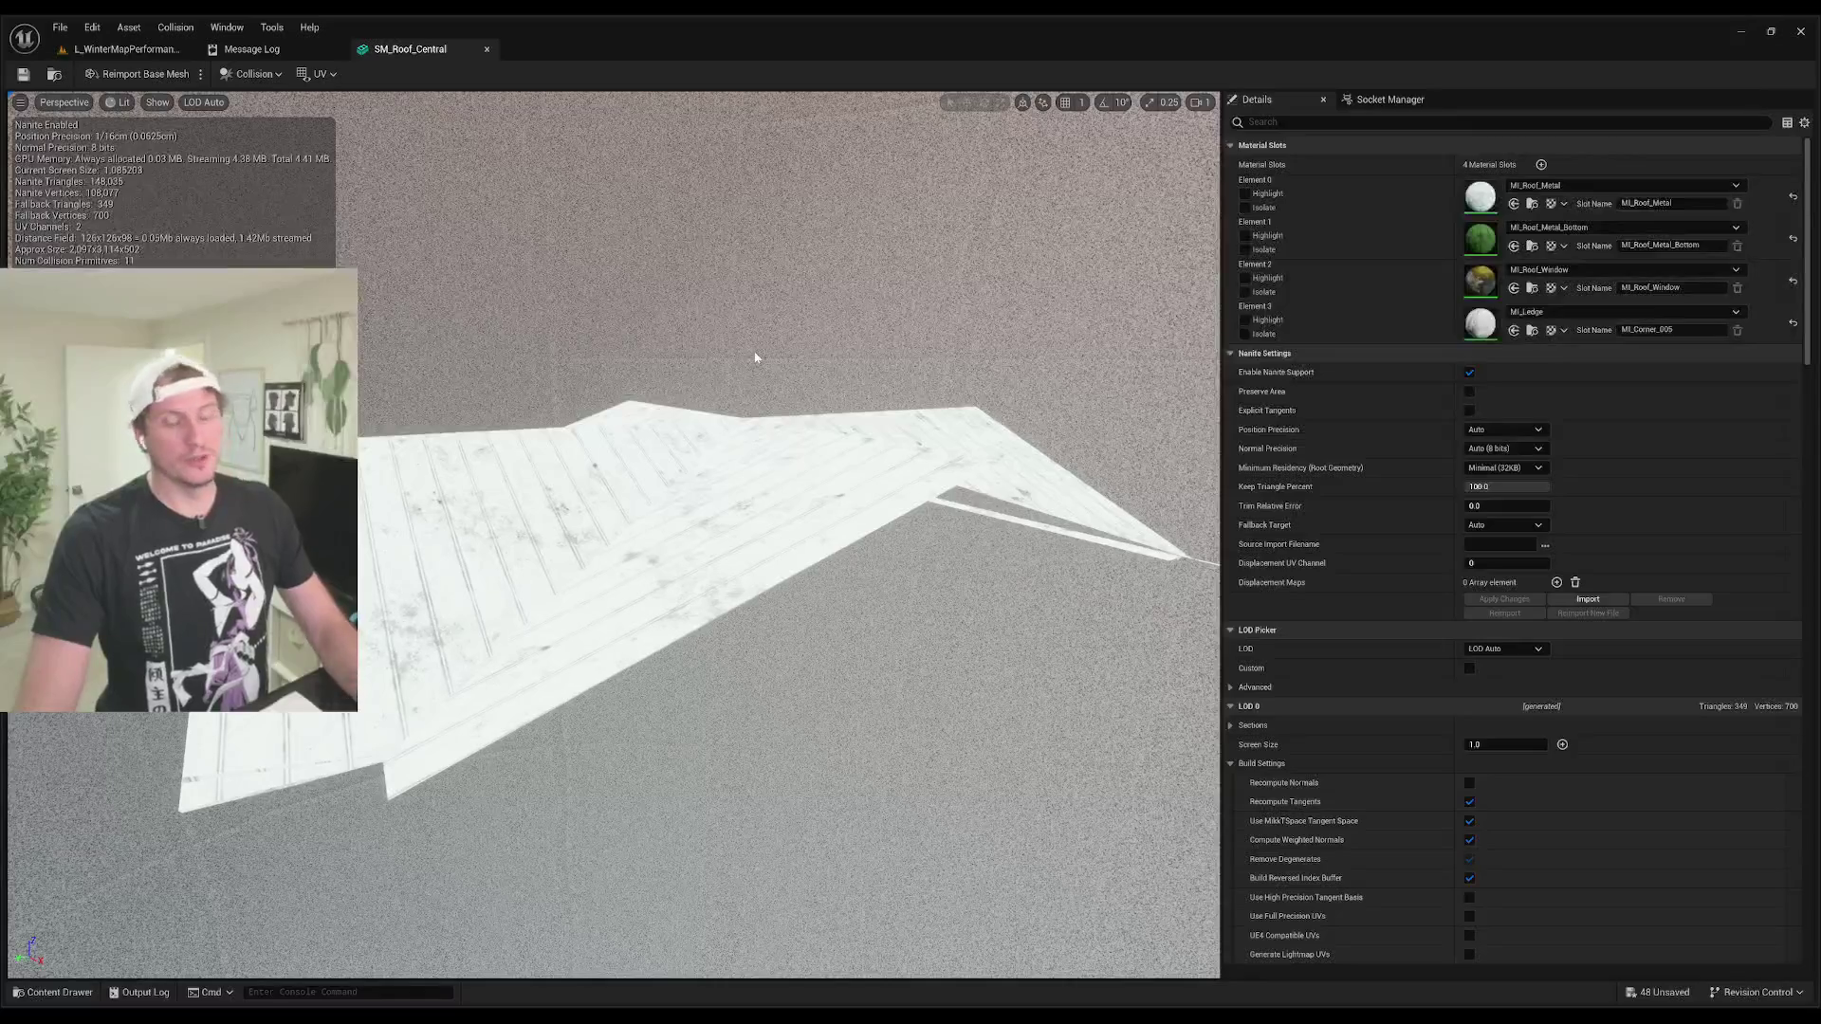
pyautogui.click(252, 73)
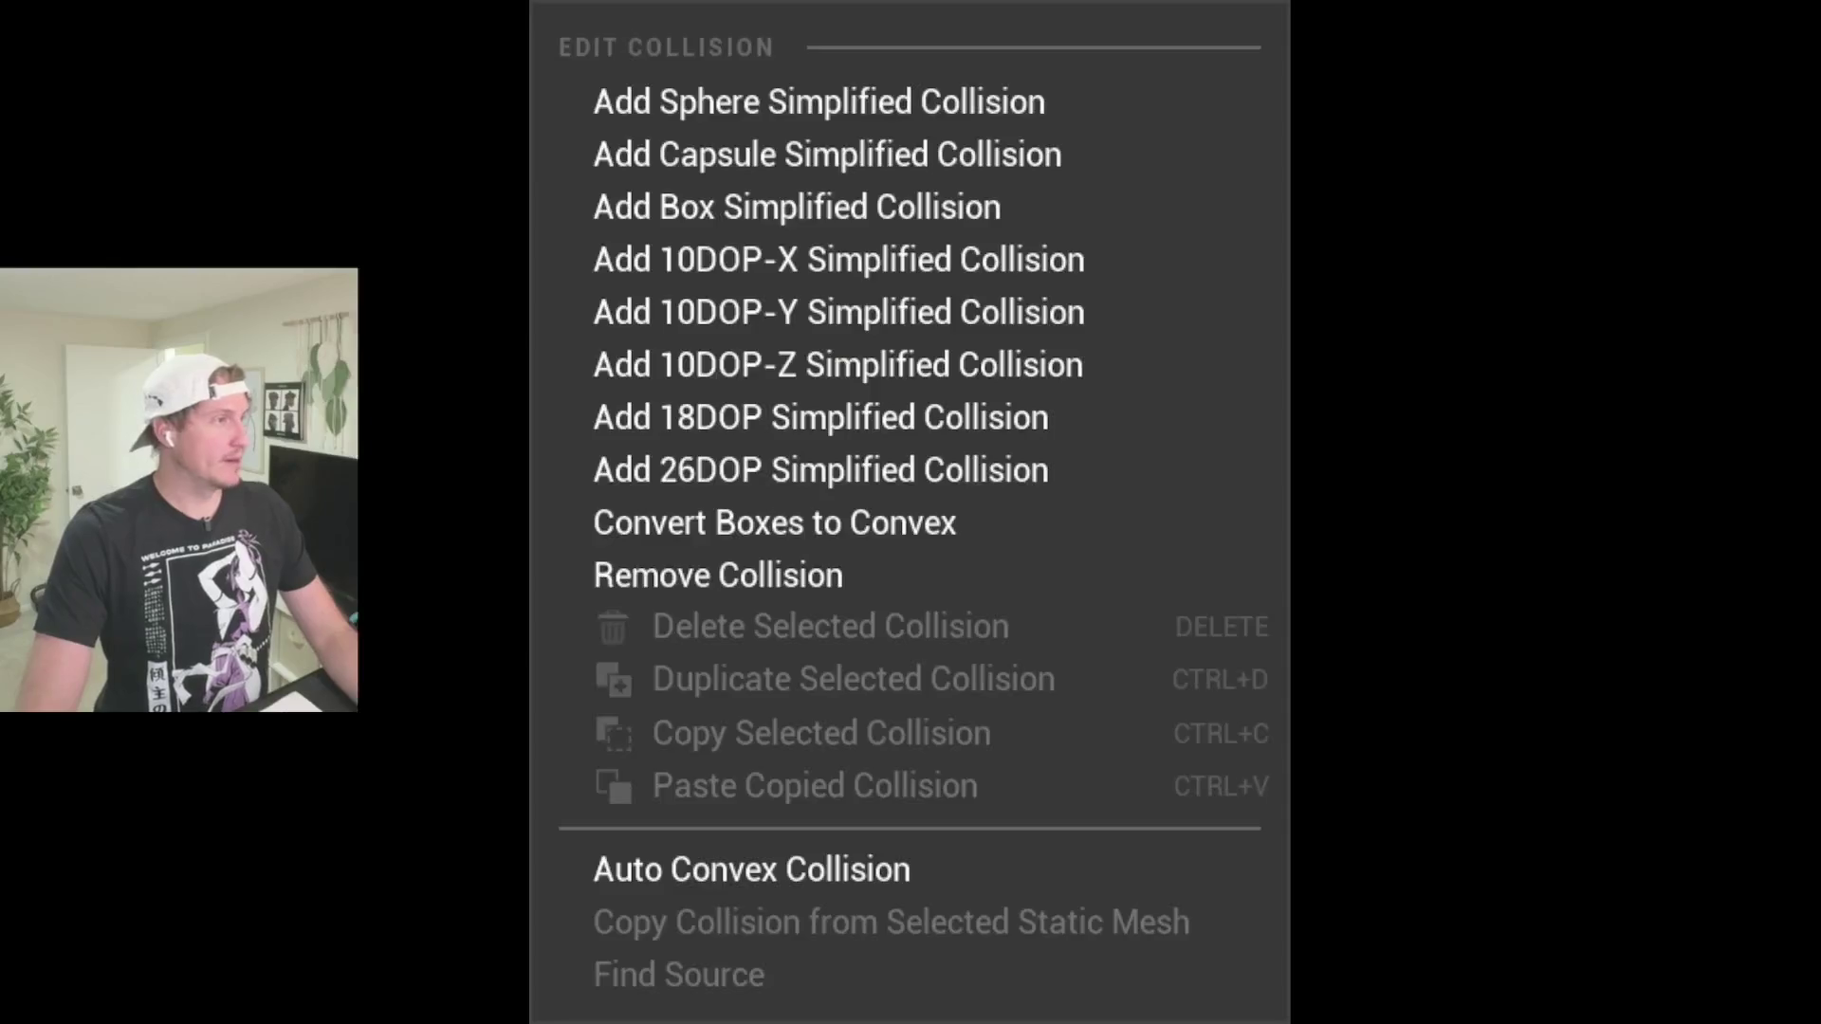
# Step: Switch the SM_Roof_Central viewport to the Player Collision view mode to show its collision shapes
pyautogui.click(935, 542)
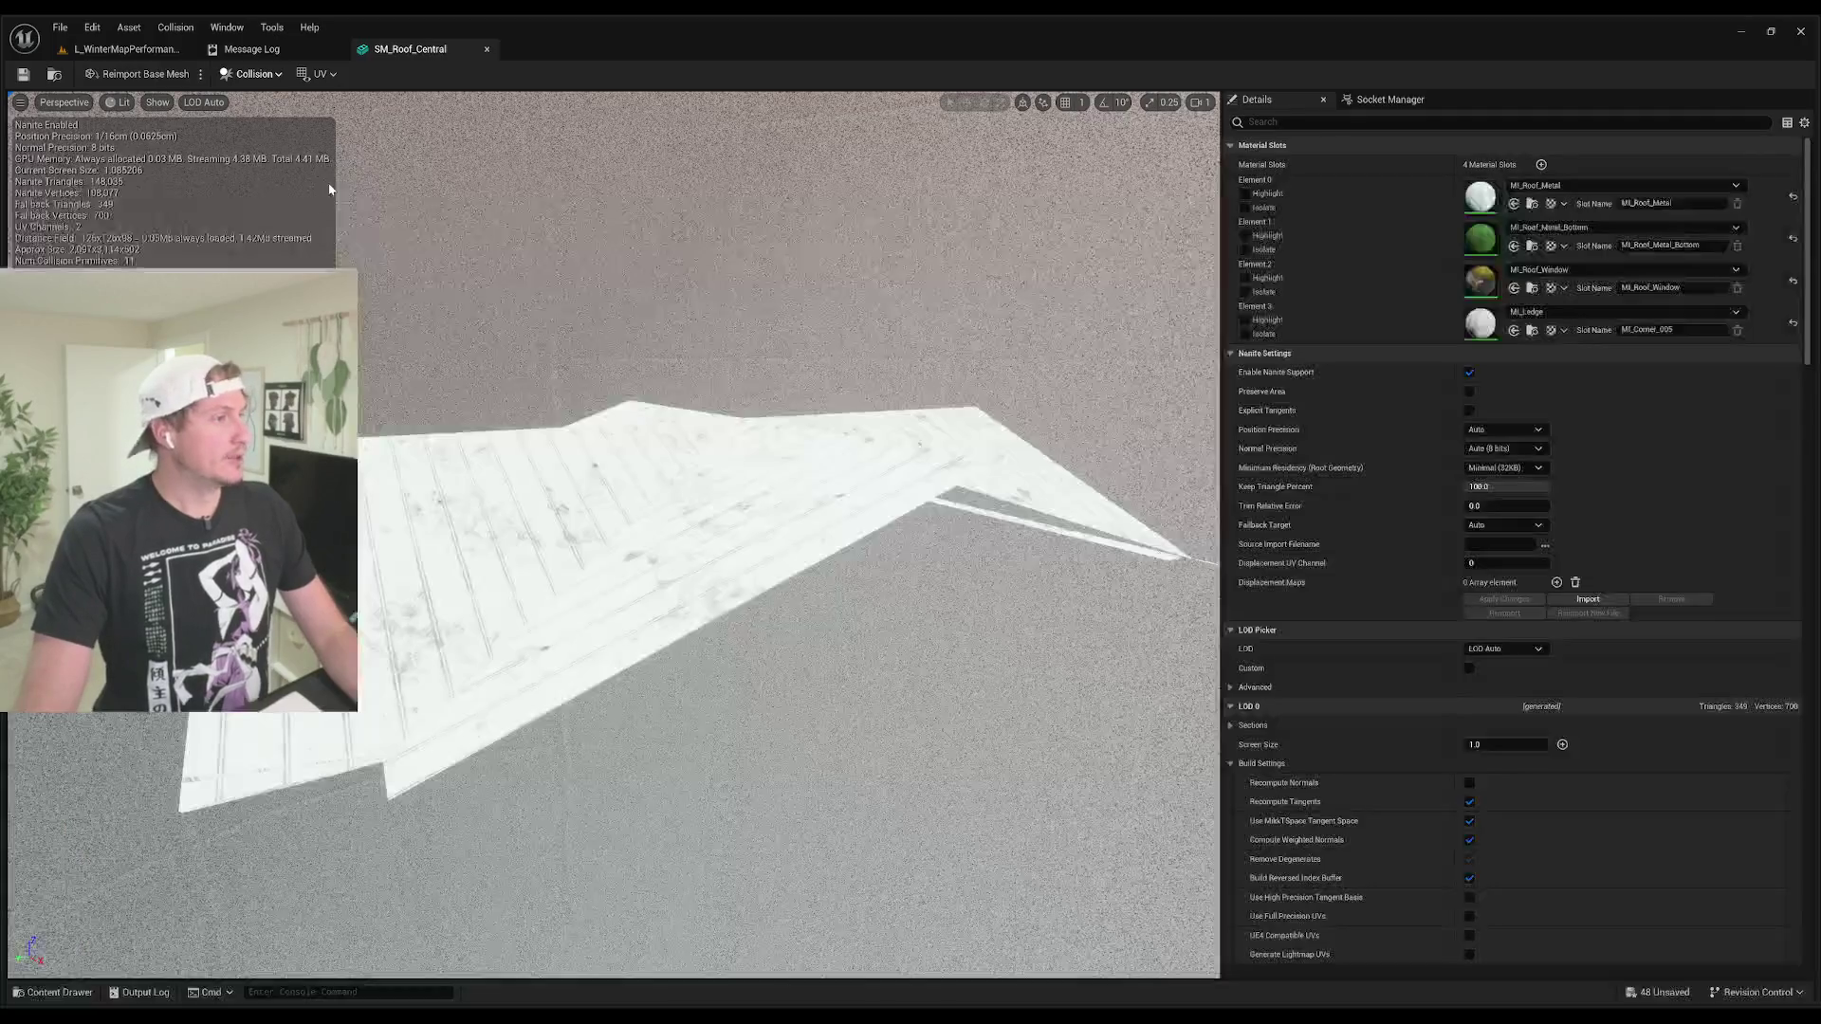
pyautogui.click(264, 76)
pyautogui.click(318, 76)
pyautogui.click(318, 75)
pyautogui.click(318, 78)
pyautogui.click(118, 102)
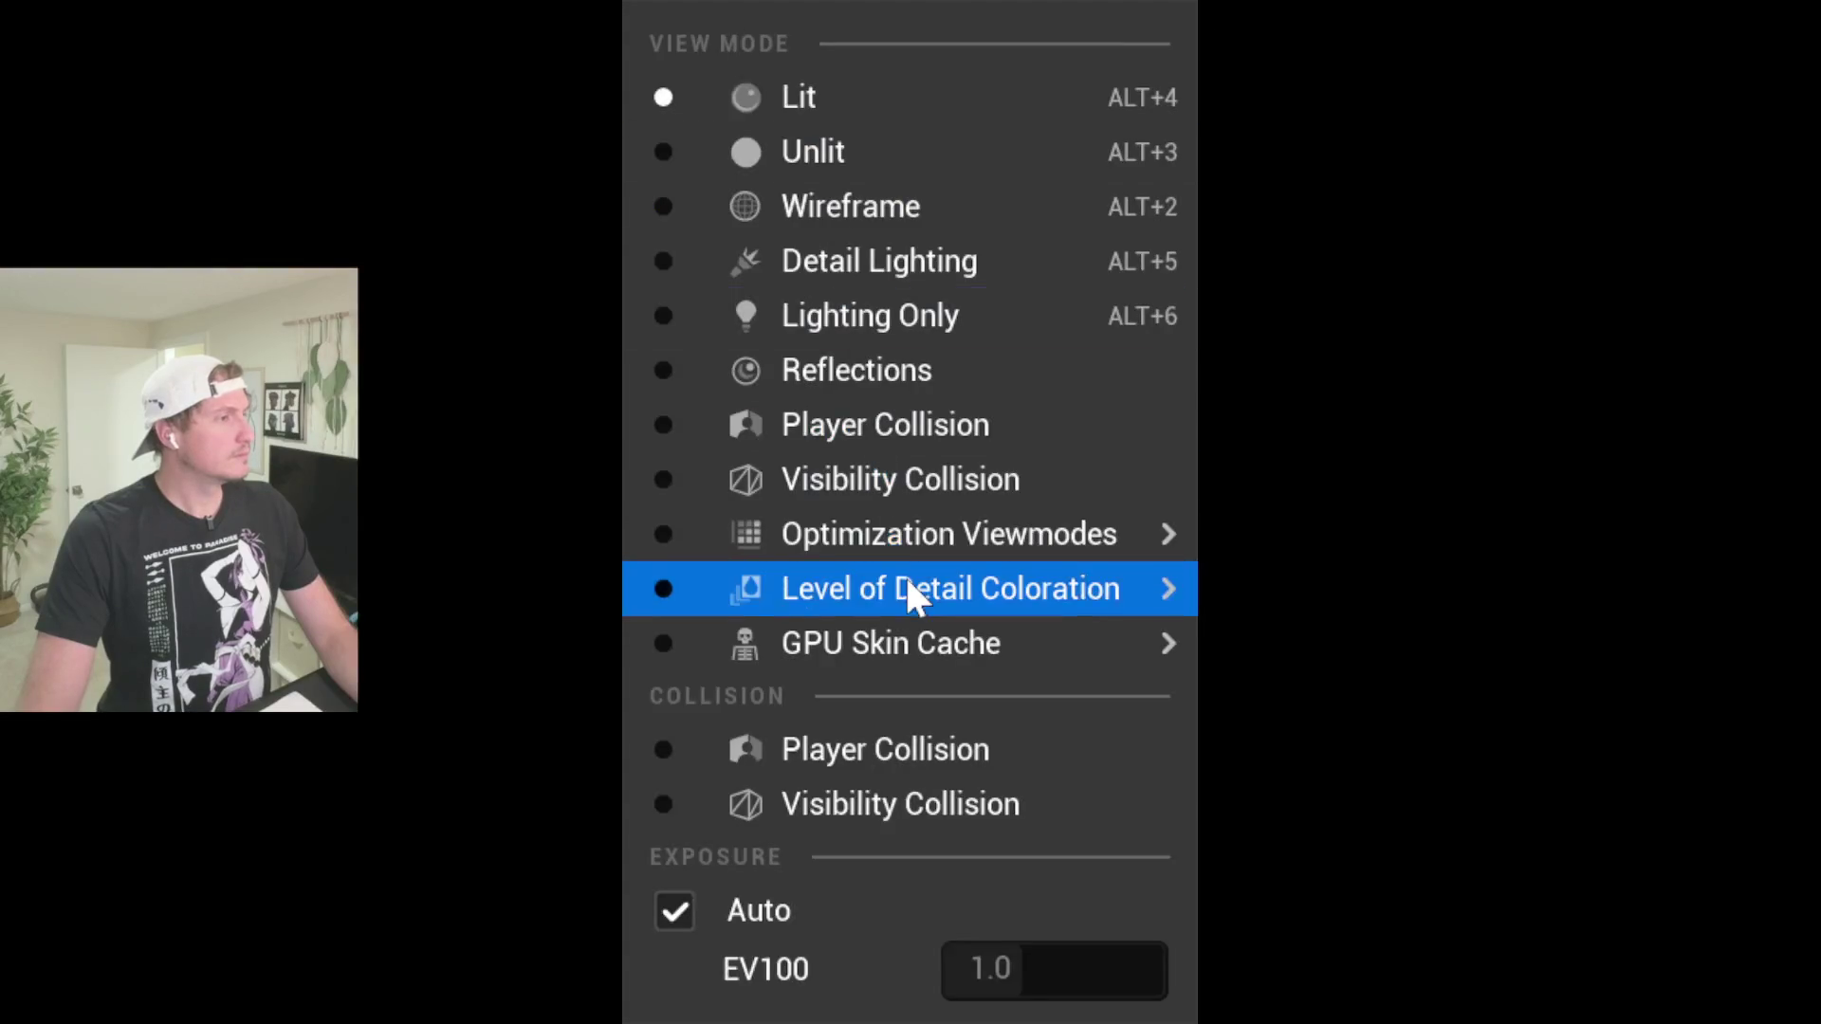
pyautogui.click(912, 443)
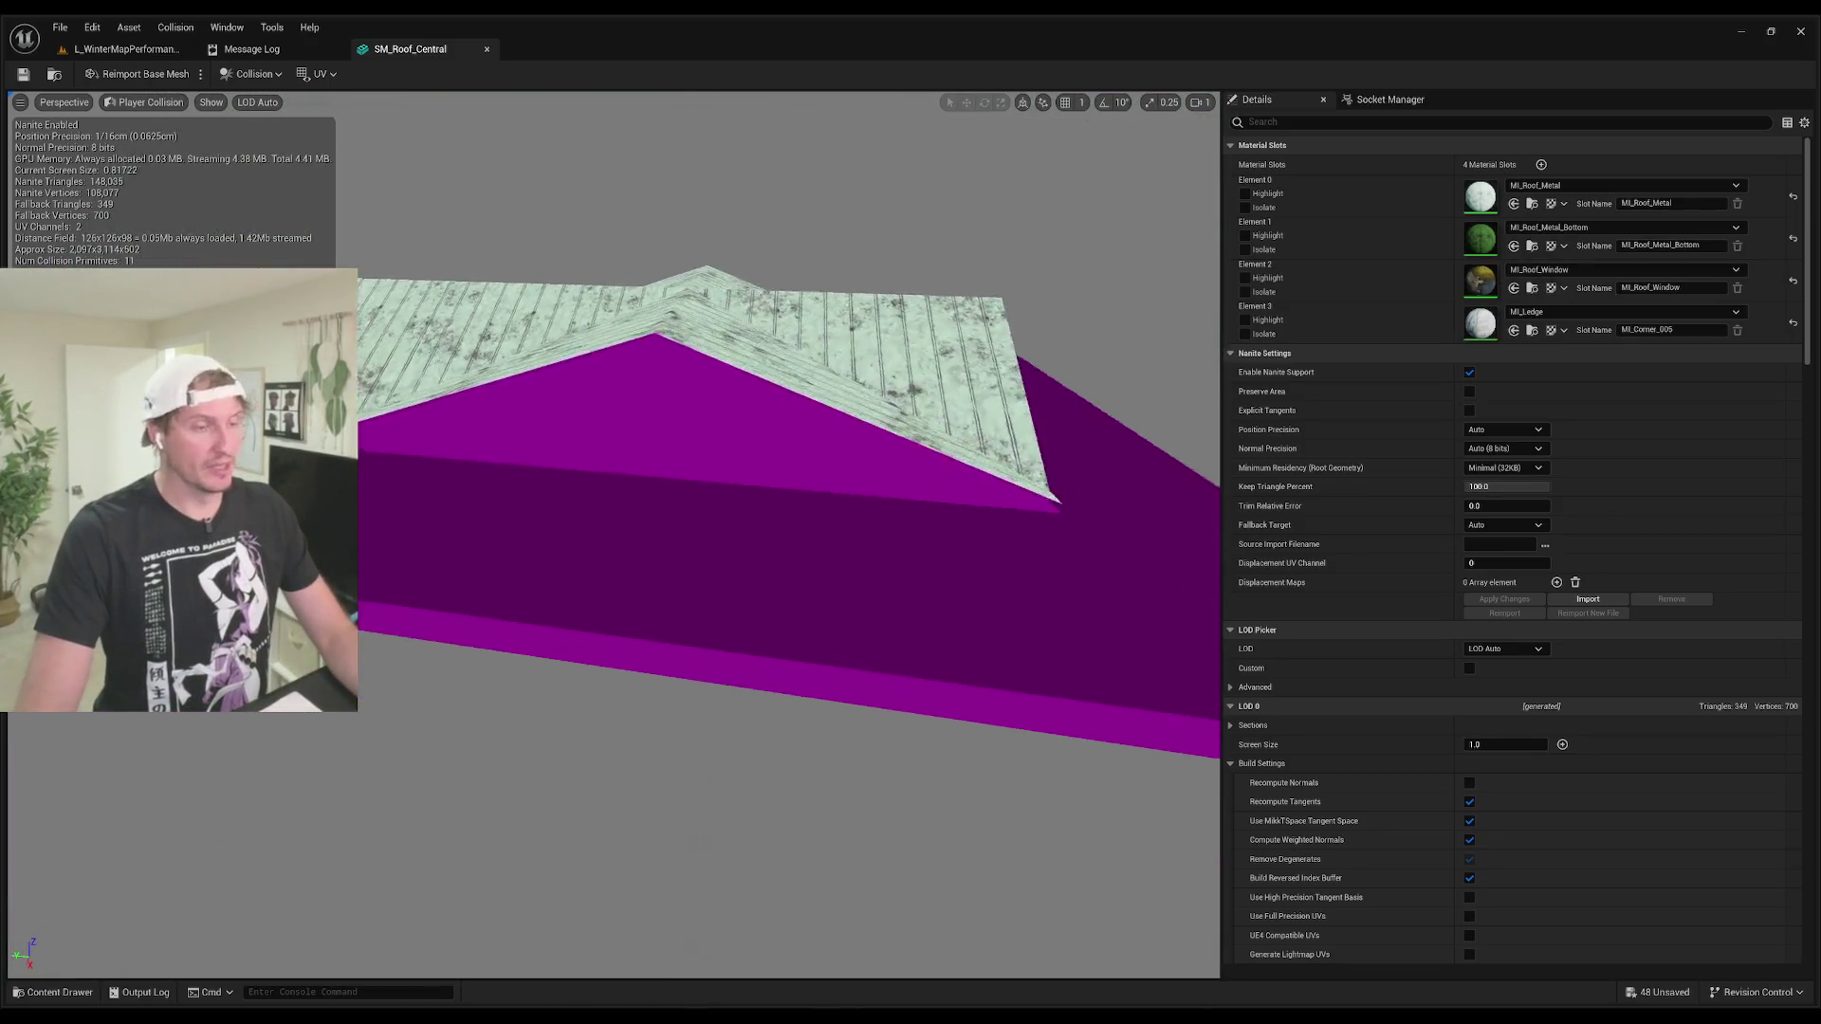
# Step: Remove all existing collision from the SM_Roof_Central mesh
pyautogui.moveTo(822, 458); pyautogui.dragTo(822, 457)
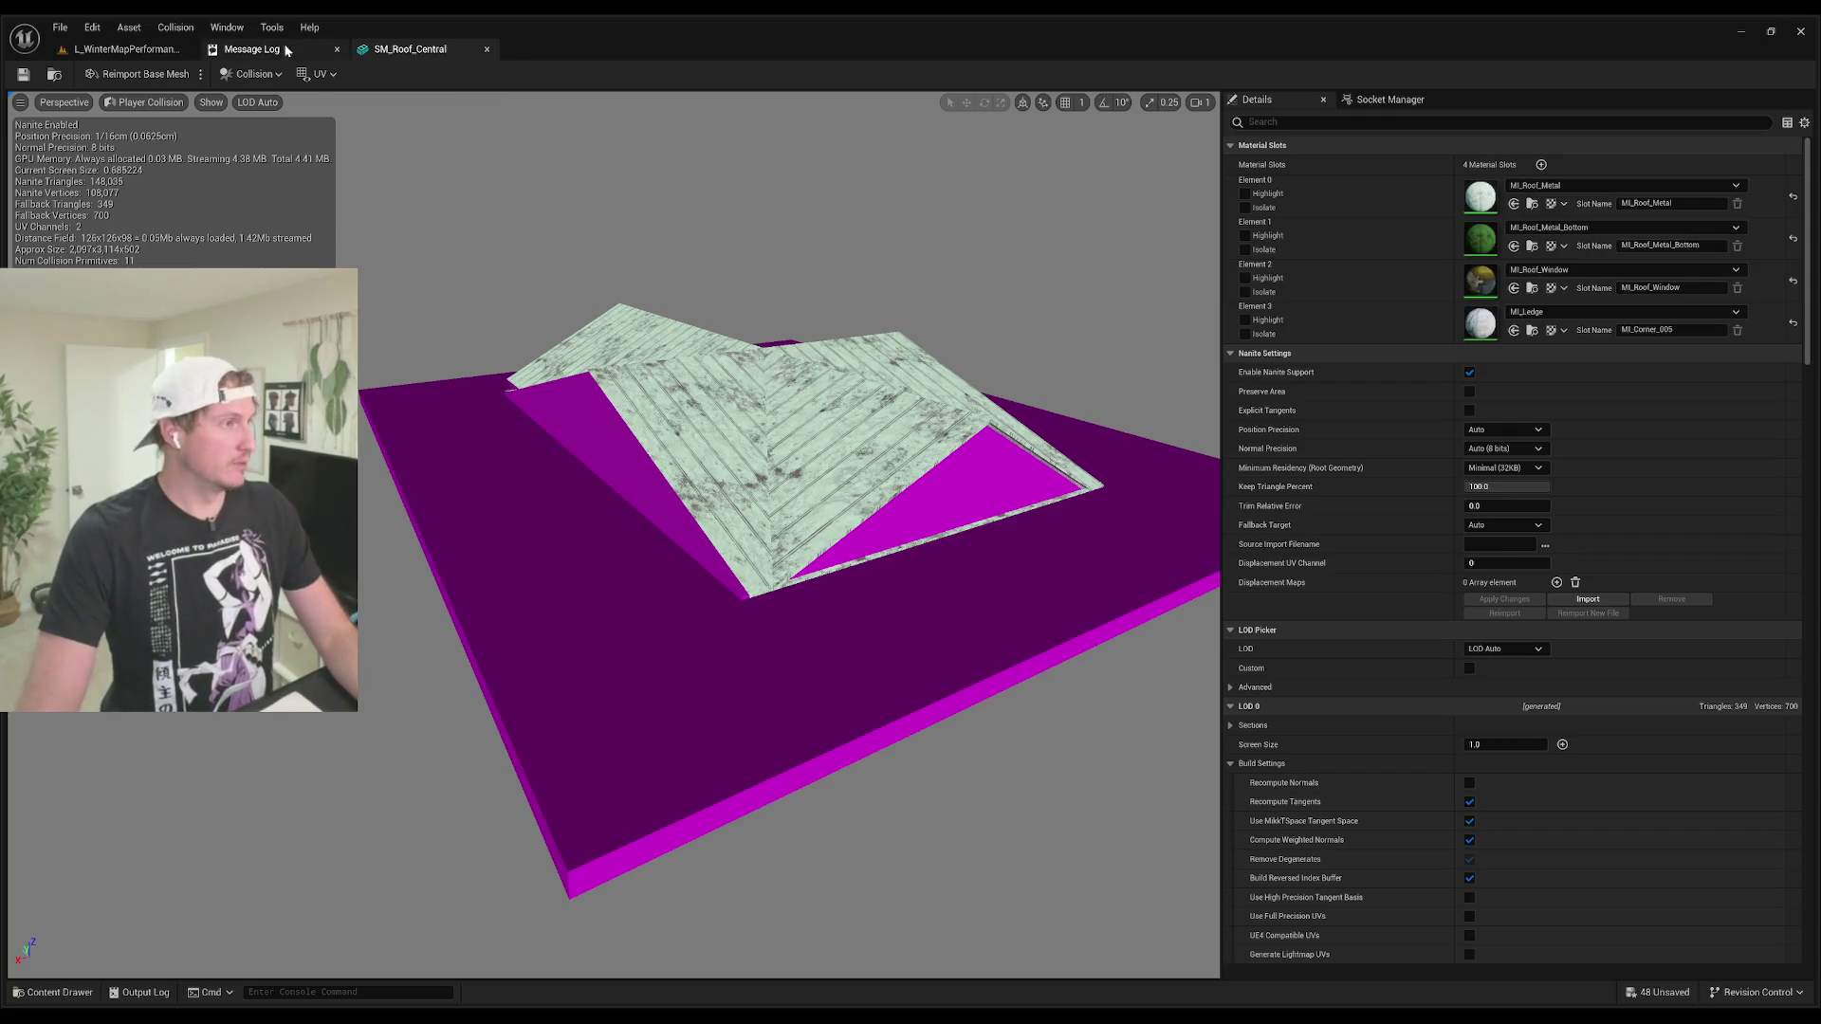
pyautogui.click(249, 74)
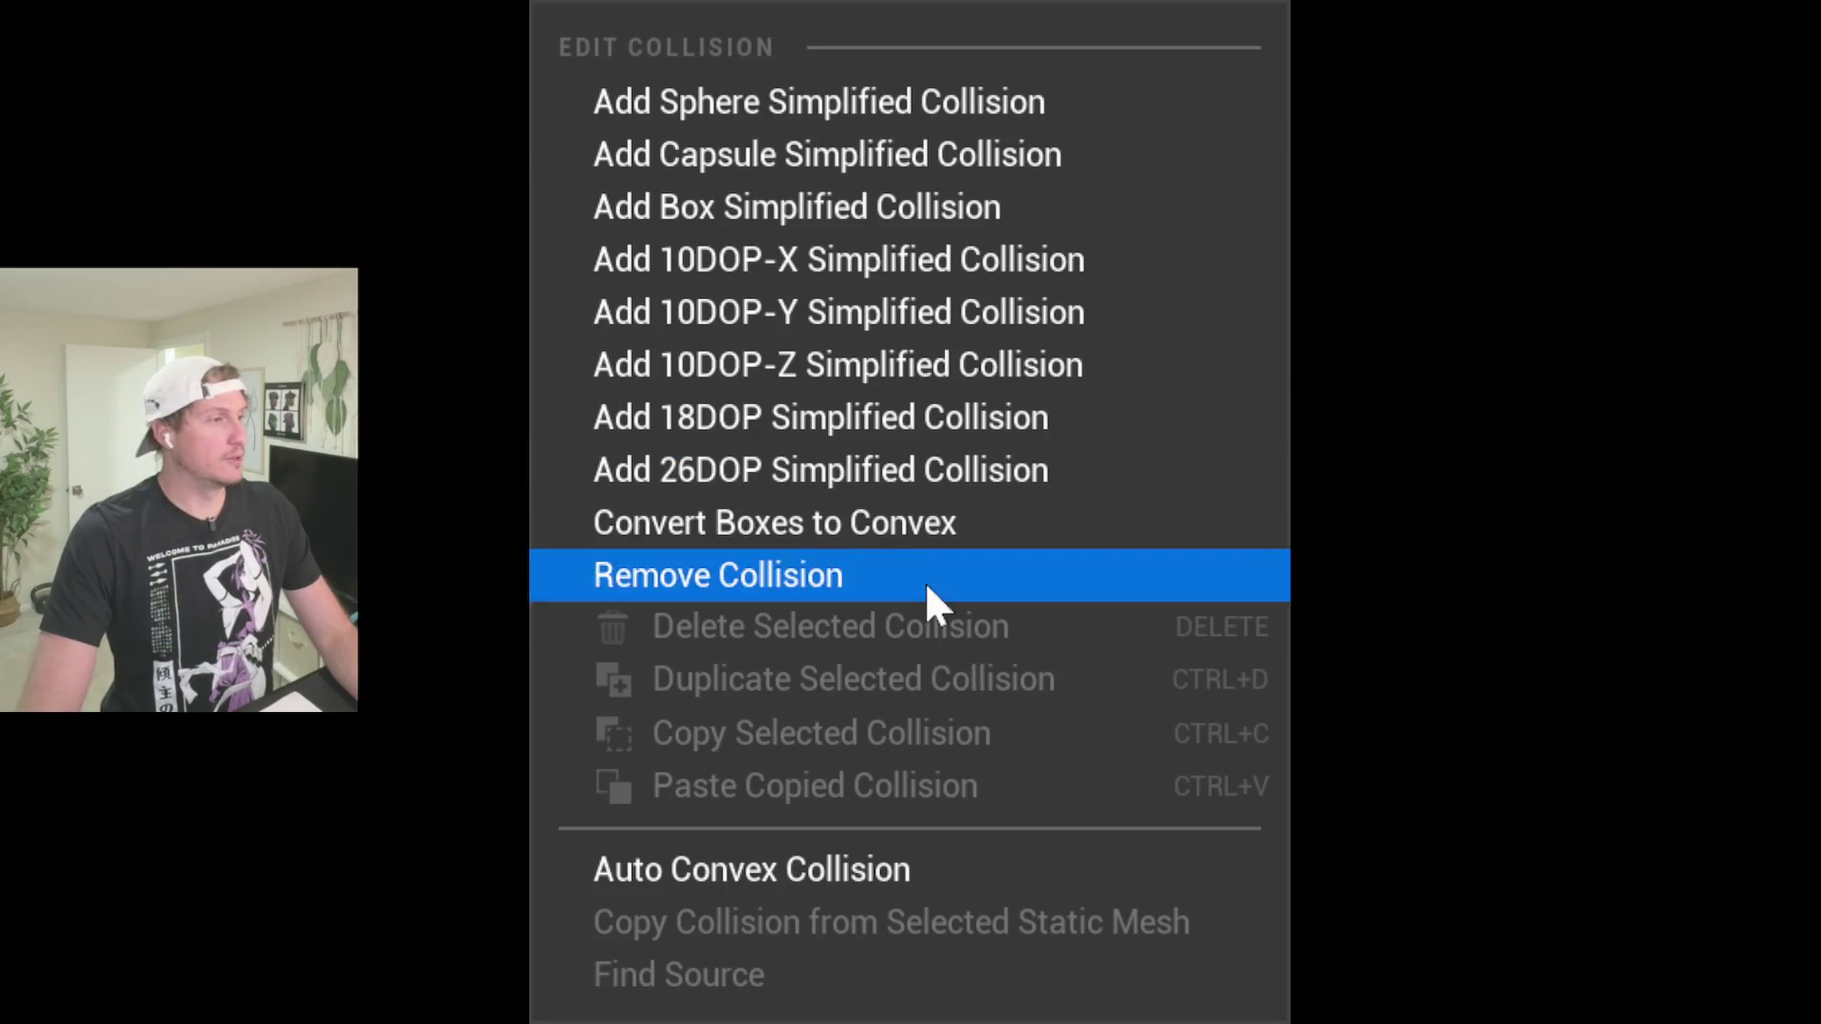
pyautogui.click(927, 577)
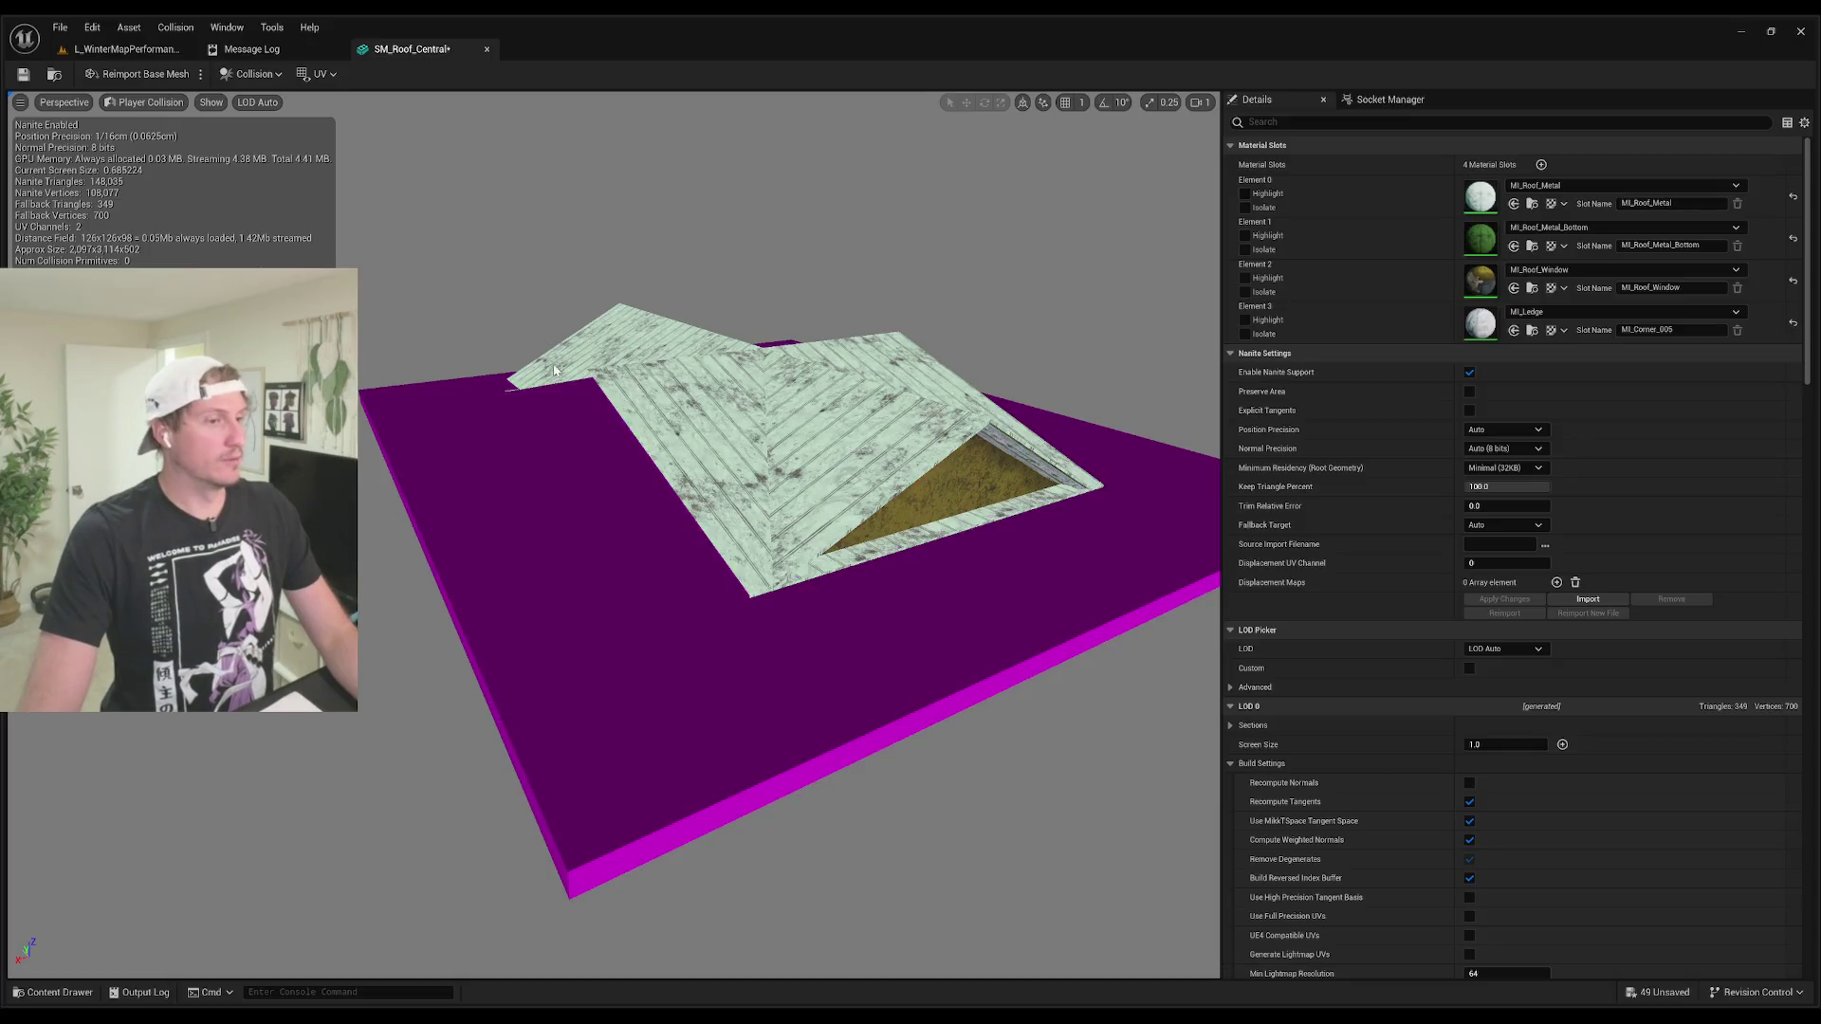
# Step: Add a single 10DOP-Y simplified collision shape to the roof mesh
pyautogui.moveTo(736, 458); pyautogui.dragTo(692, 392)
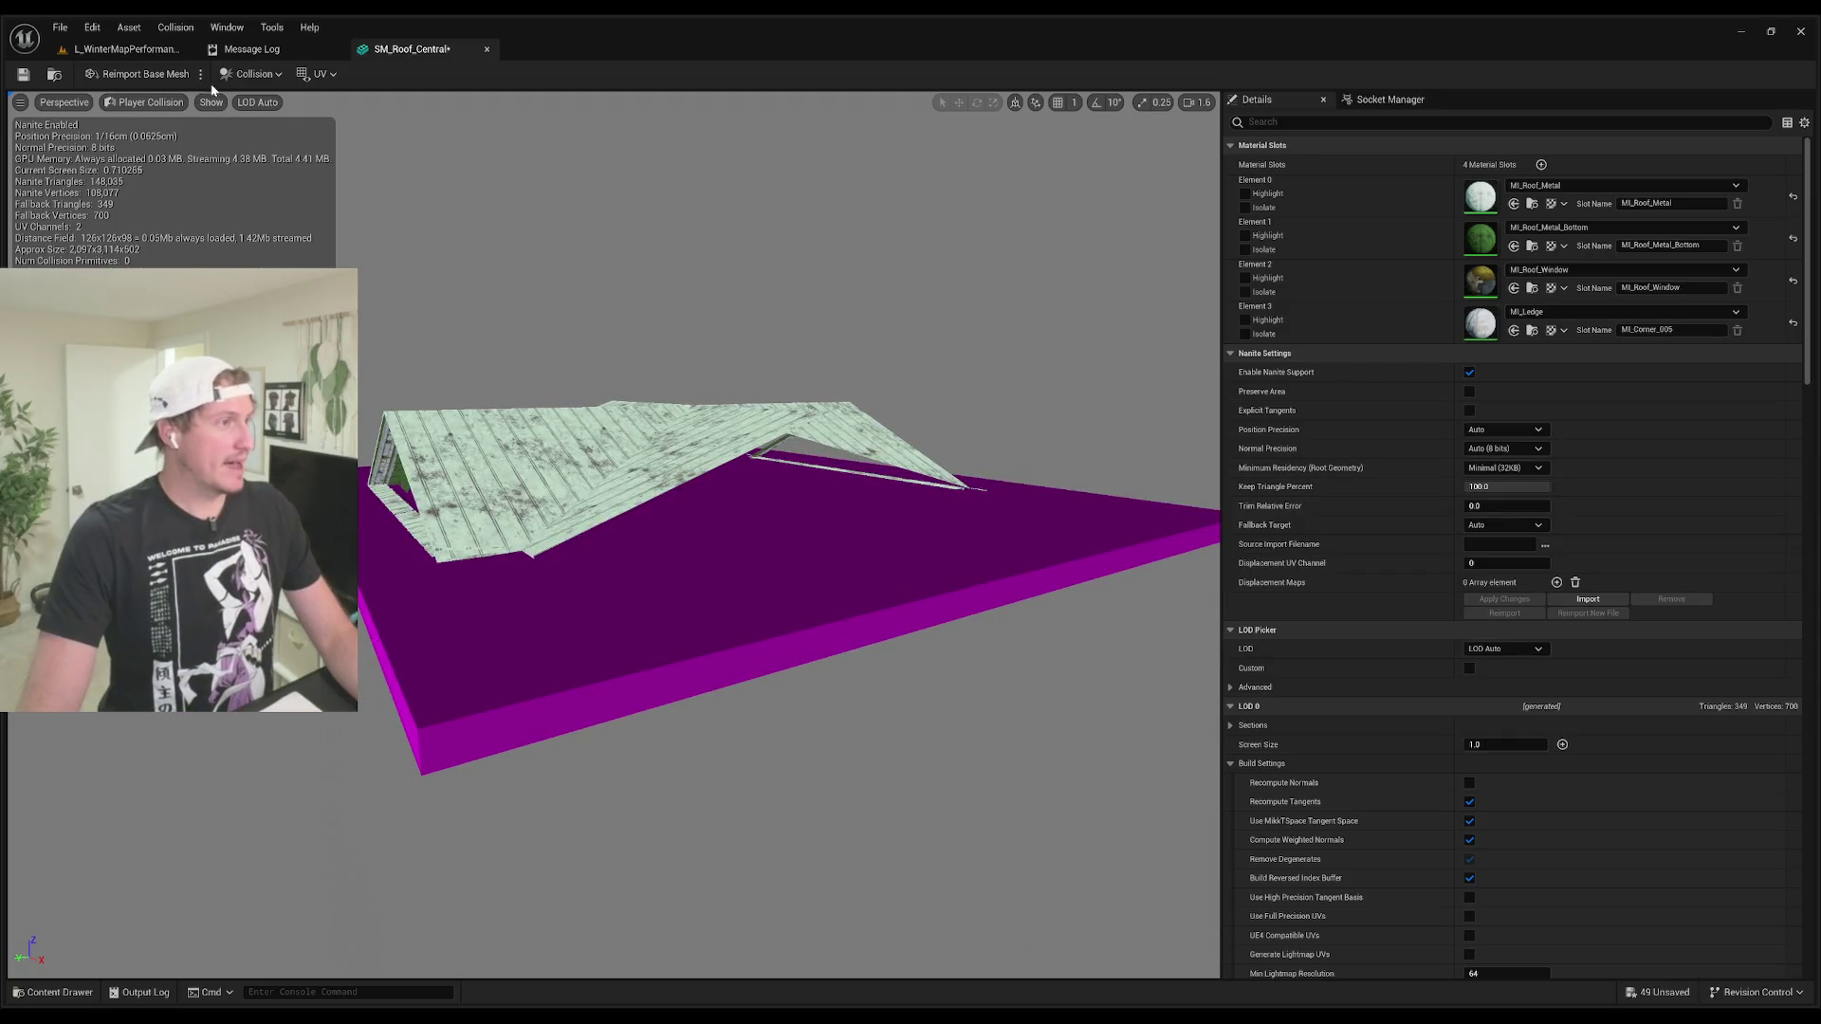
pyautogui.click(245, 73)
pyautogui.click(789, 324)
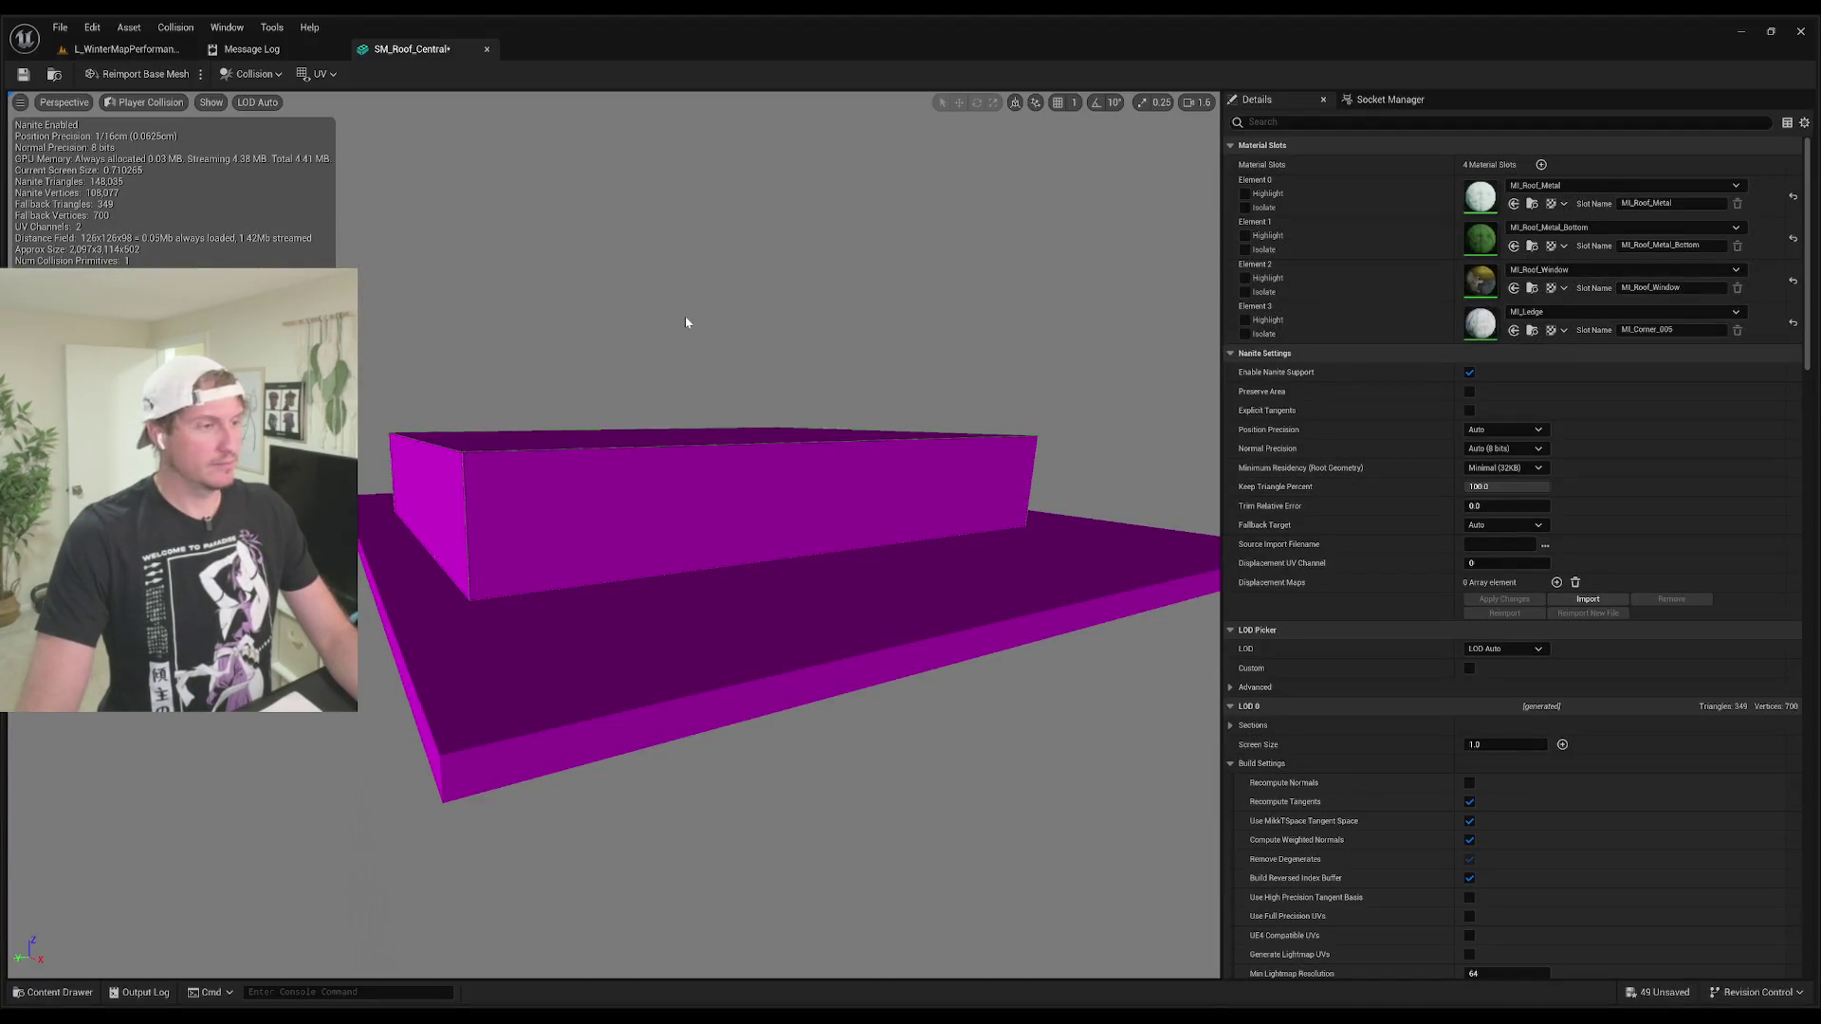
# Step: Check the new collision box, close the SM_Roof_Central editor, and fly back toward the level's roof
pyautogui.moveTo(685, 321)
pyautogui.mouseDown()
pyautogui.moveTo(996, 343)
pyautogui.moveTo(1004, 294)
pyautogui.moveTo(1009, 358)
pyautogui.moveTo(471, 21)
pyautogui.mouseUp()
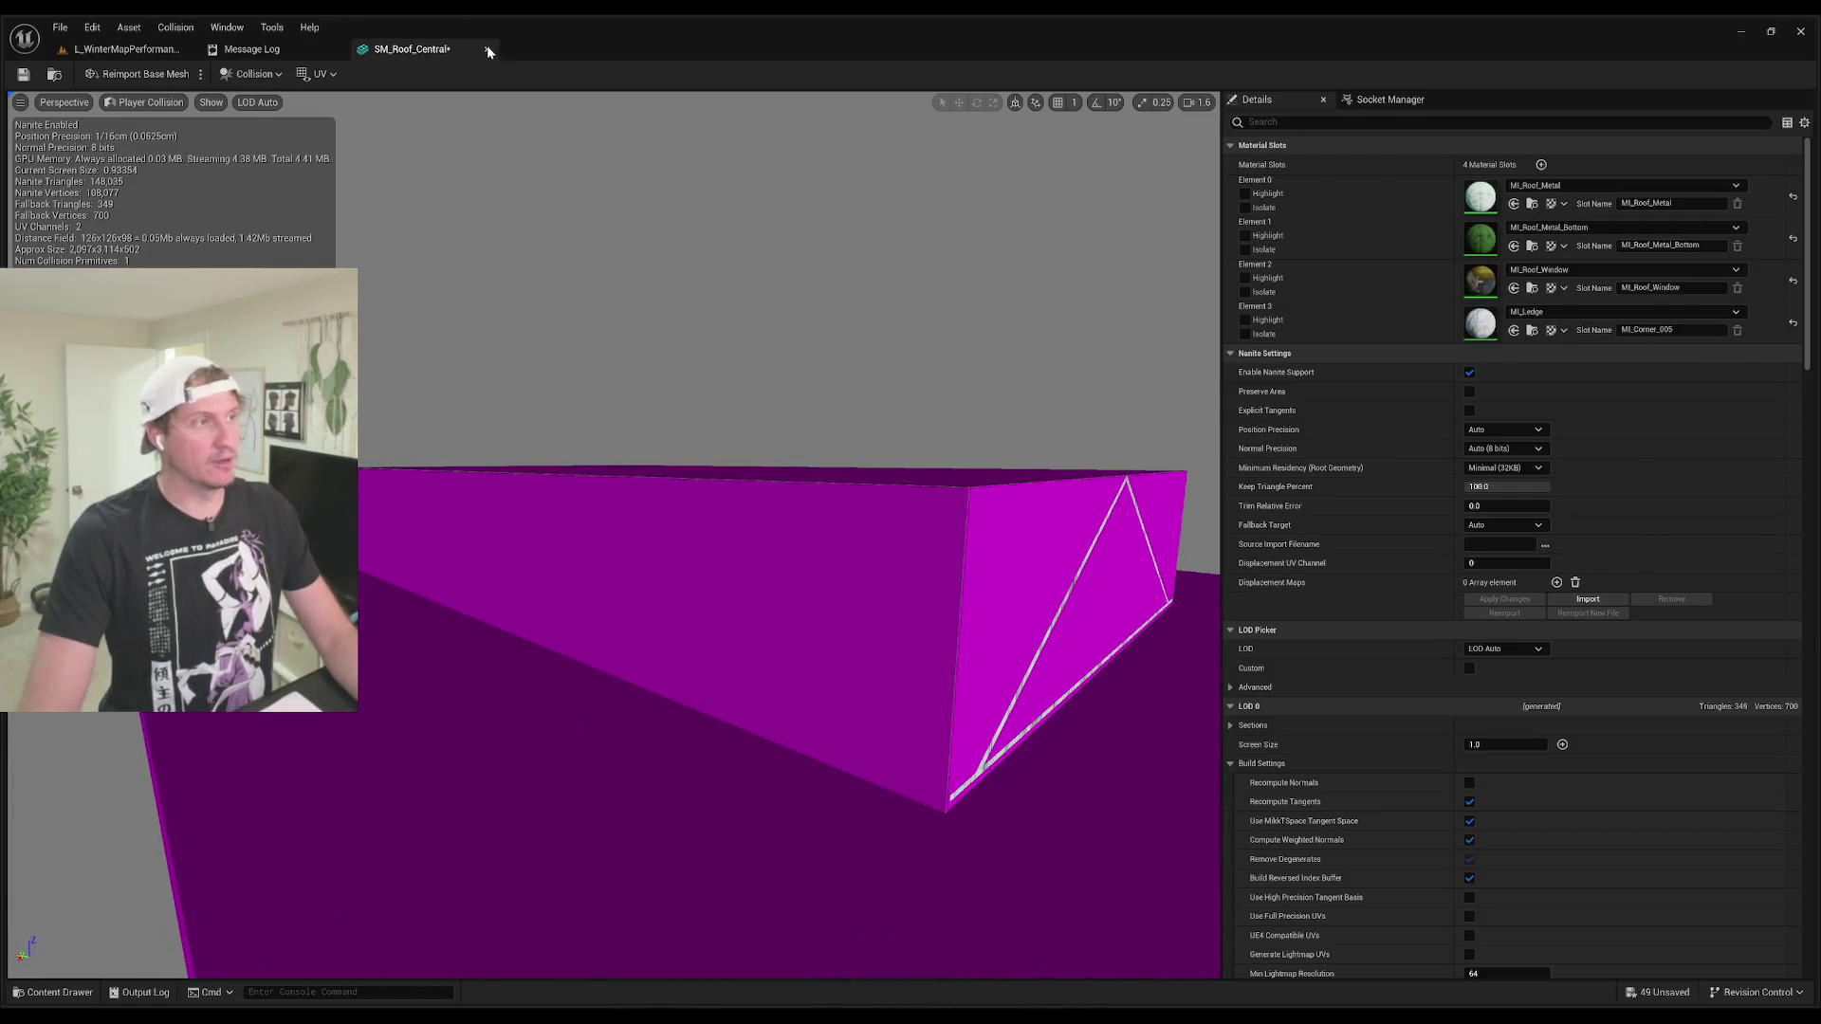
pyautogui.click(488, 49)
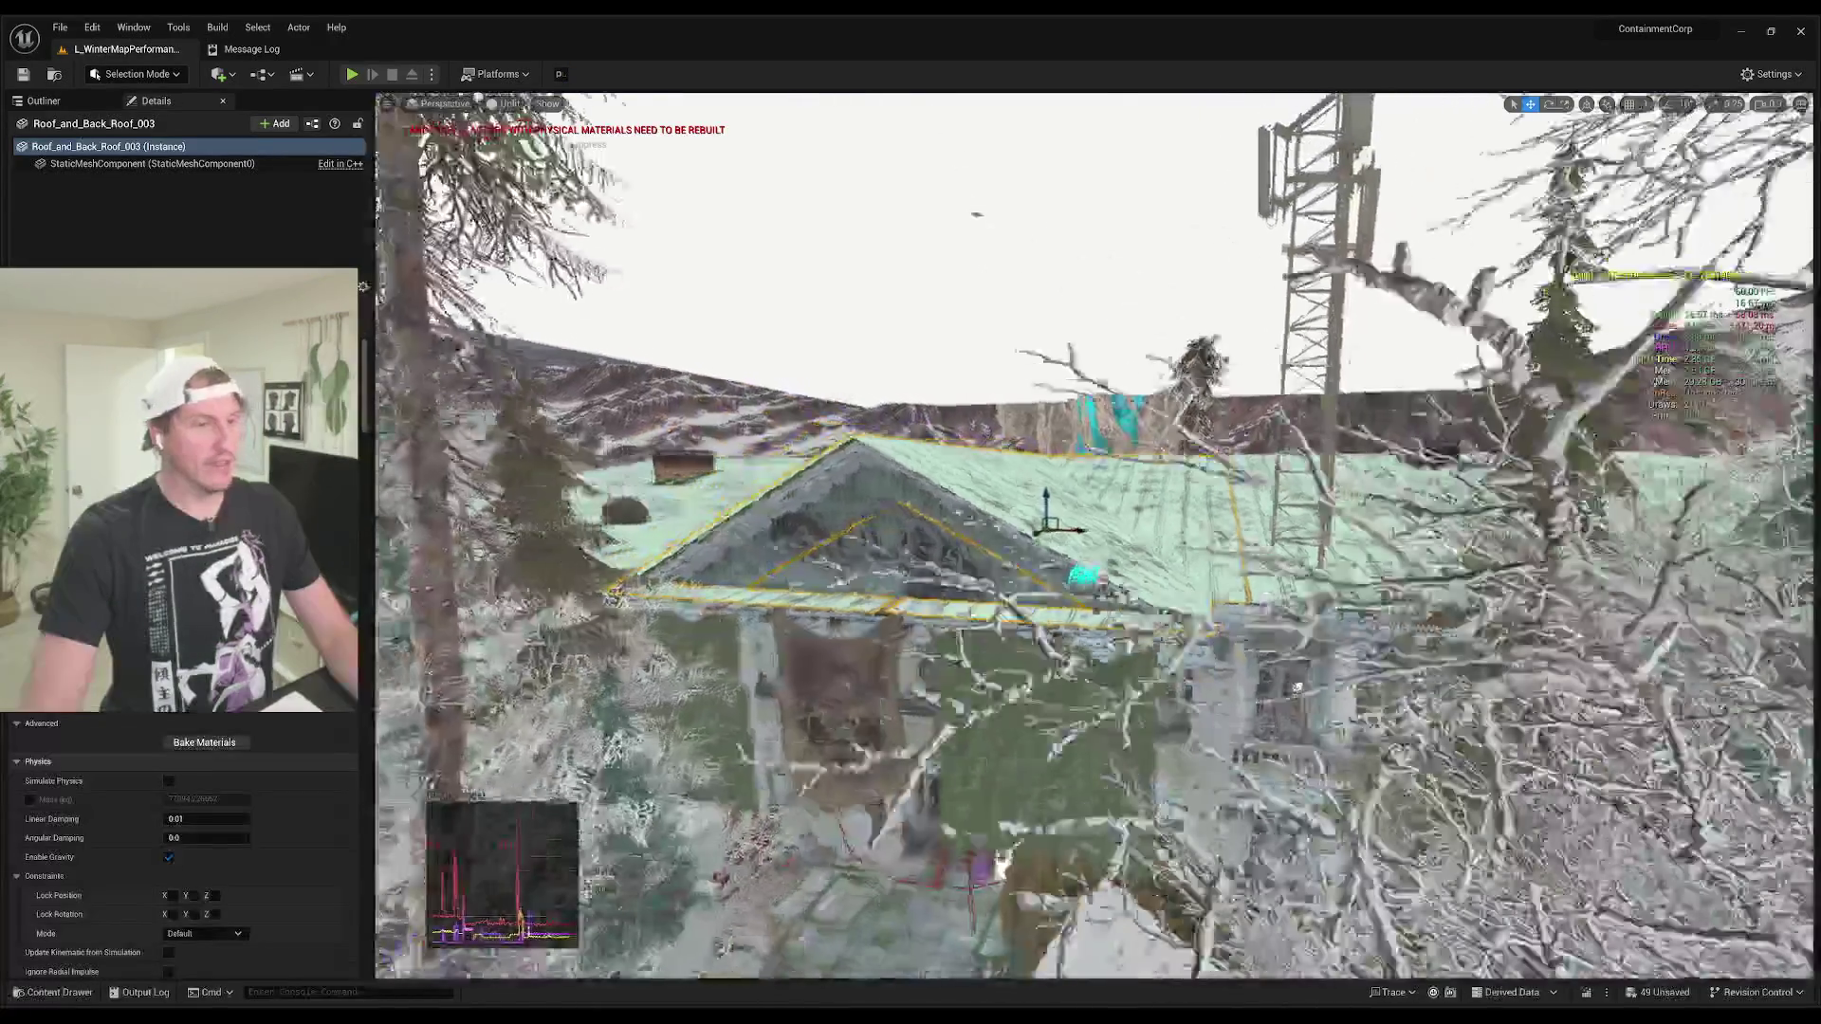
pyautogui.moveTo(837, 509)
pyautogui.mouseDown()
pyautogui.moveTo(836, 488)
pyautogui.moveTo(836, 509)
pyautogui.mouseUp()
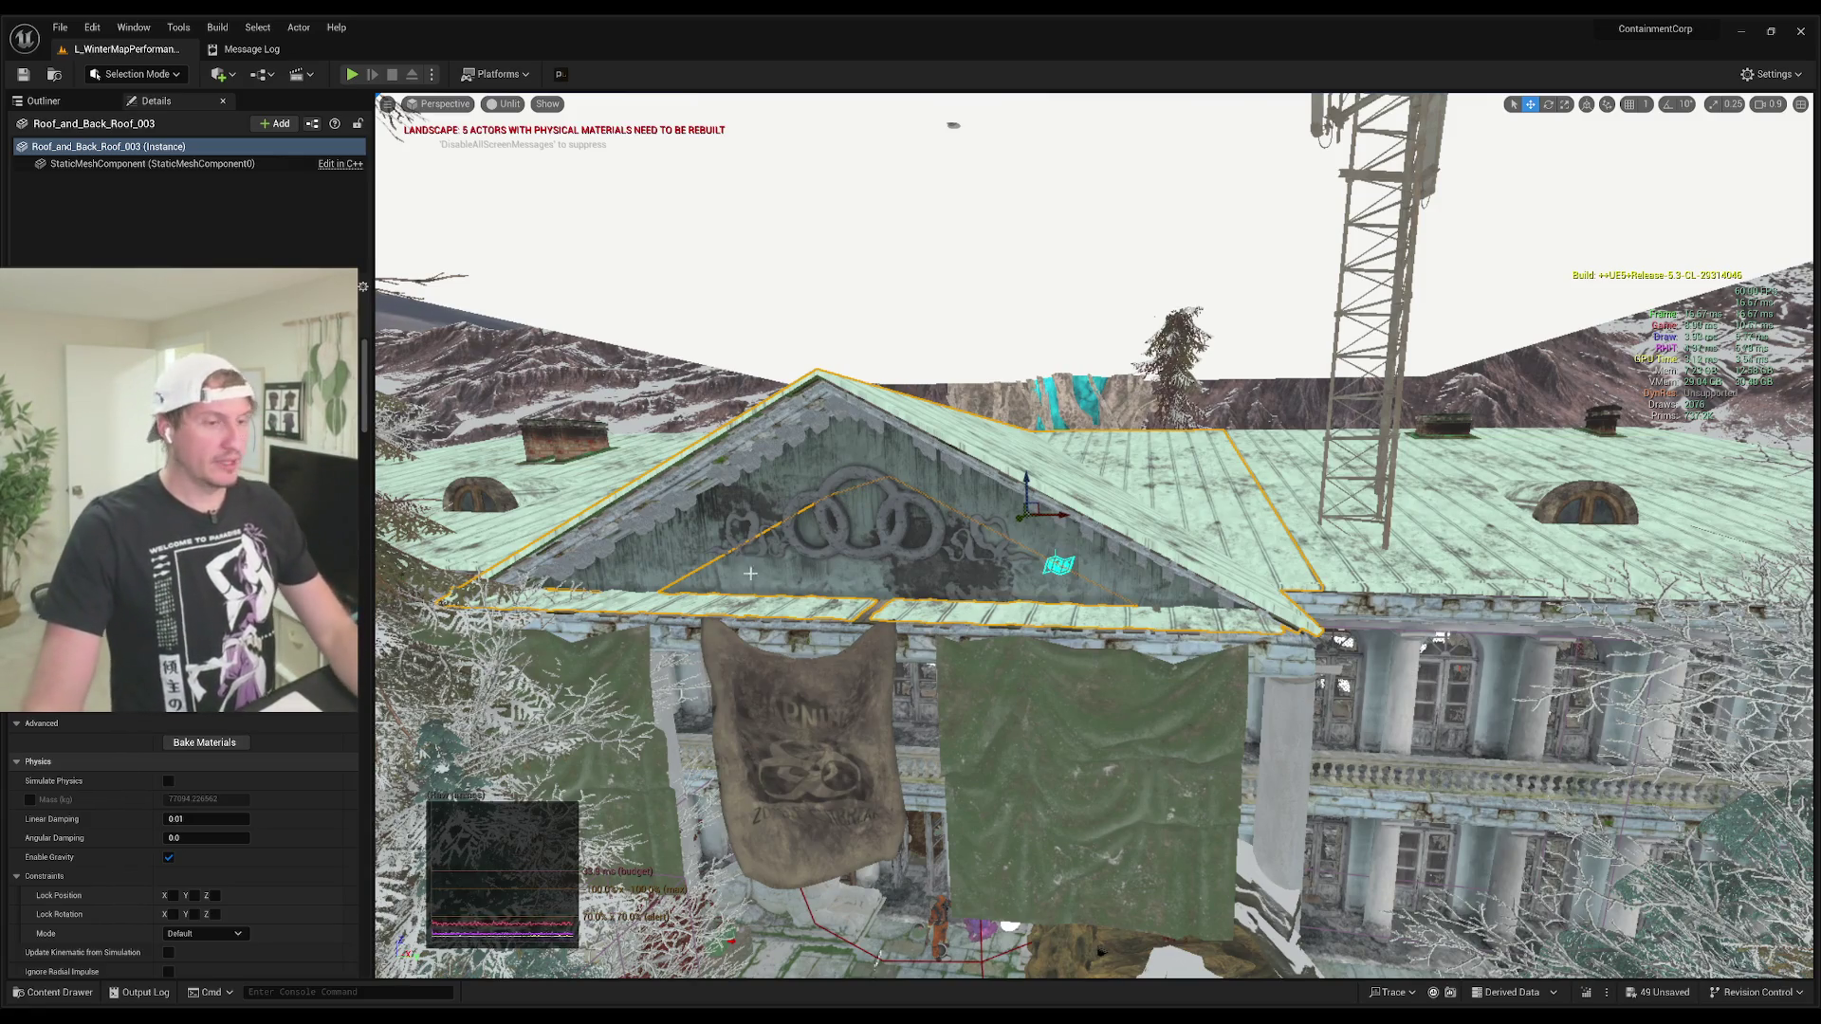
# Step: Fly the camera down the snowy path past the blue tracked vehicle and leaning wooden fence
pyautogui.scroll(5, 883, 532)
pyautogui.scroll(10, 883, 532)
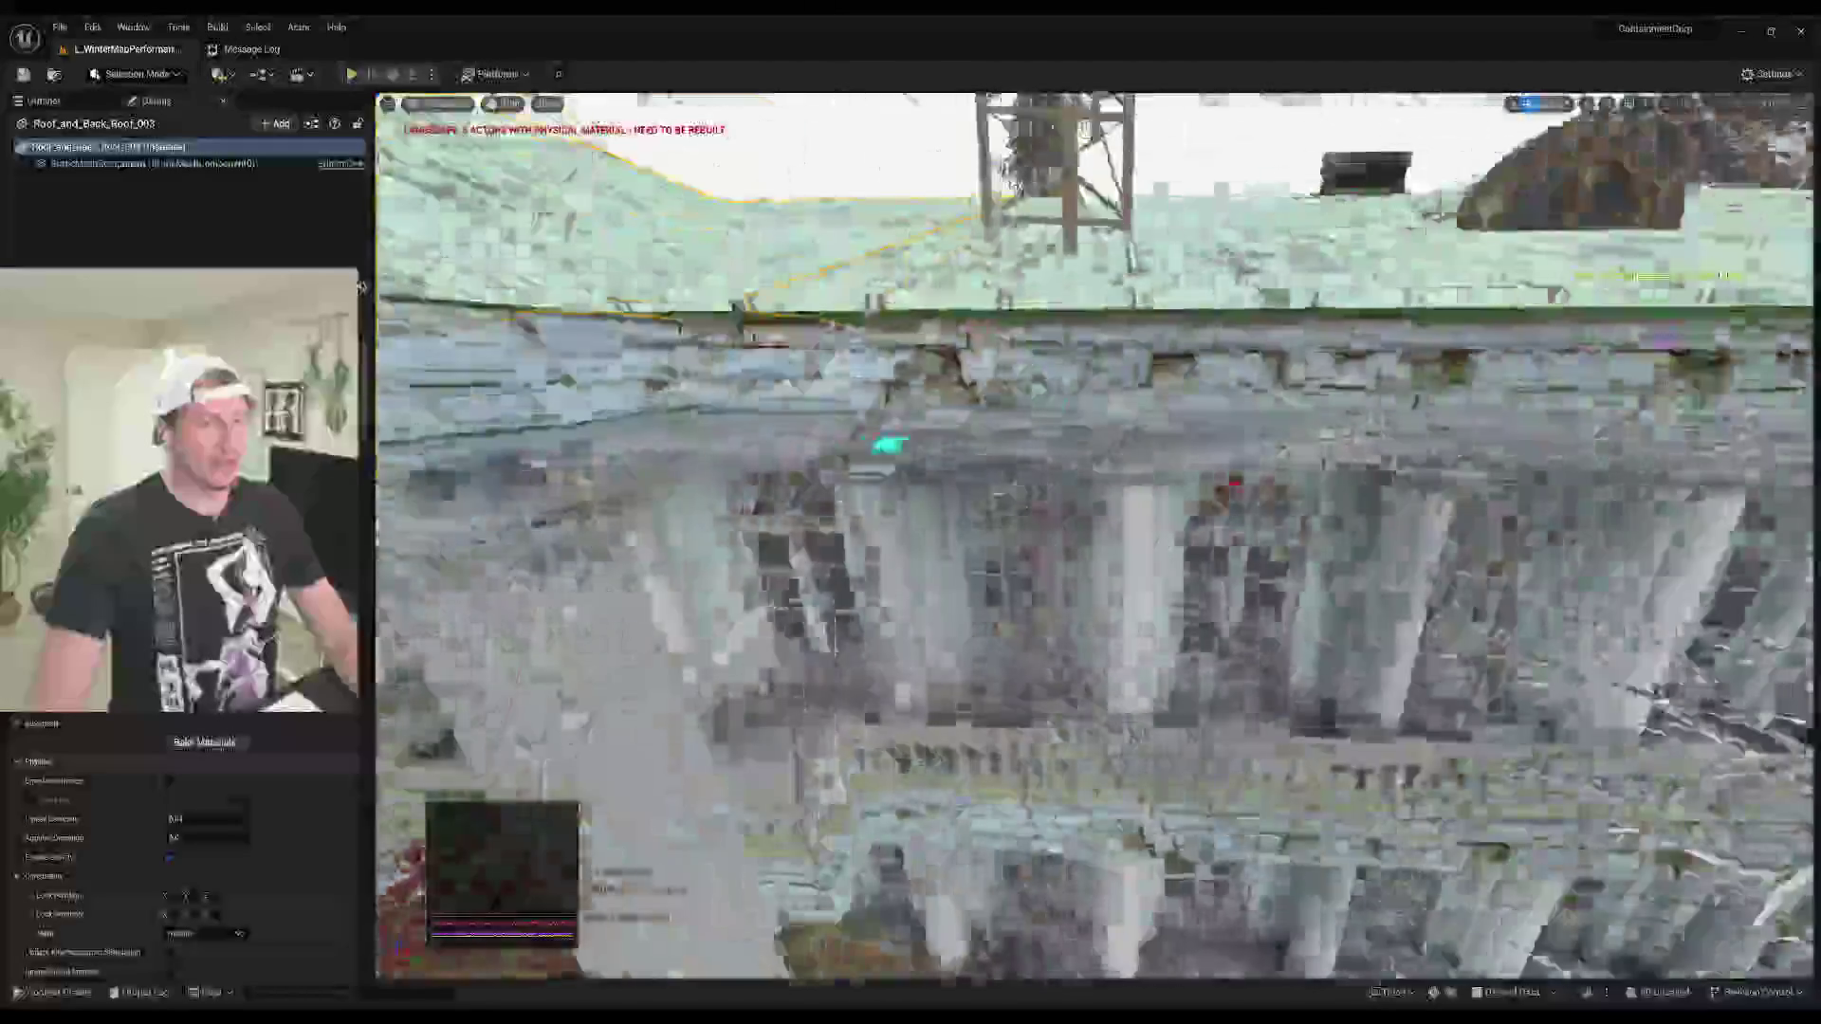
pyautogui.scroll(10, 882, 532)
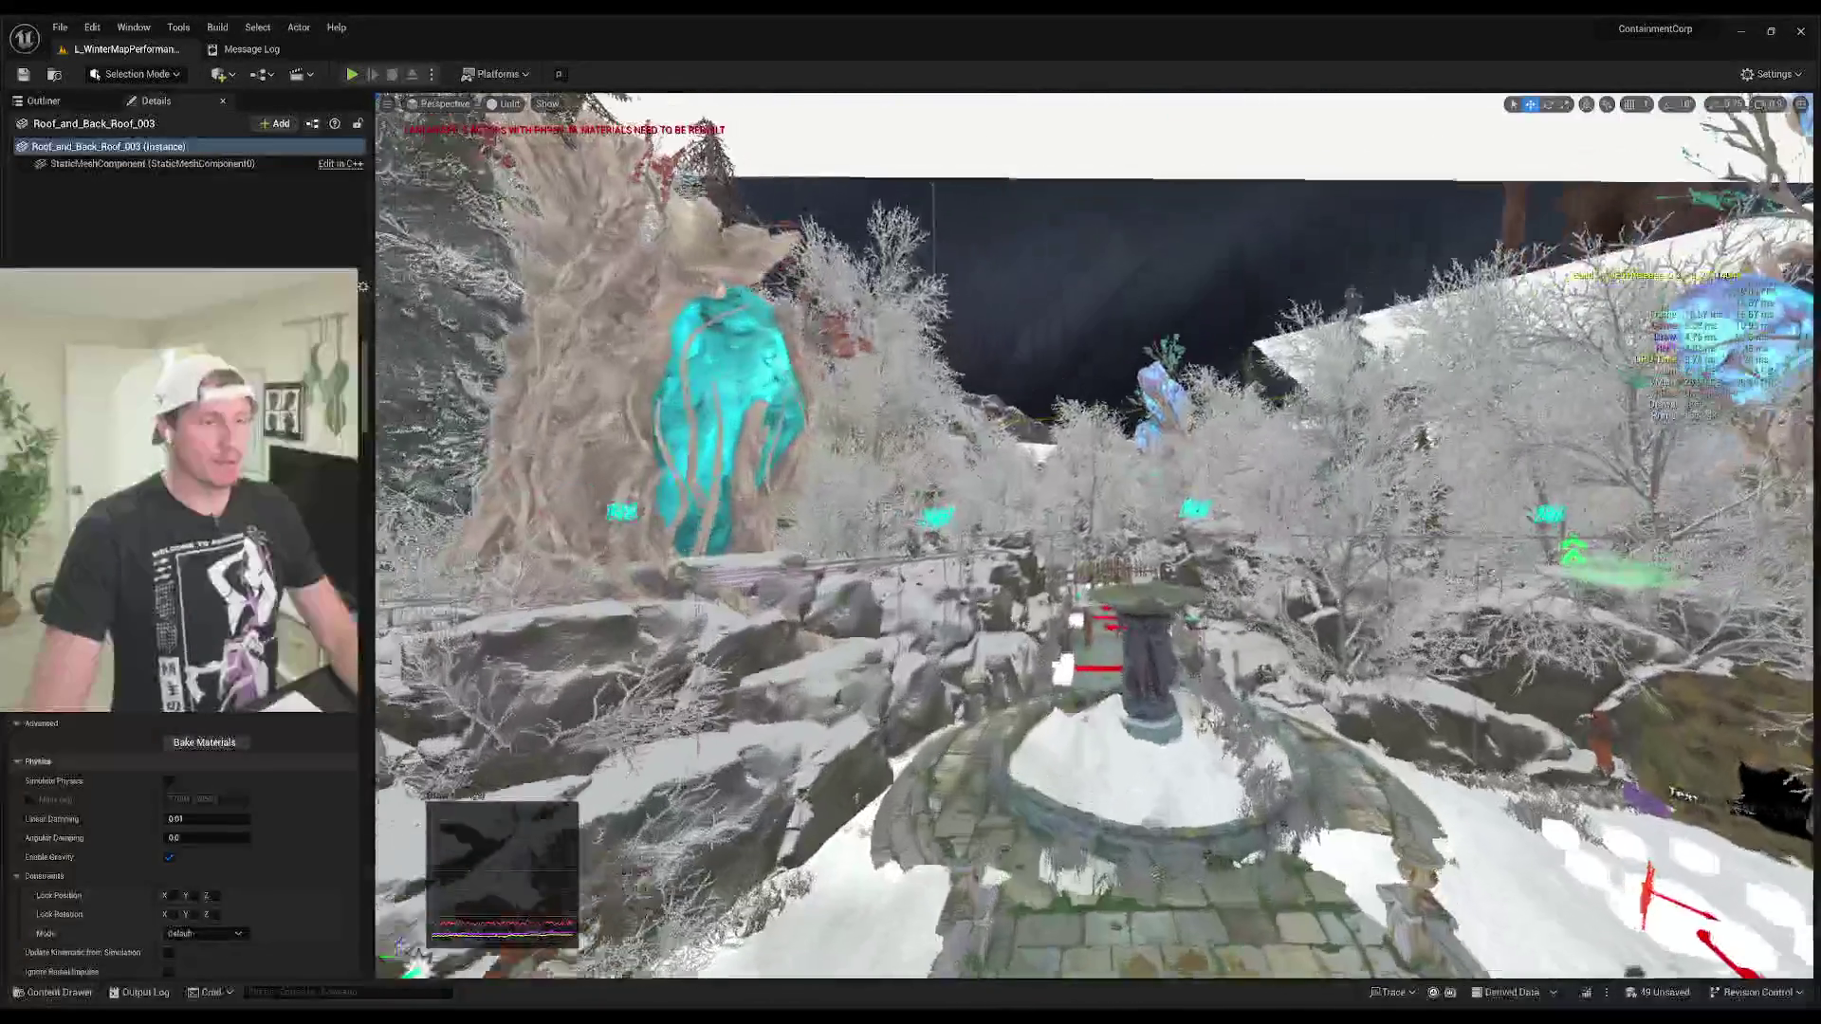
pyautogui.scroll(10, 883, 533)
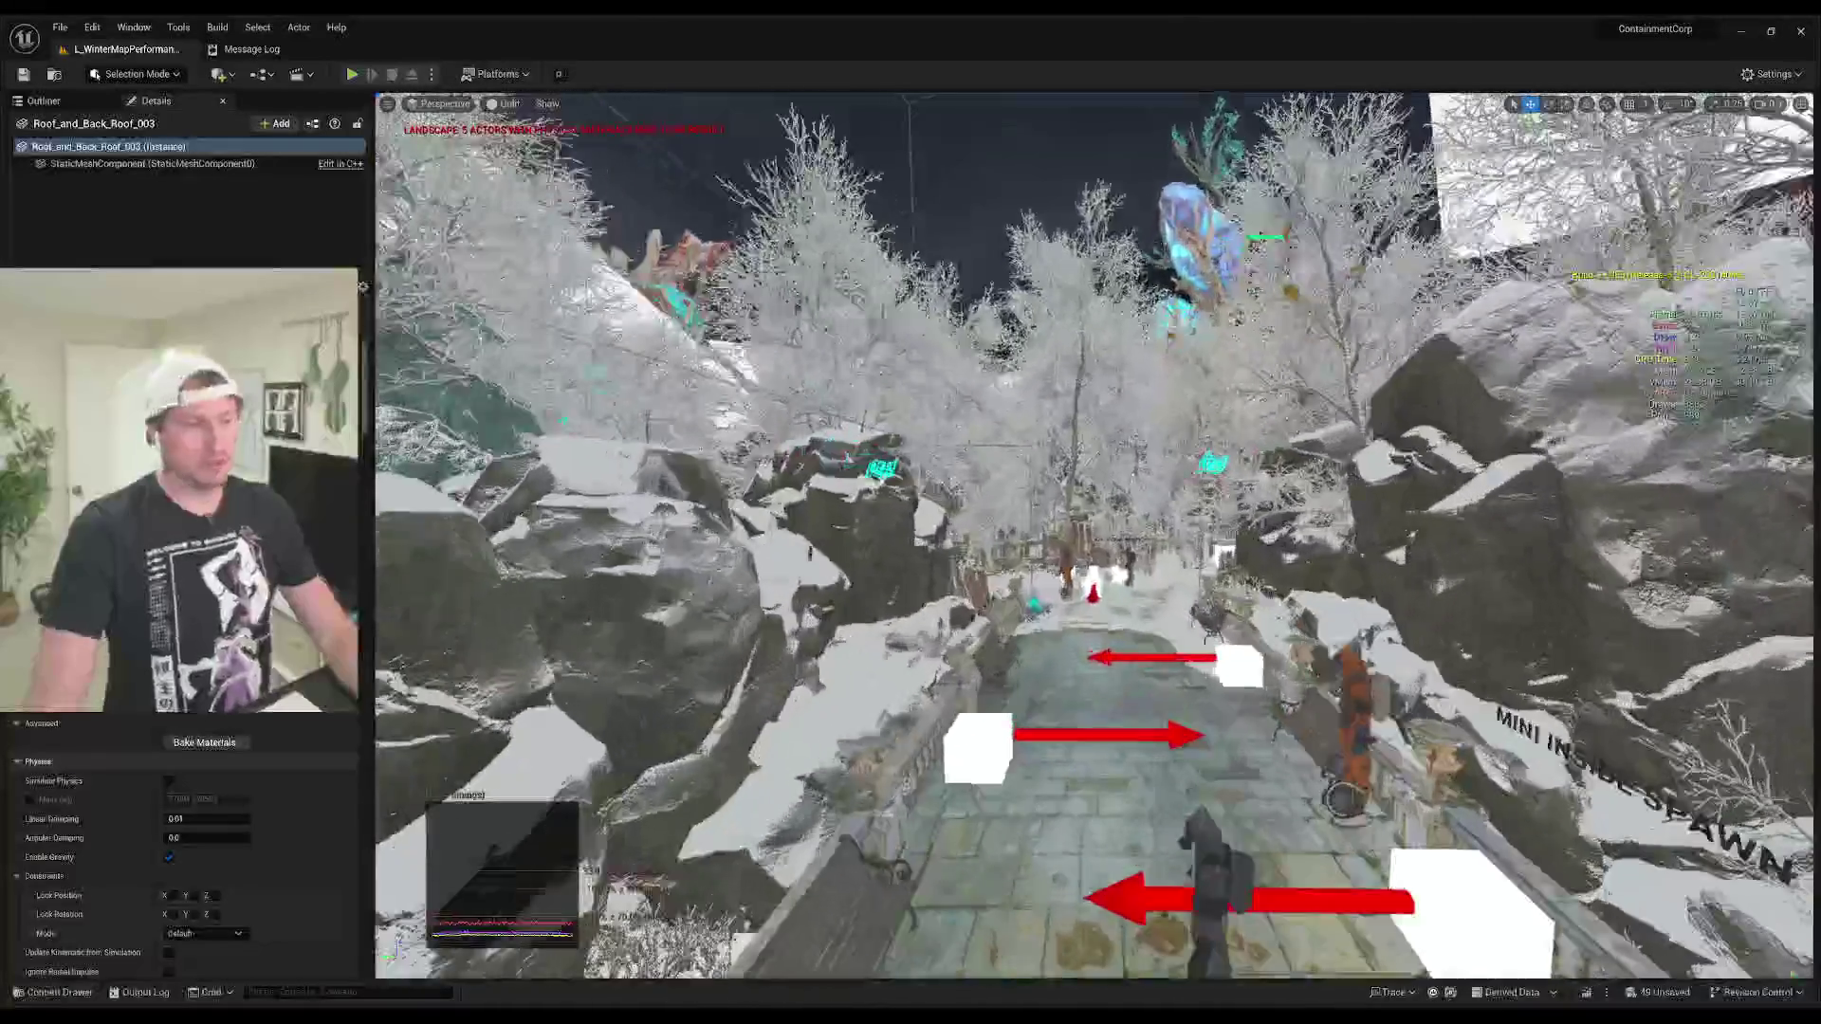
pyautogui.scroll(10, 1090, 531)
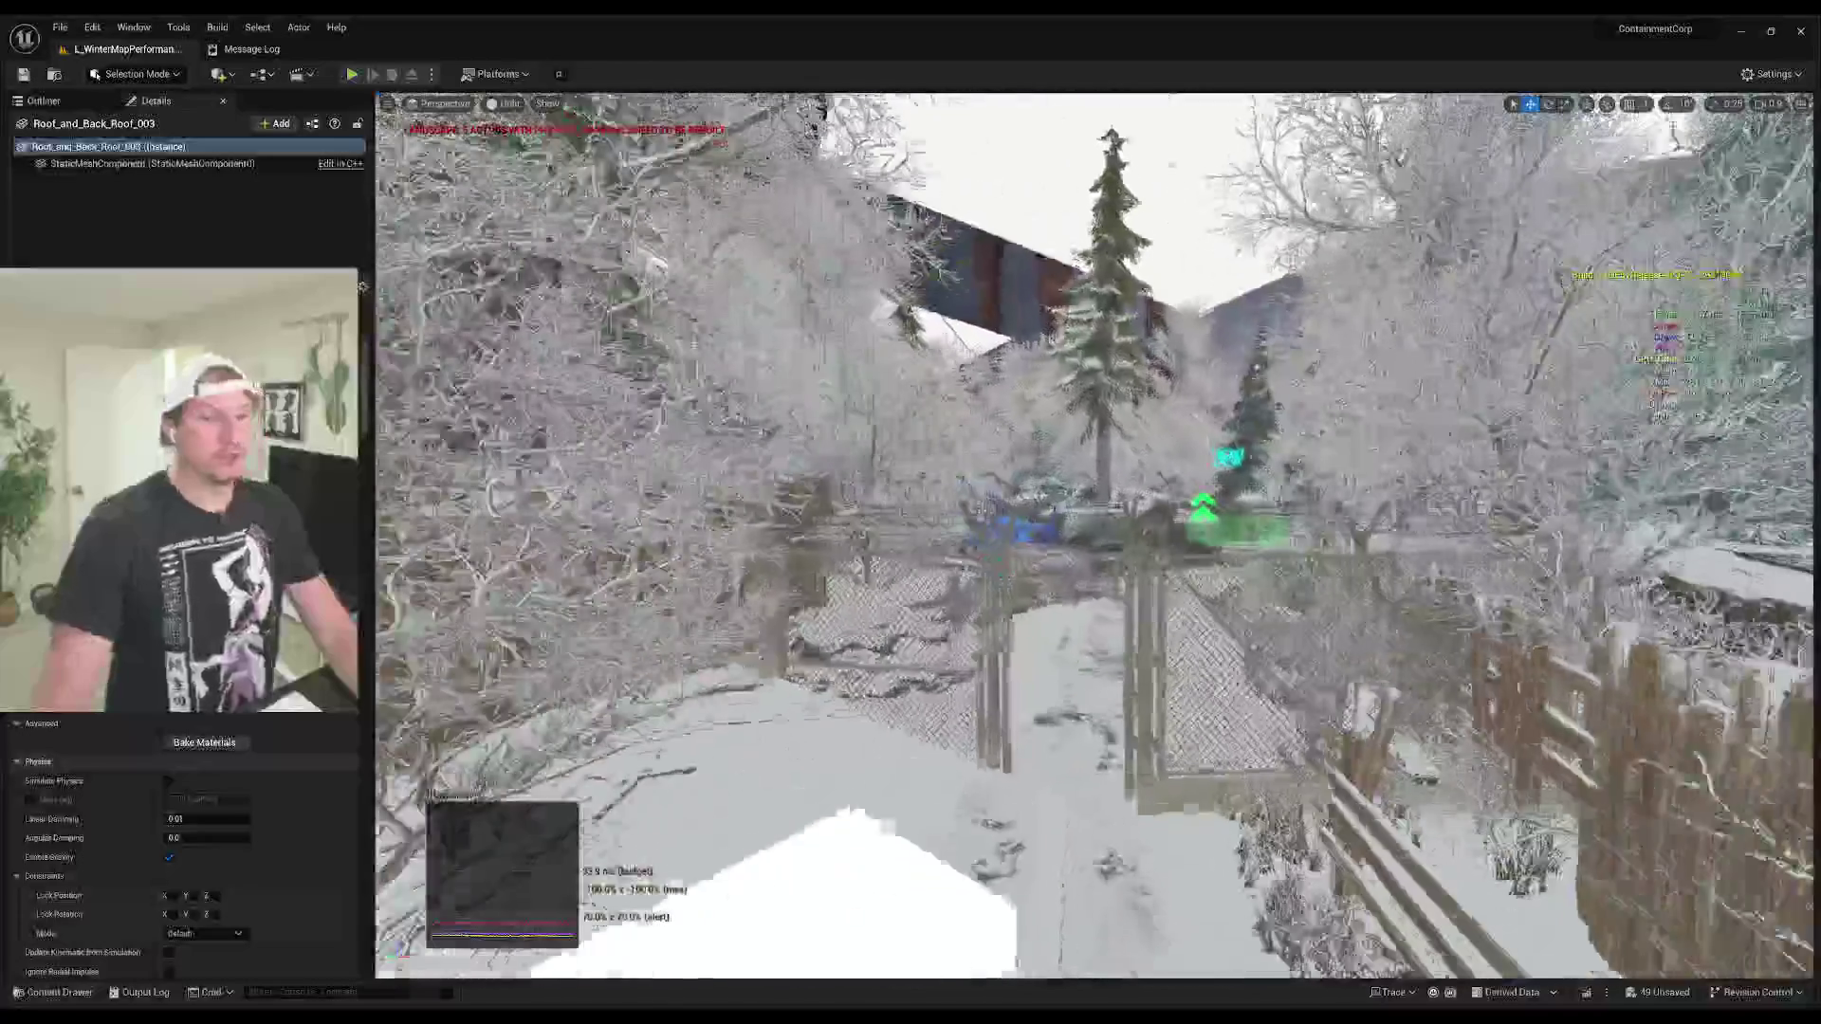
pyautogui.scroll(10, 1091, 531)
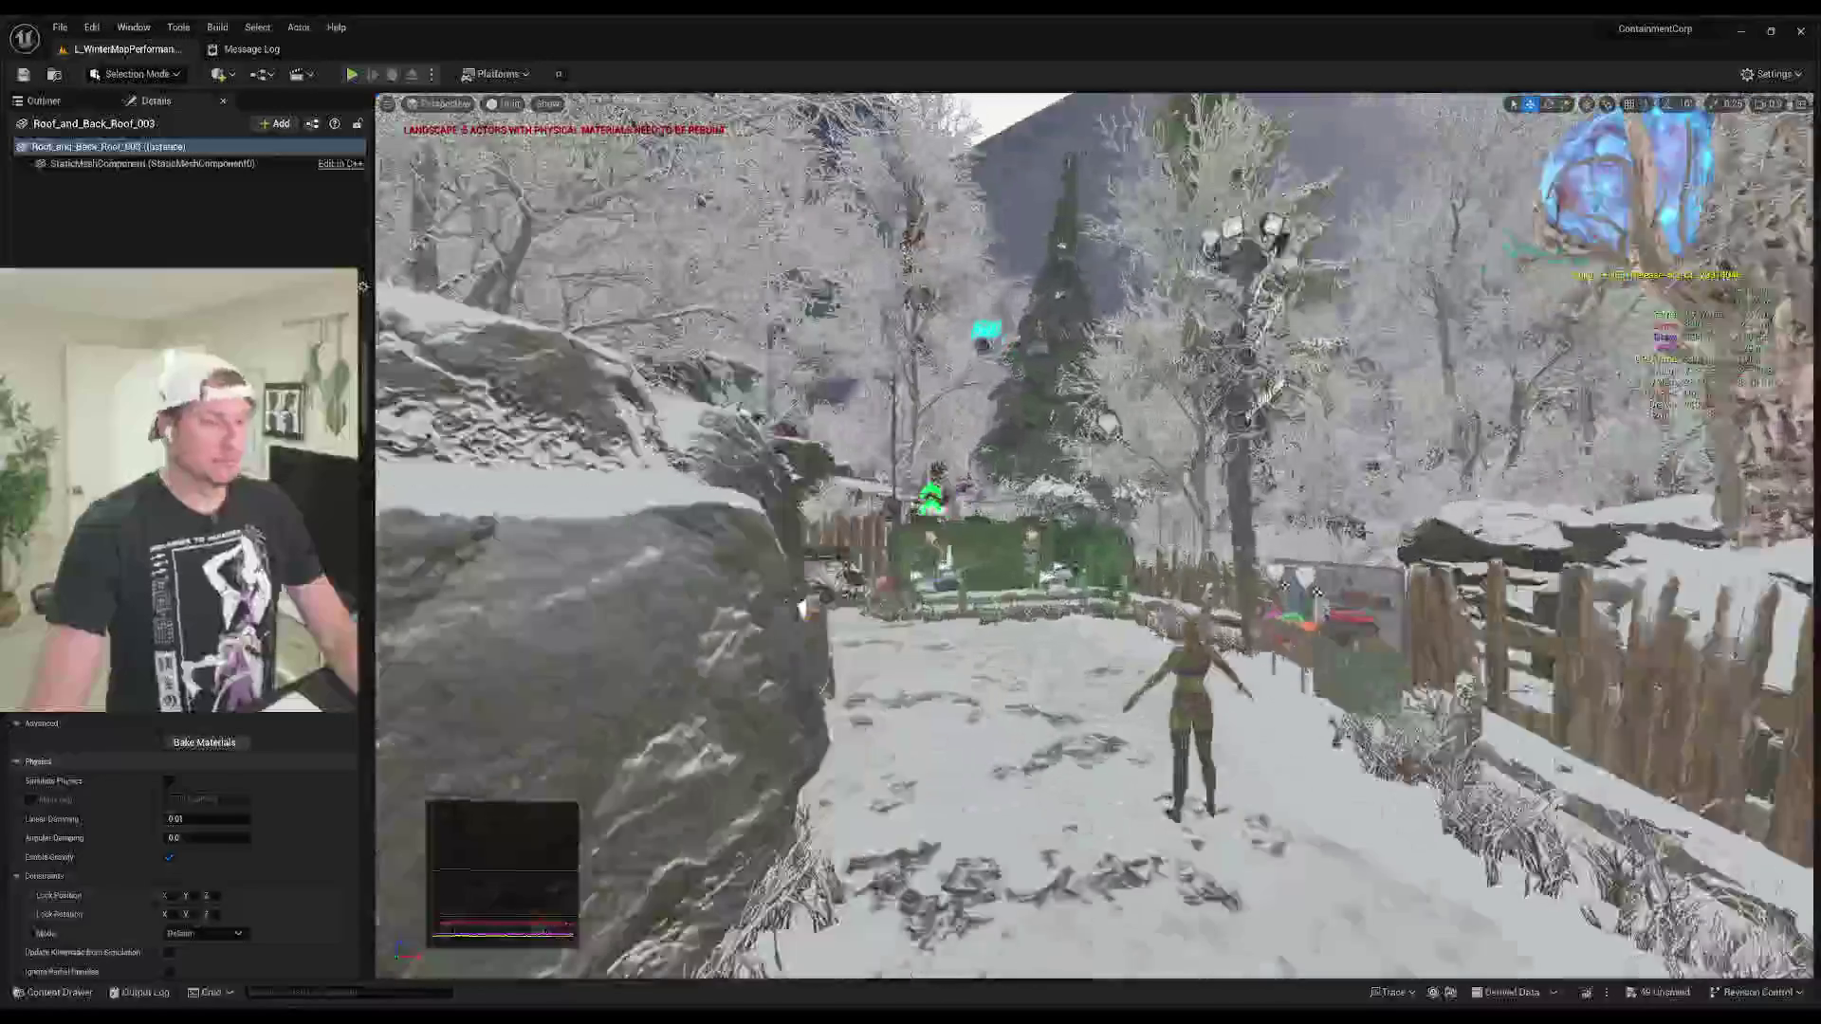
pyautogui.scroll(3, 881, 510)
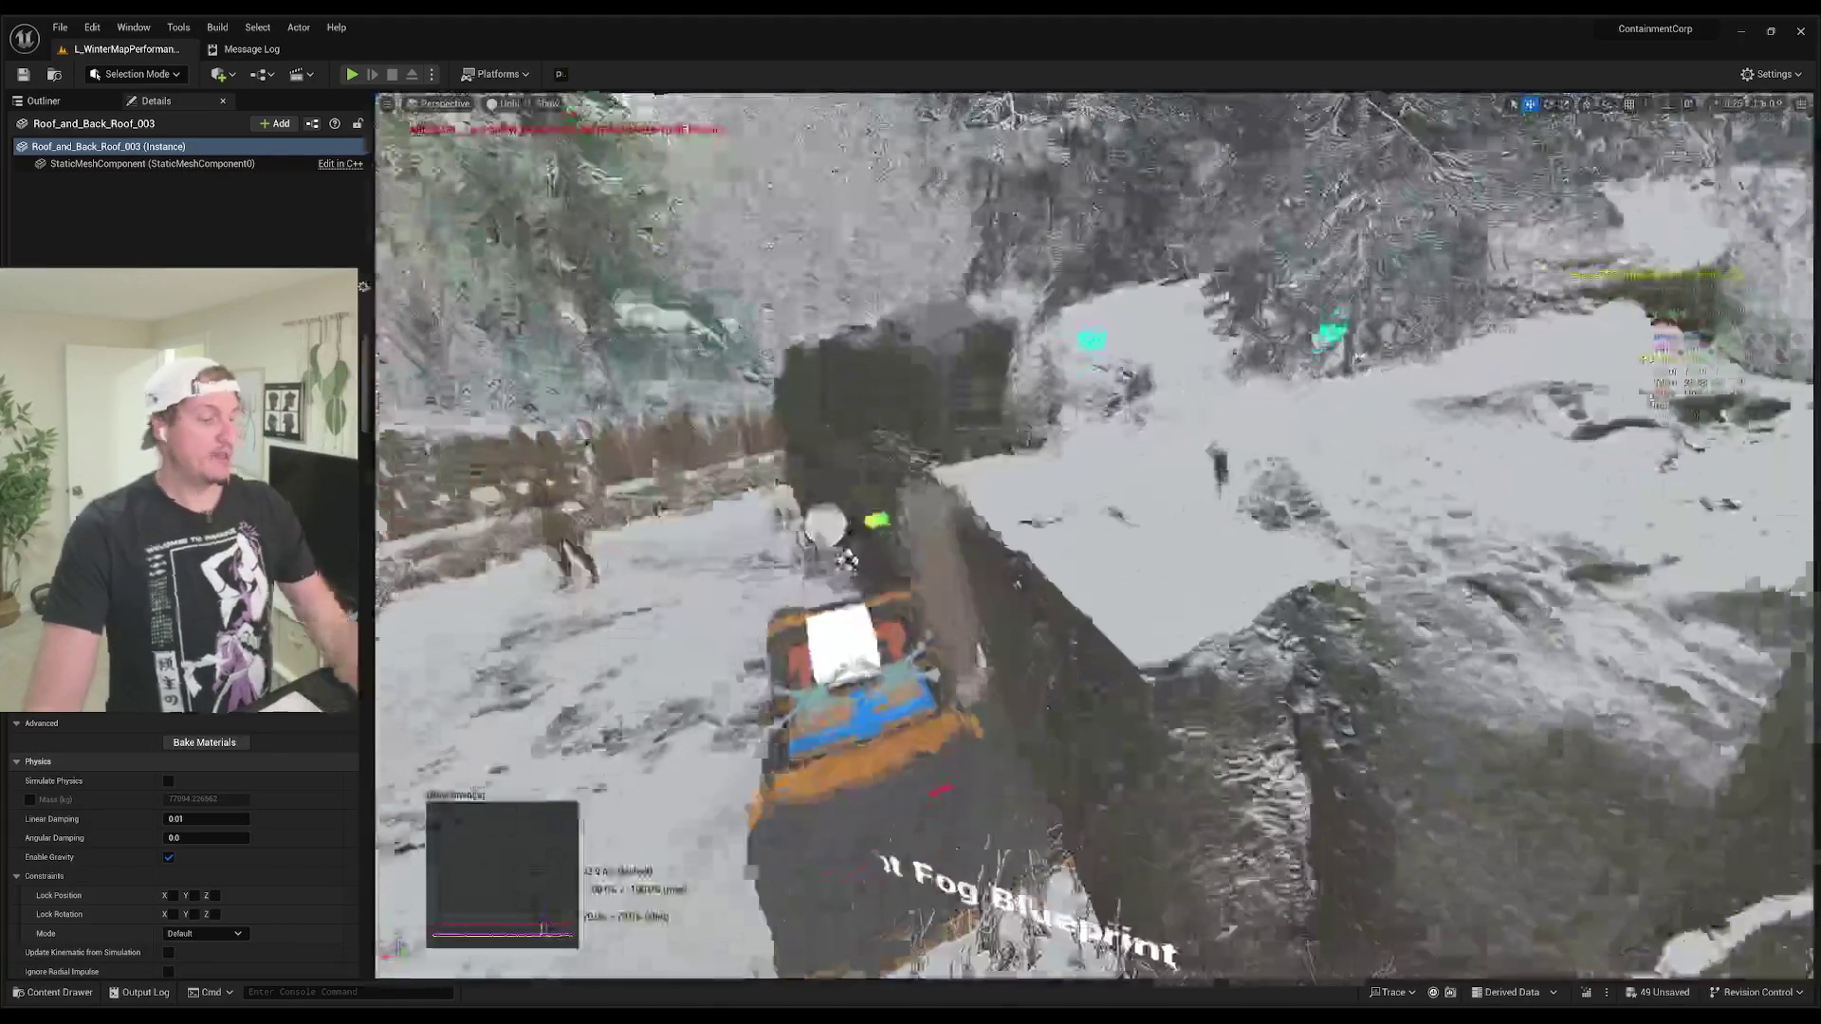
pyautogui.scroll(5, 1091, 531)
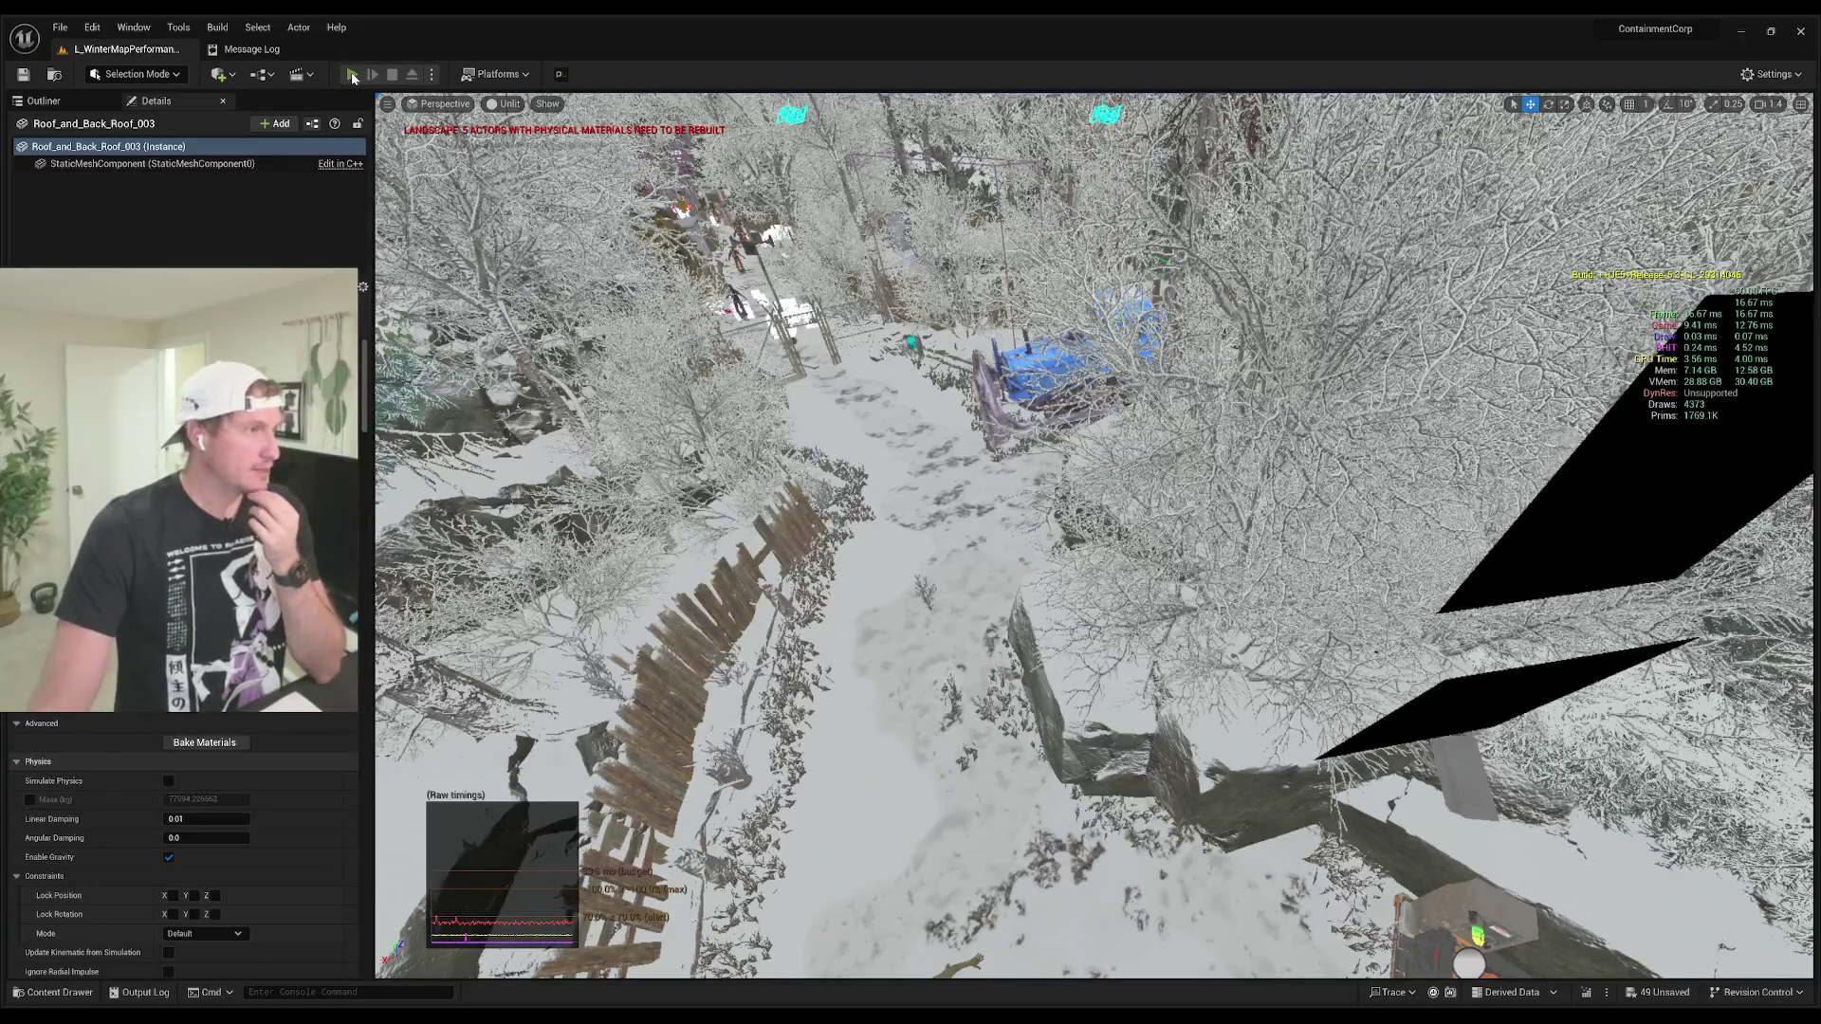
# Step: Launch Play-in-Editor with Alt+P and click into the game to take first-person control
pyautogui.hotkey('alt', 'p')
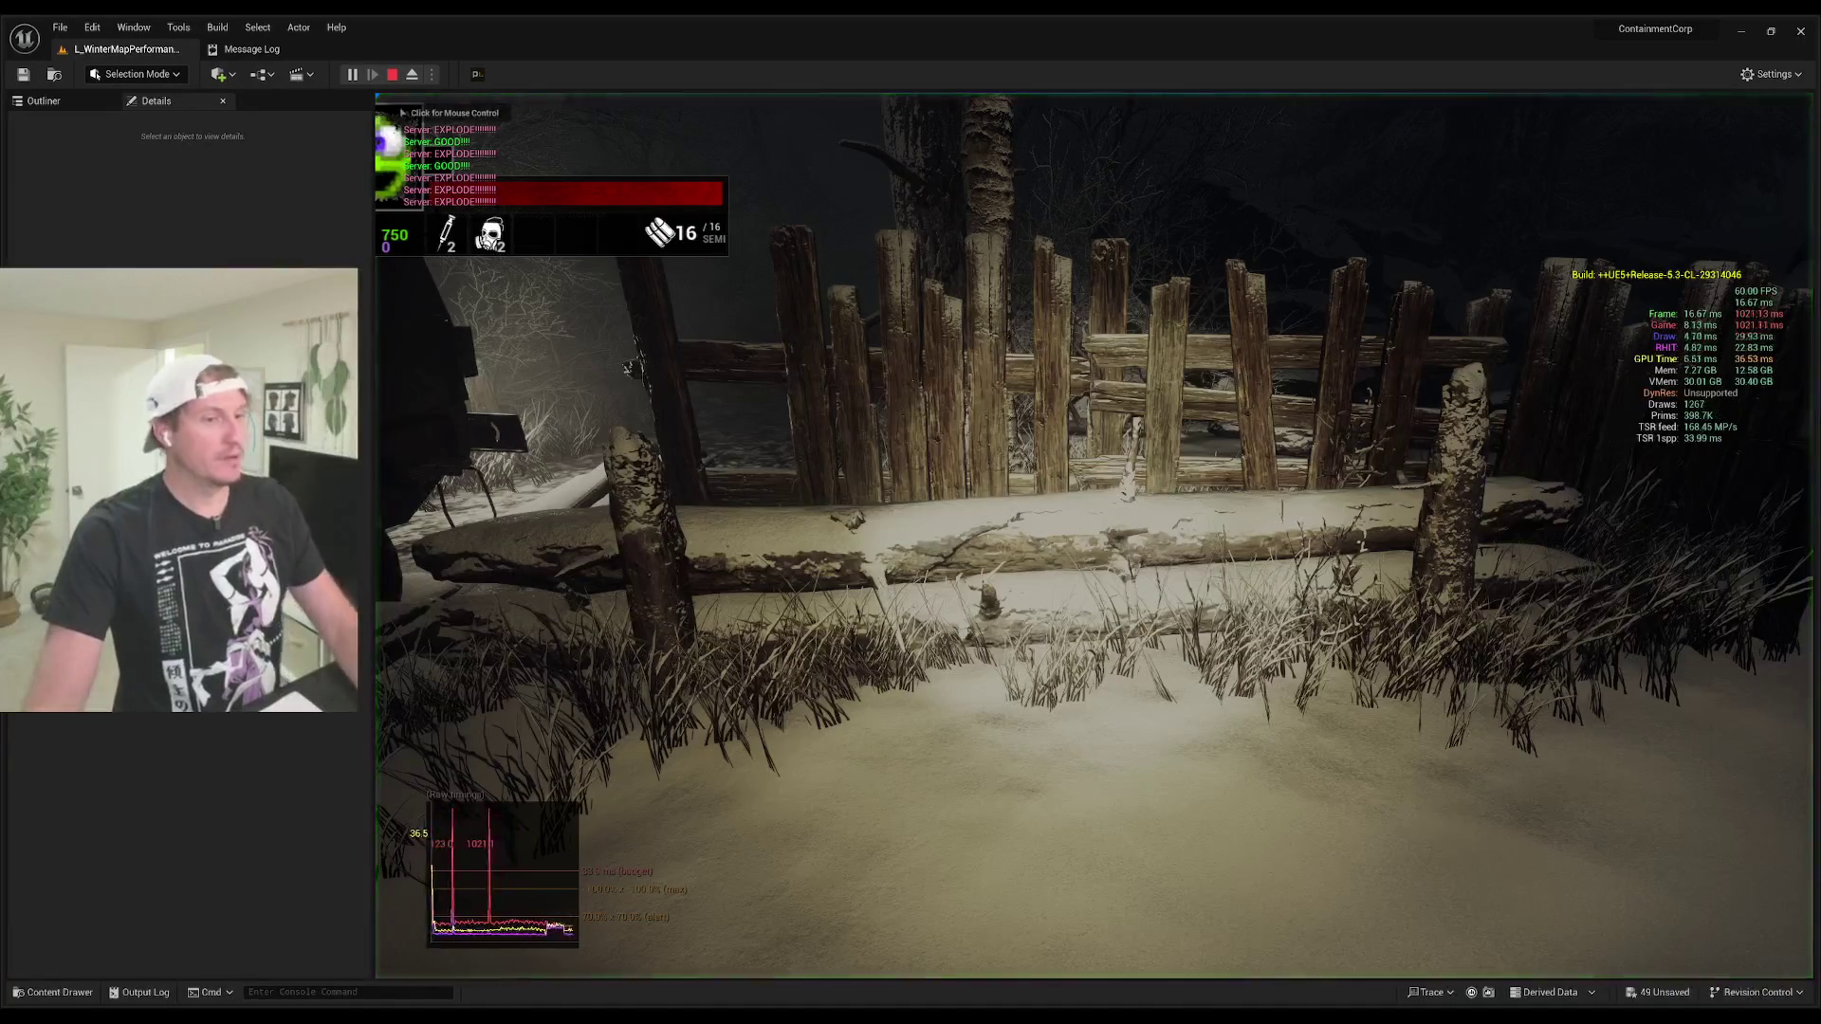
pyautogui.click(1093, 534)
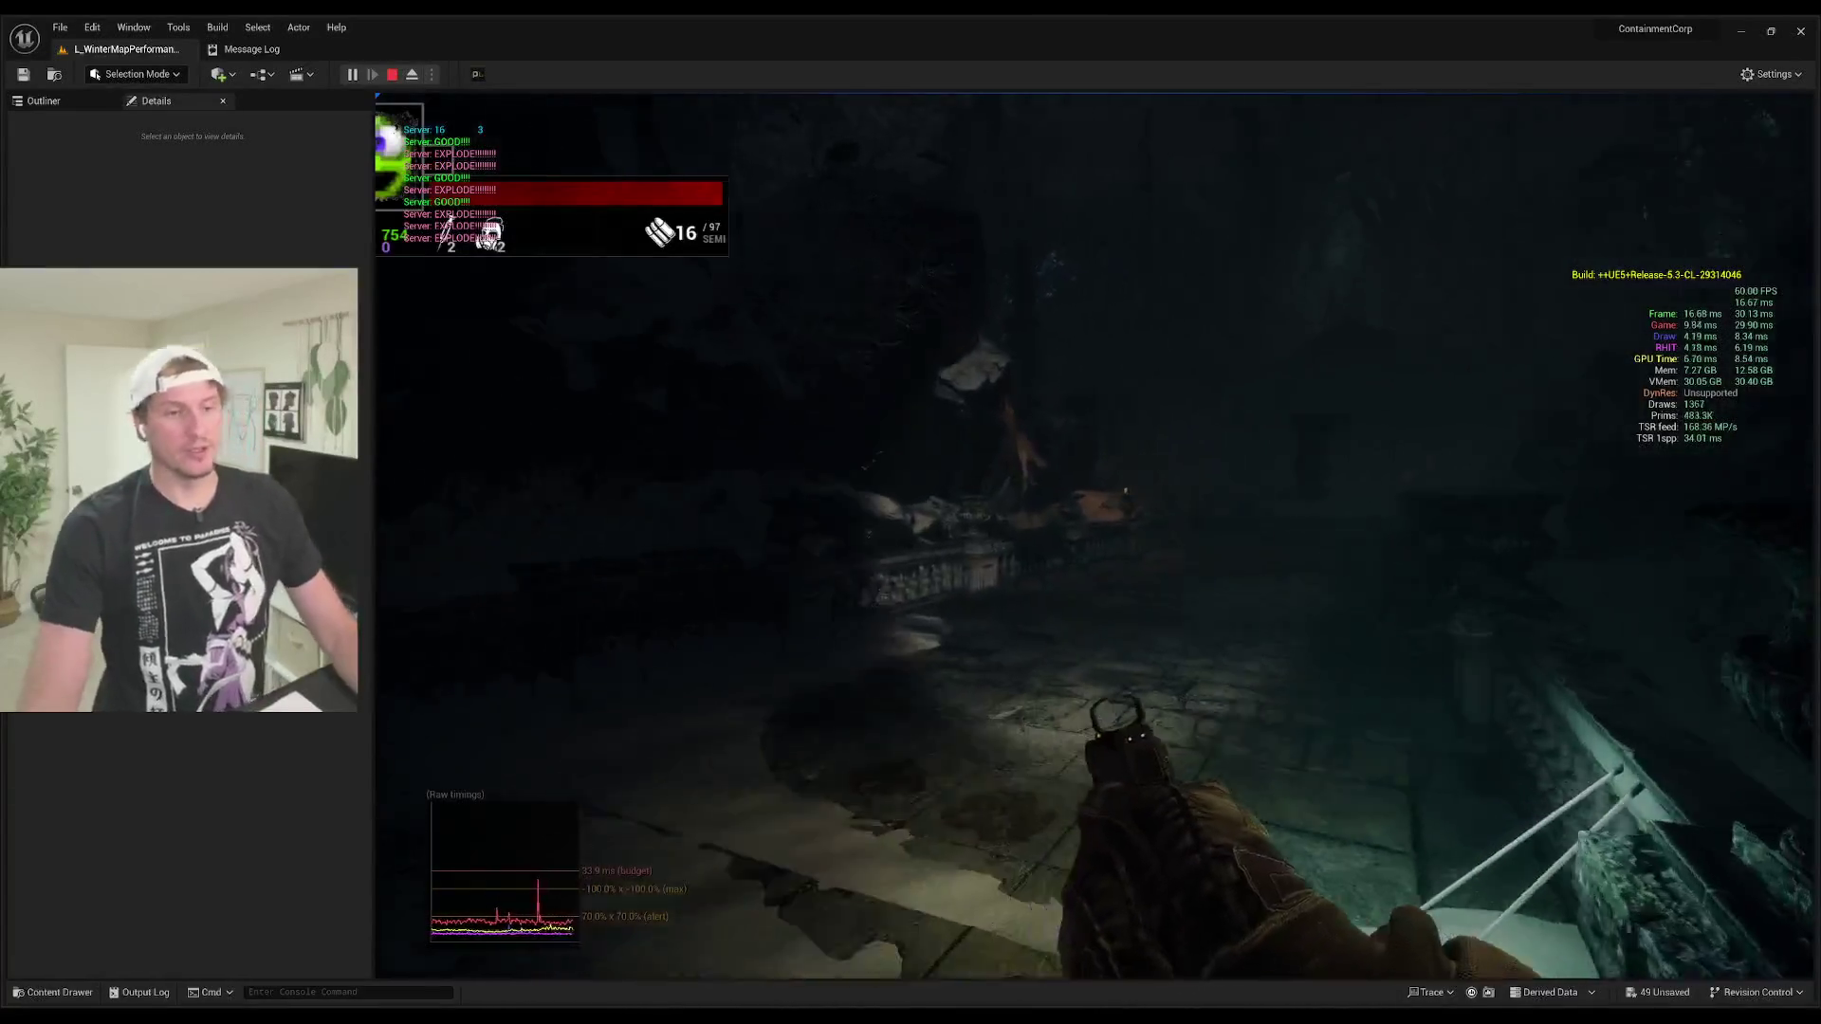
# Step: Toggle the flashlight off and on, reload the weapon, then end the play-in-editor session
pyautogui.press('f')
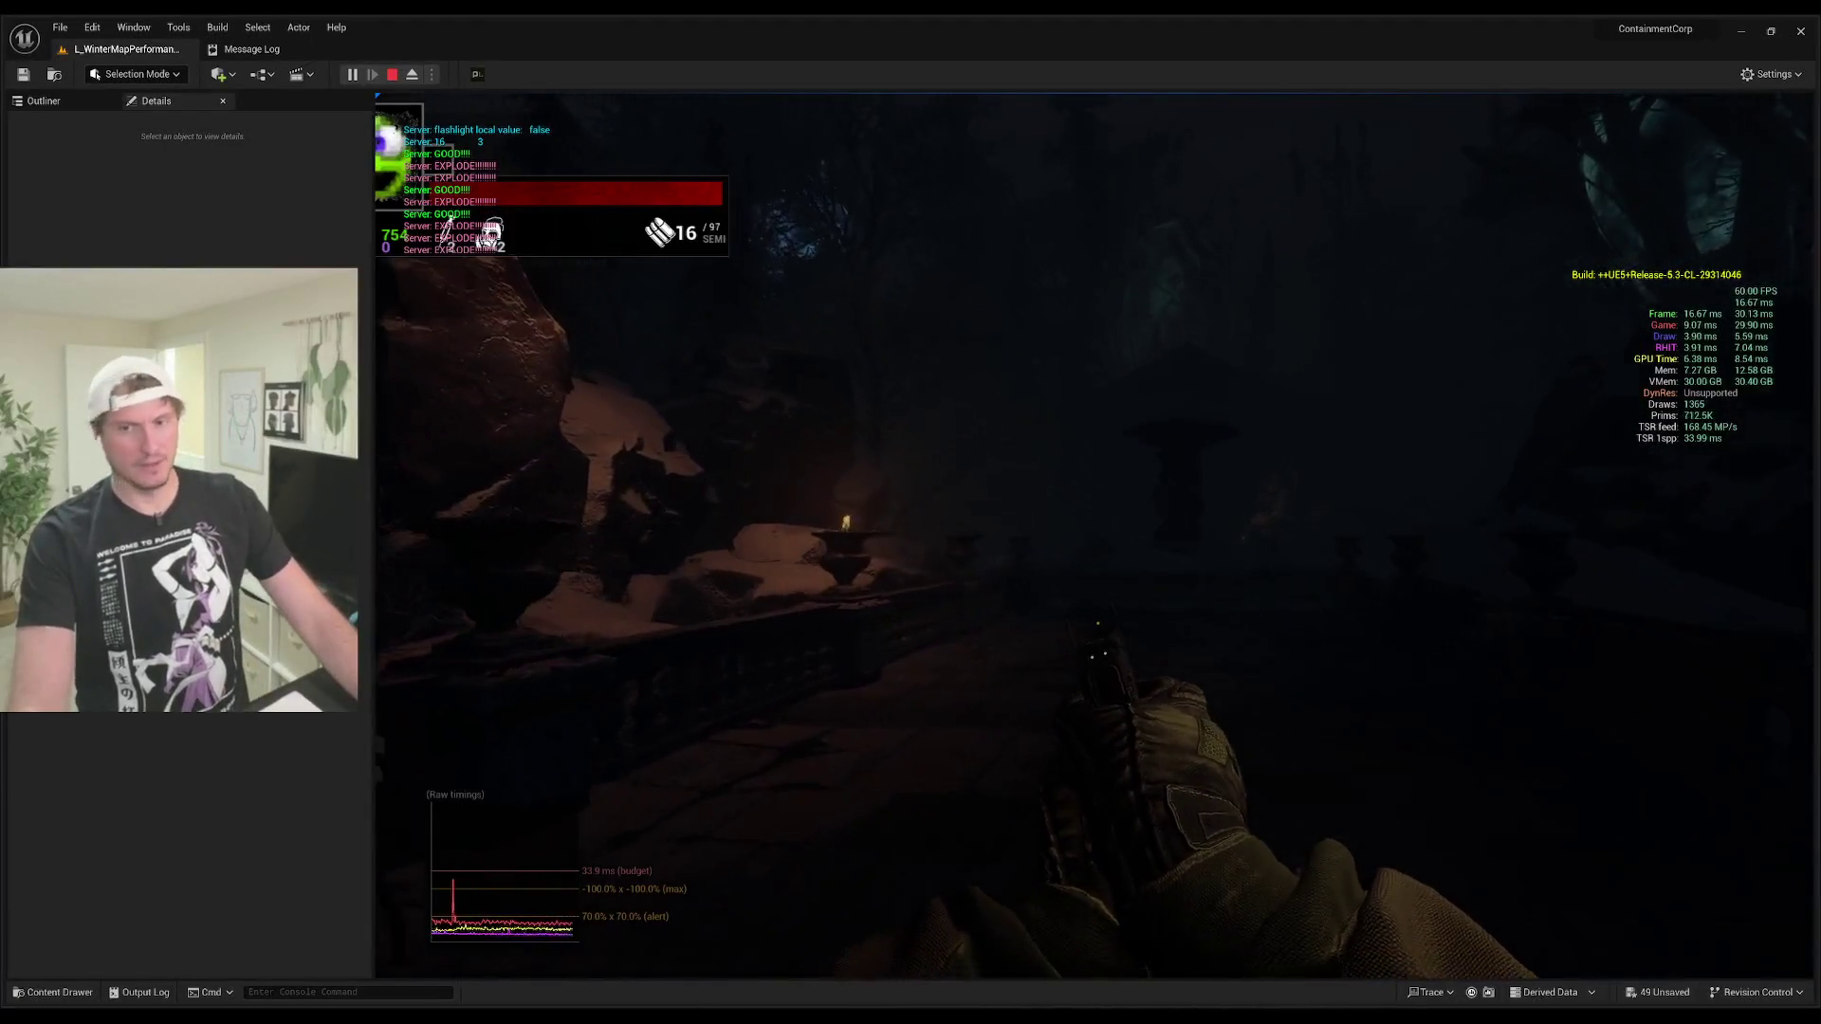
pyautogui.press('f')
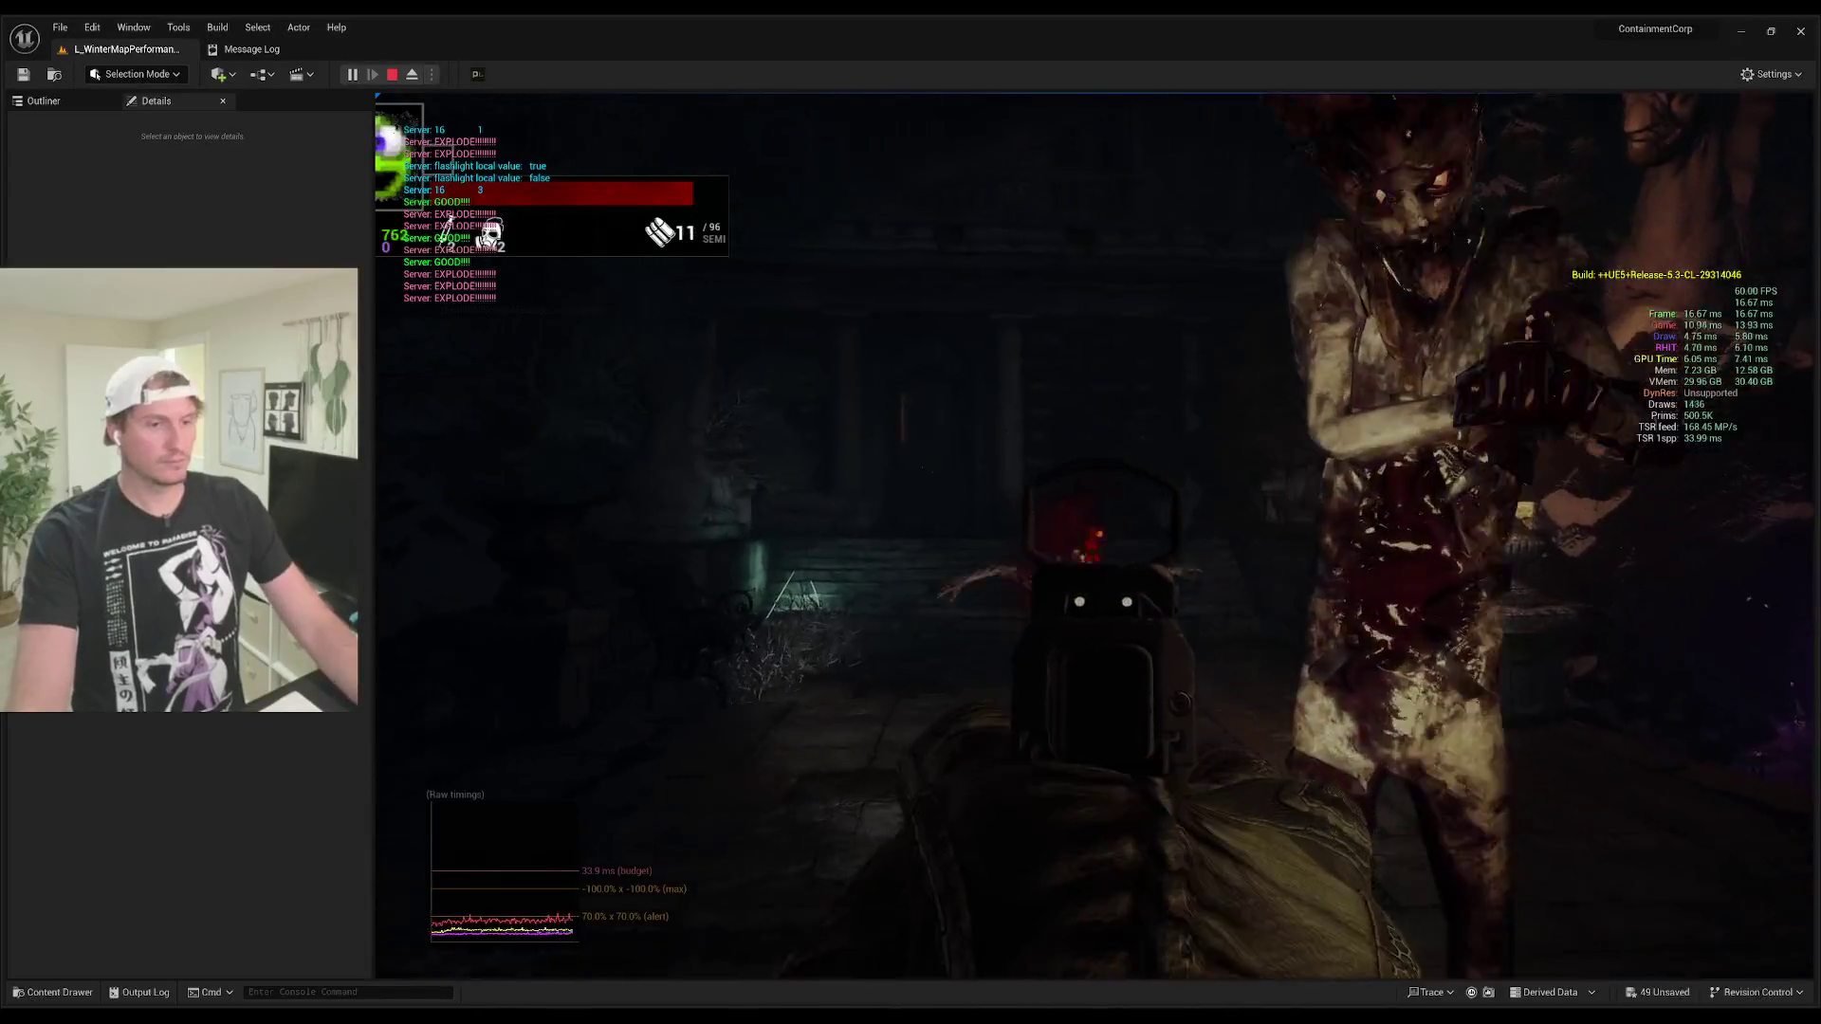
pyautogui.press('r')
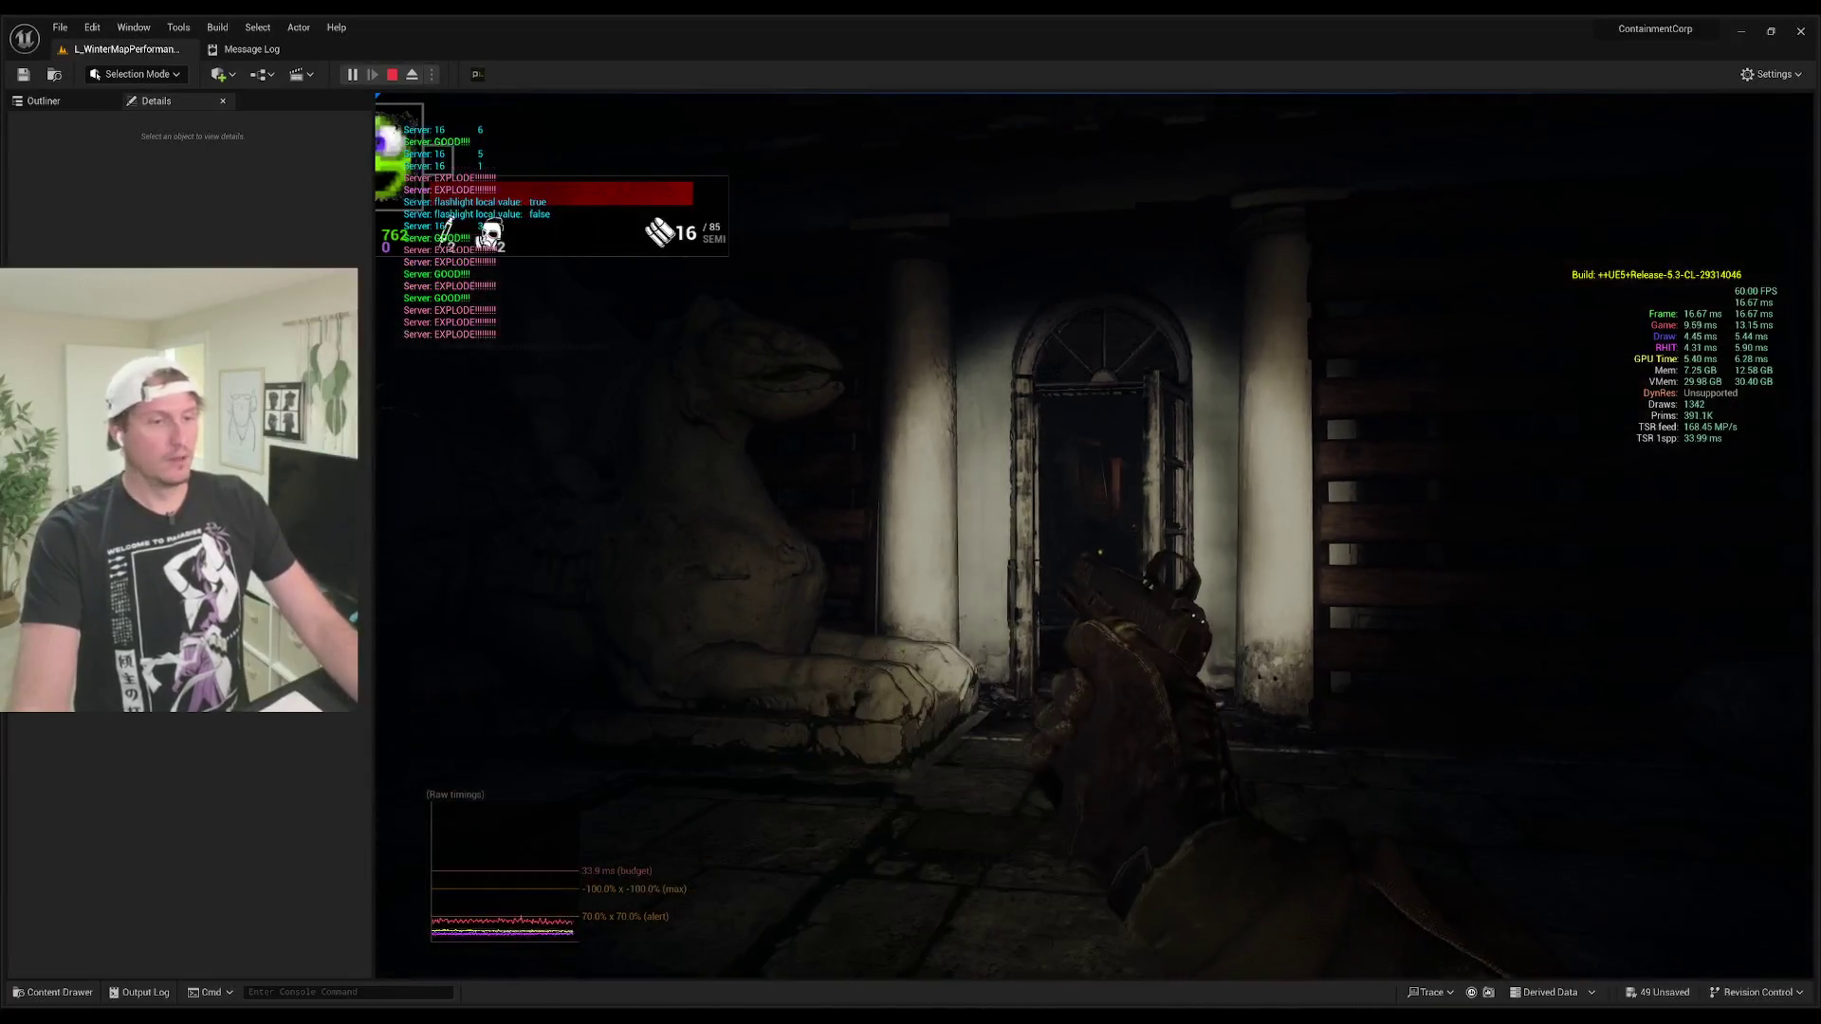
pyautogui.press('Escape')
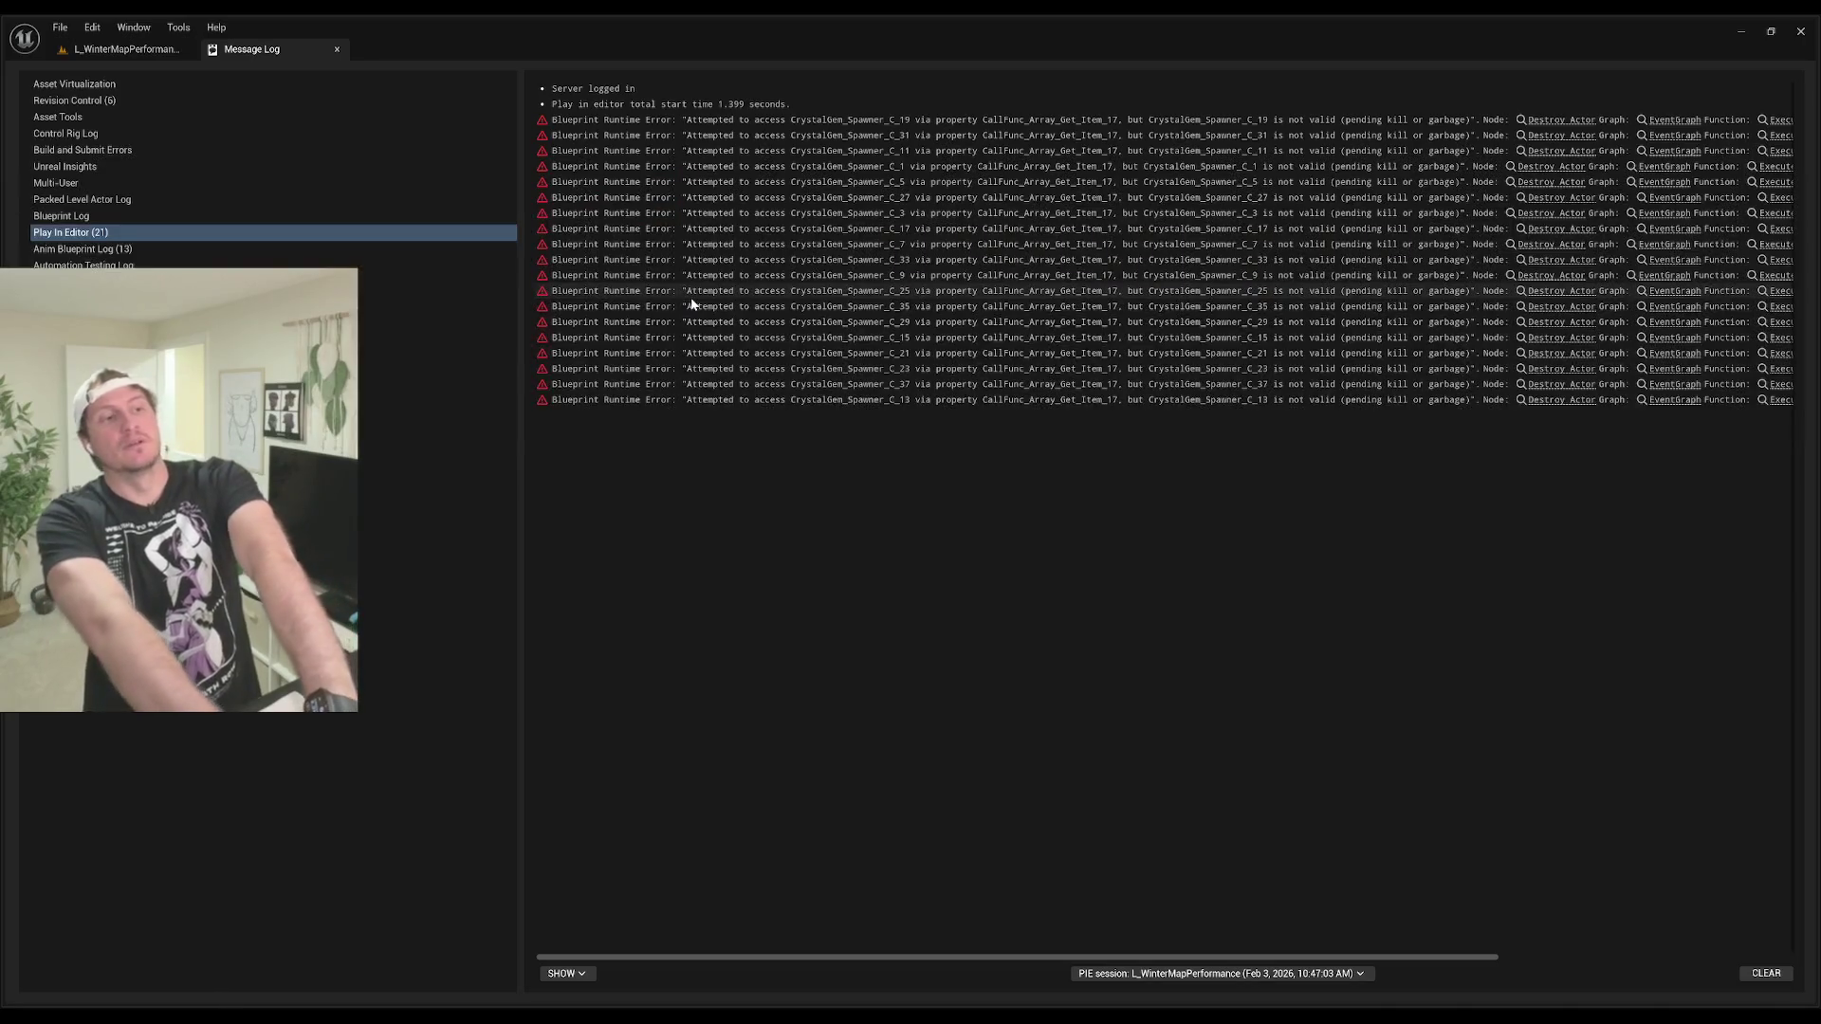
# Step: Return to L_WinterMapPerformance and fly through the interior, up the stairs, and past the fountain
pyautogui.click(126, 48)
pyautogui.press('w')
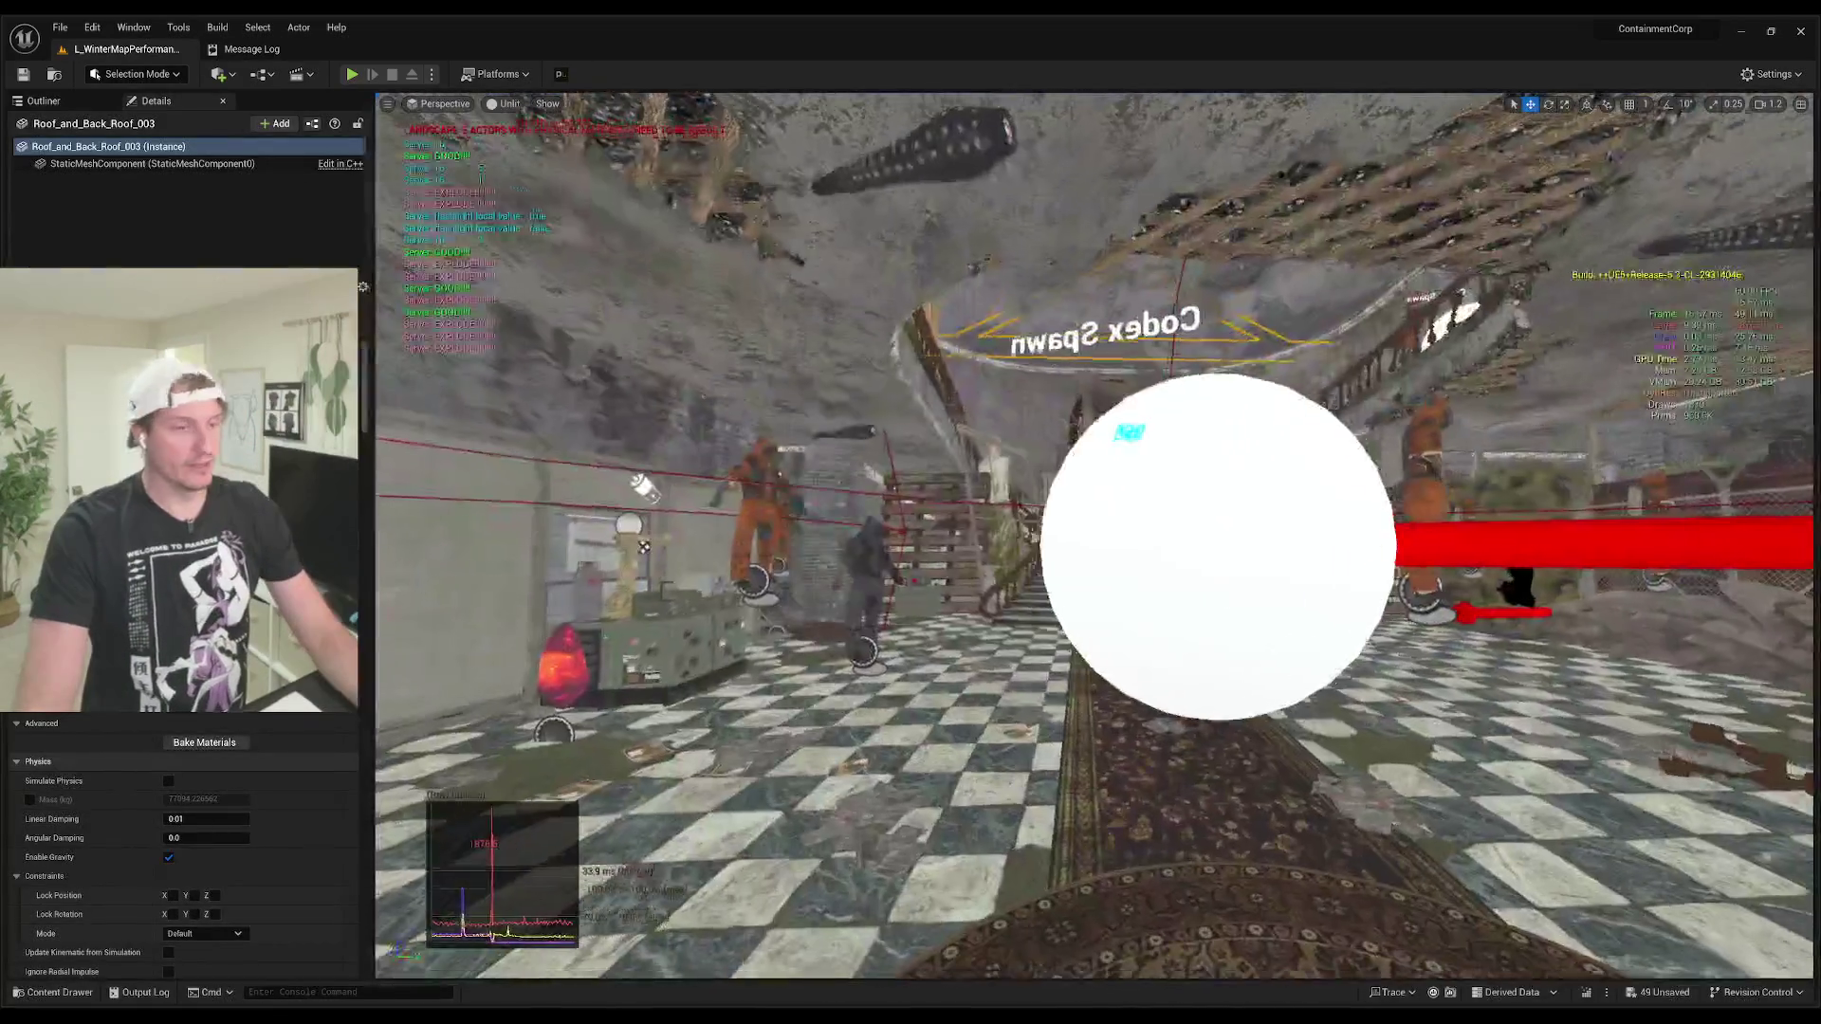
pyautogui.press('w')
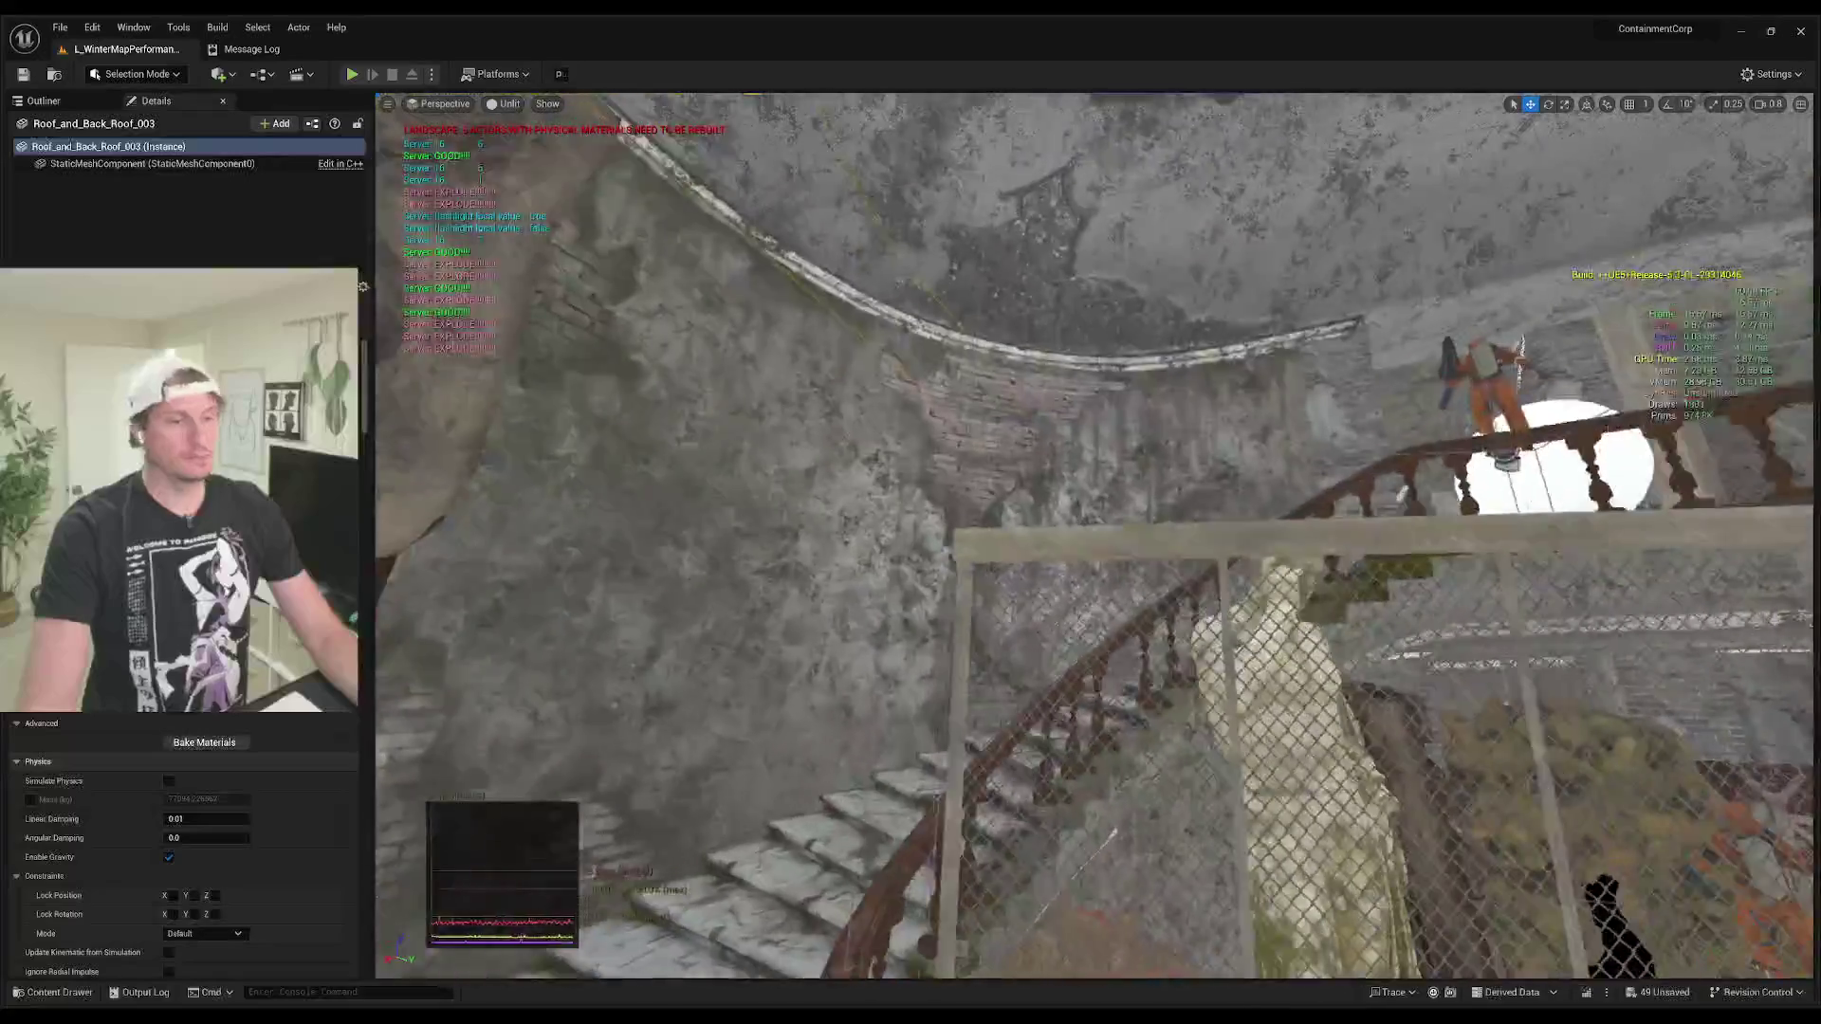
pyautogui.press('w')
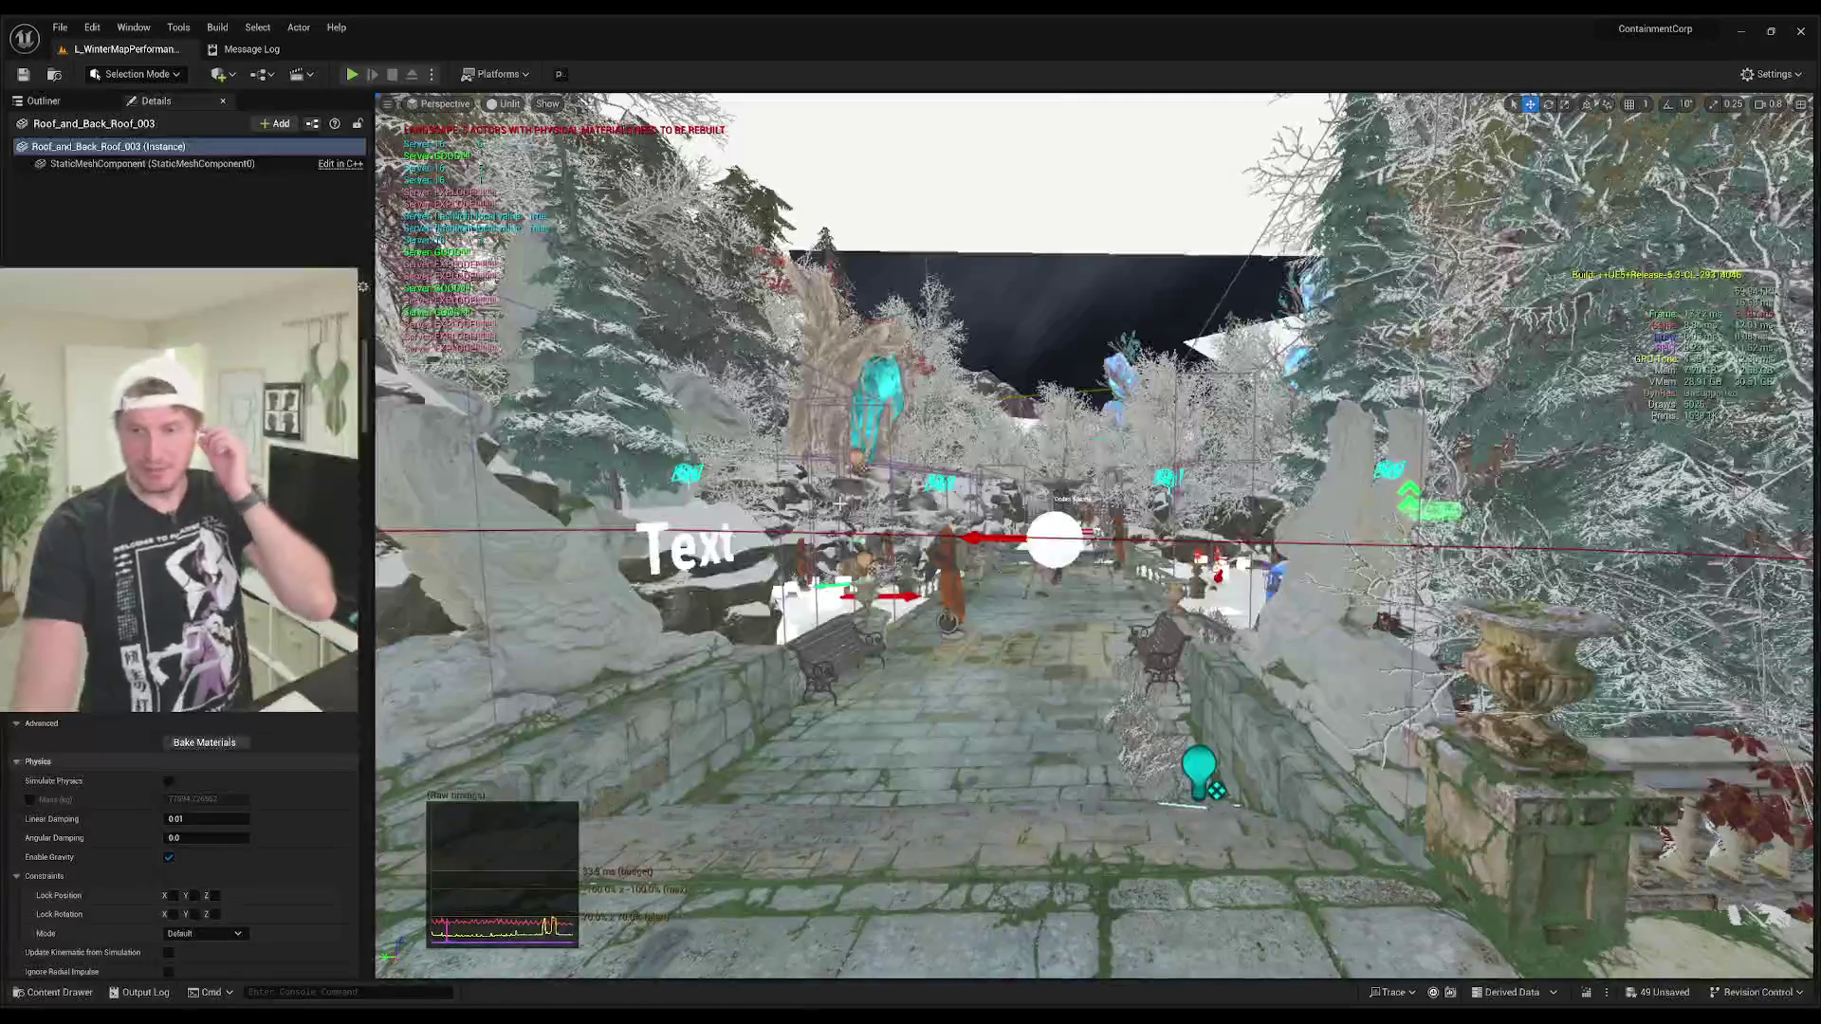
pyautogui.press('w')
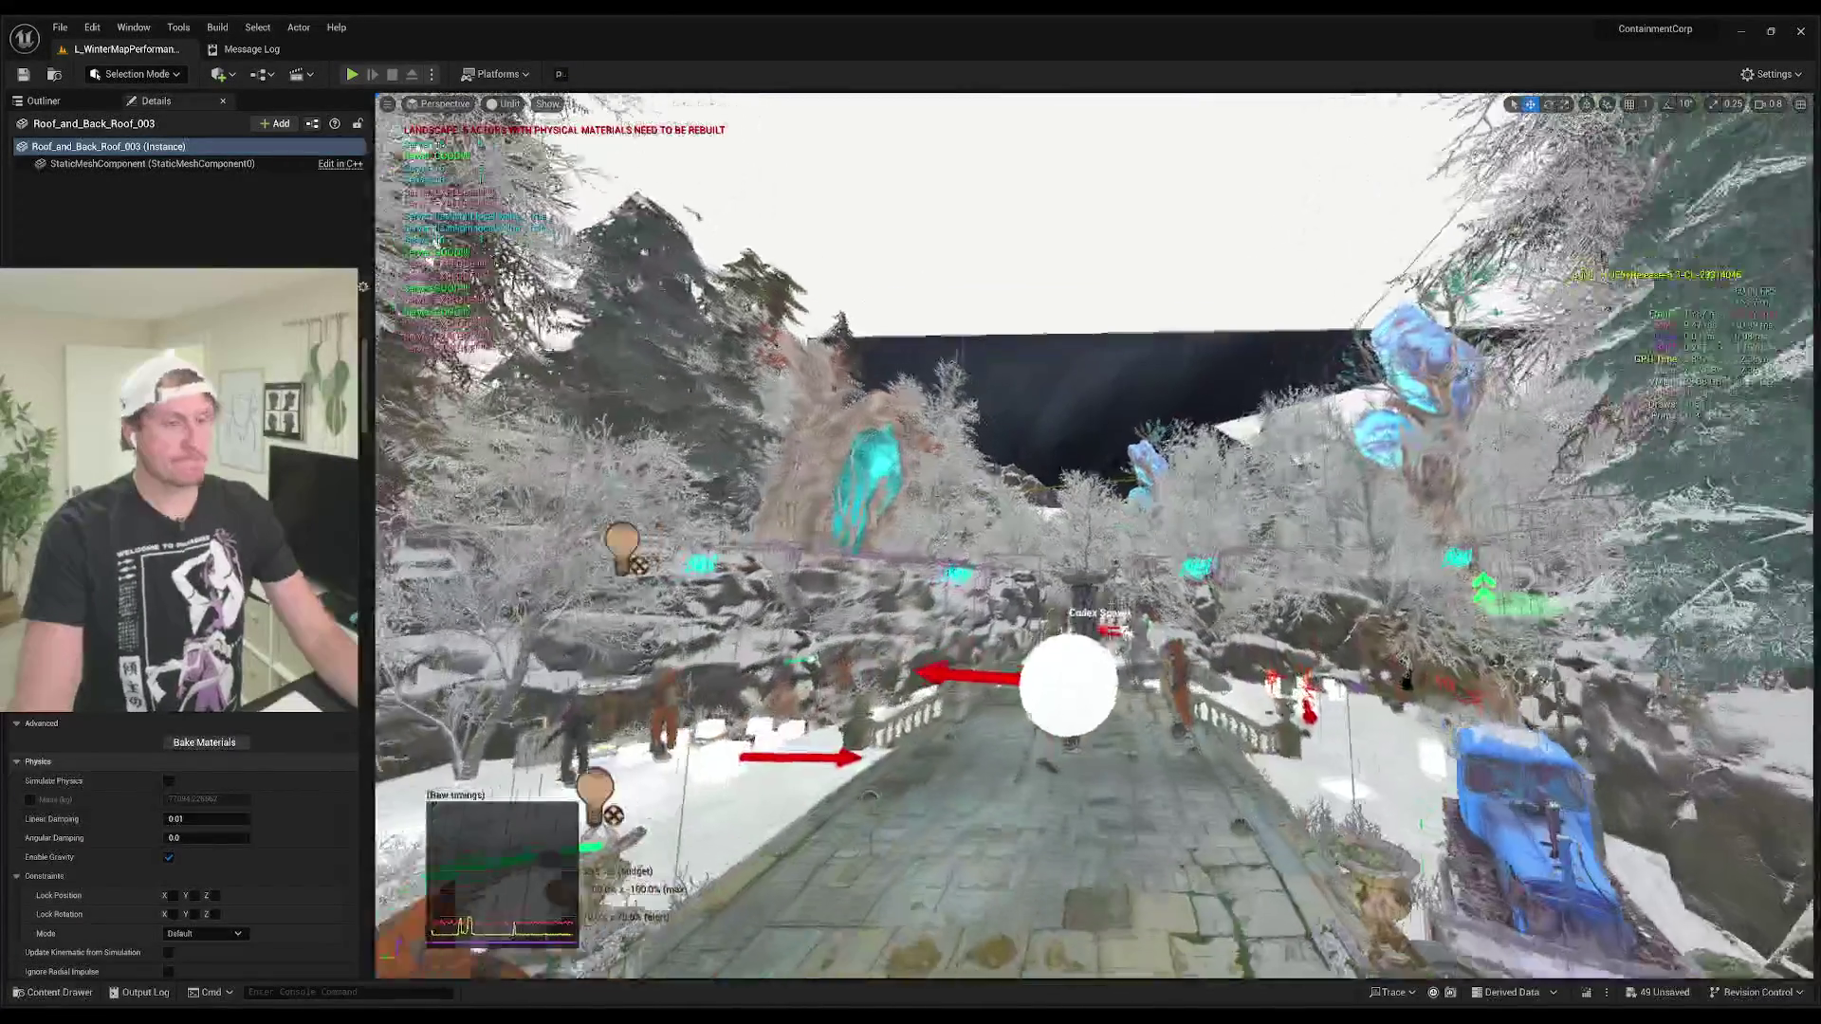
pyautogui.press('w')
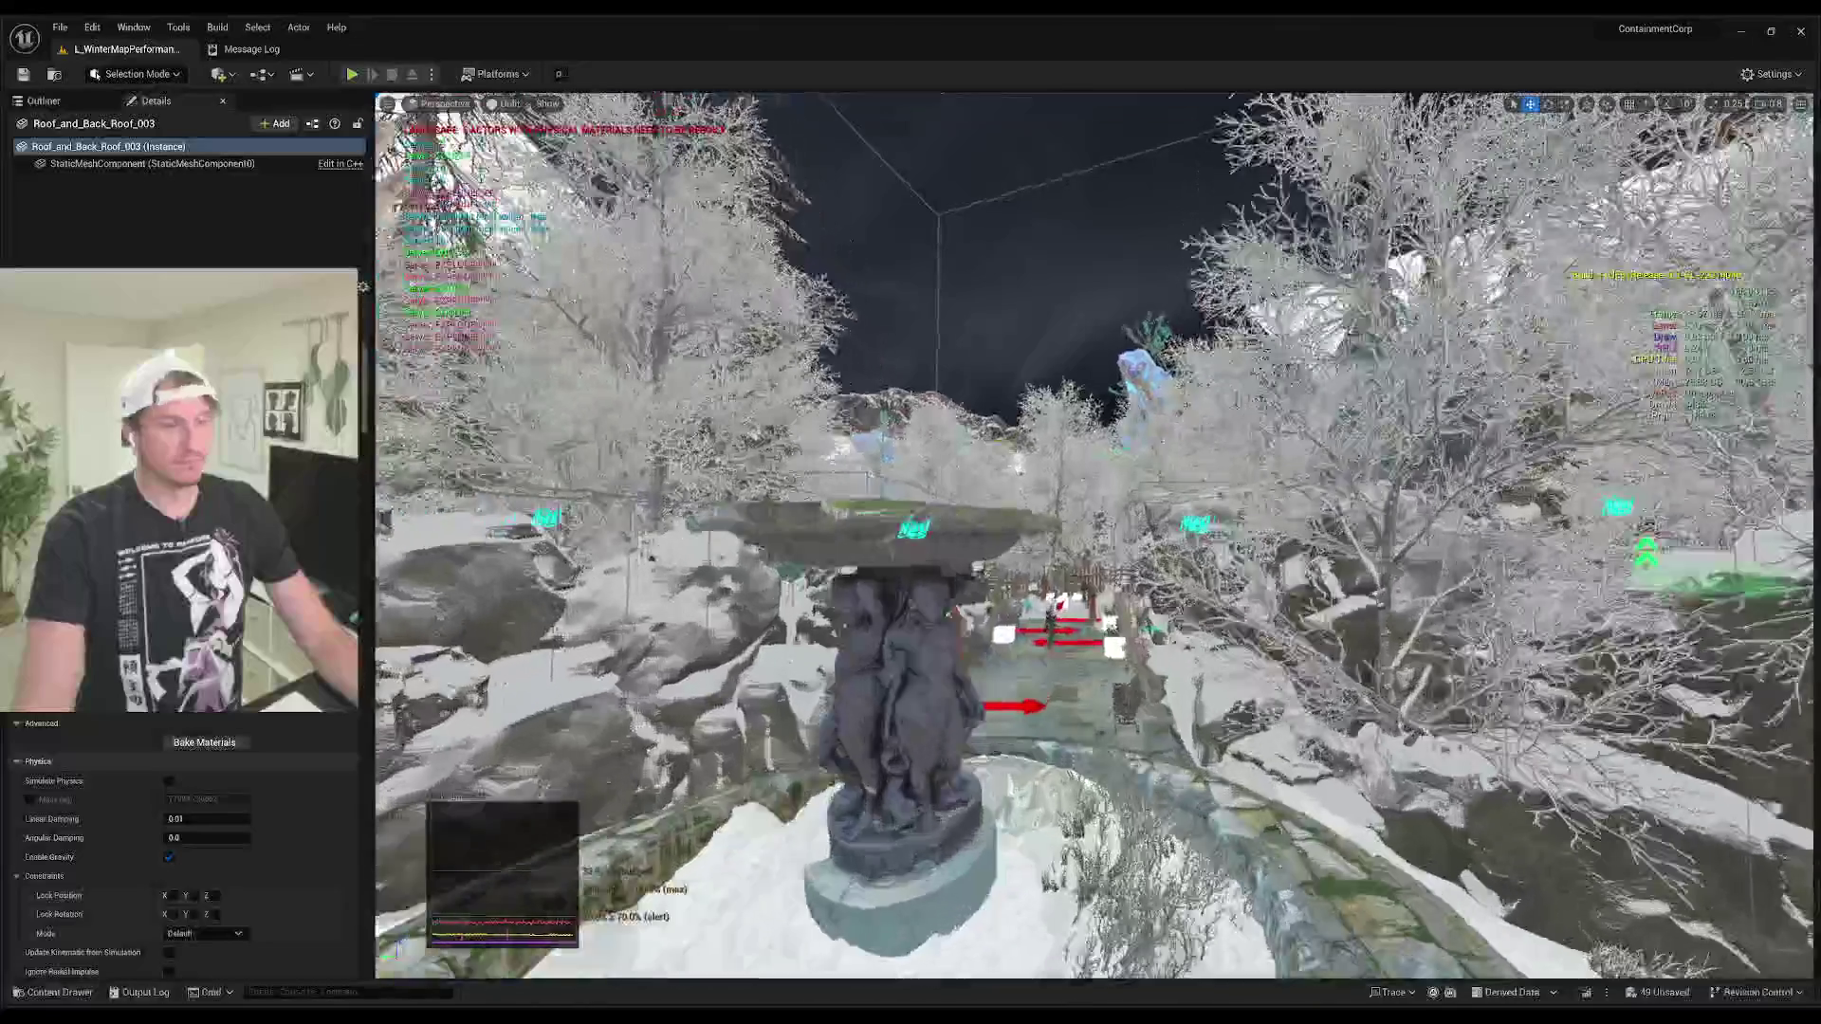
# Step: Fly on past the fence and shed into the stone barn's interior
pyautogui.press('w')
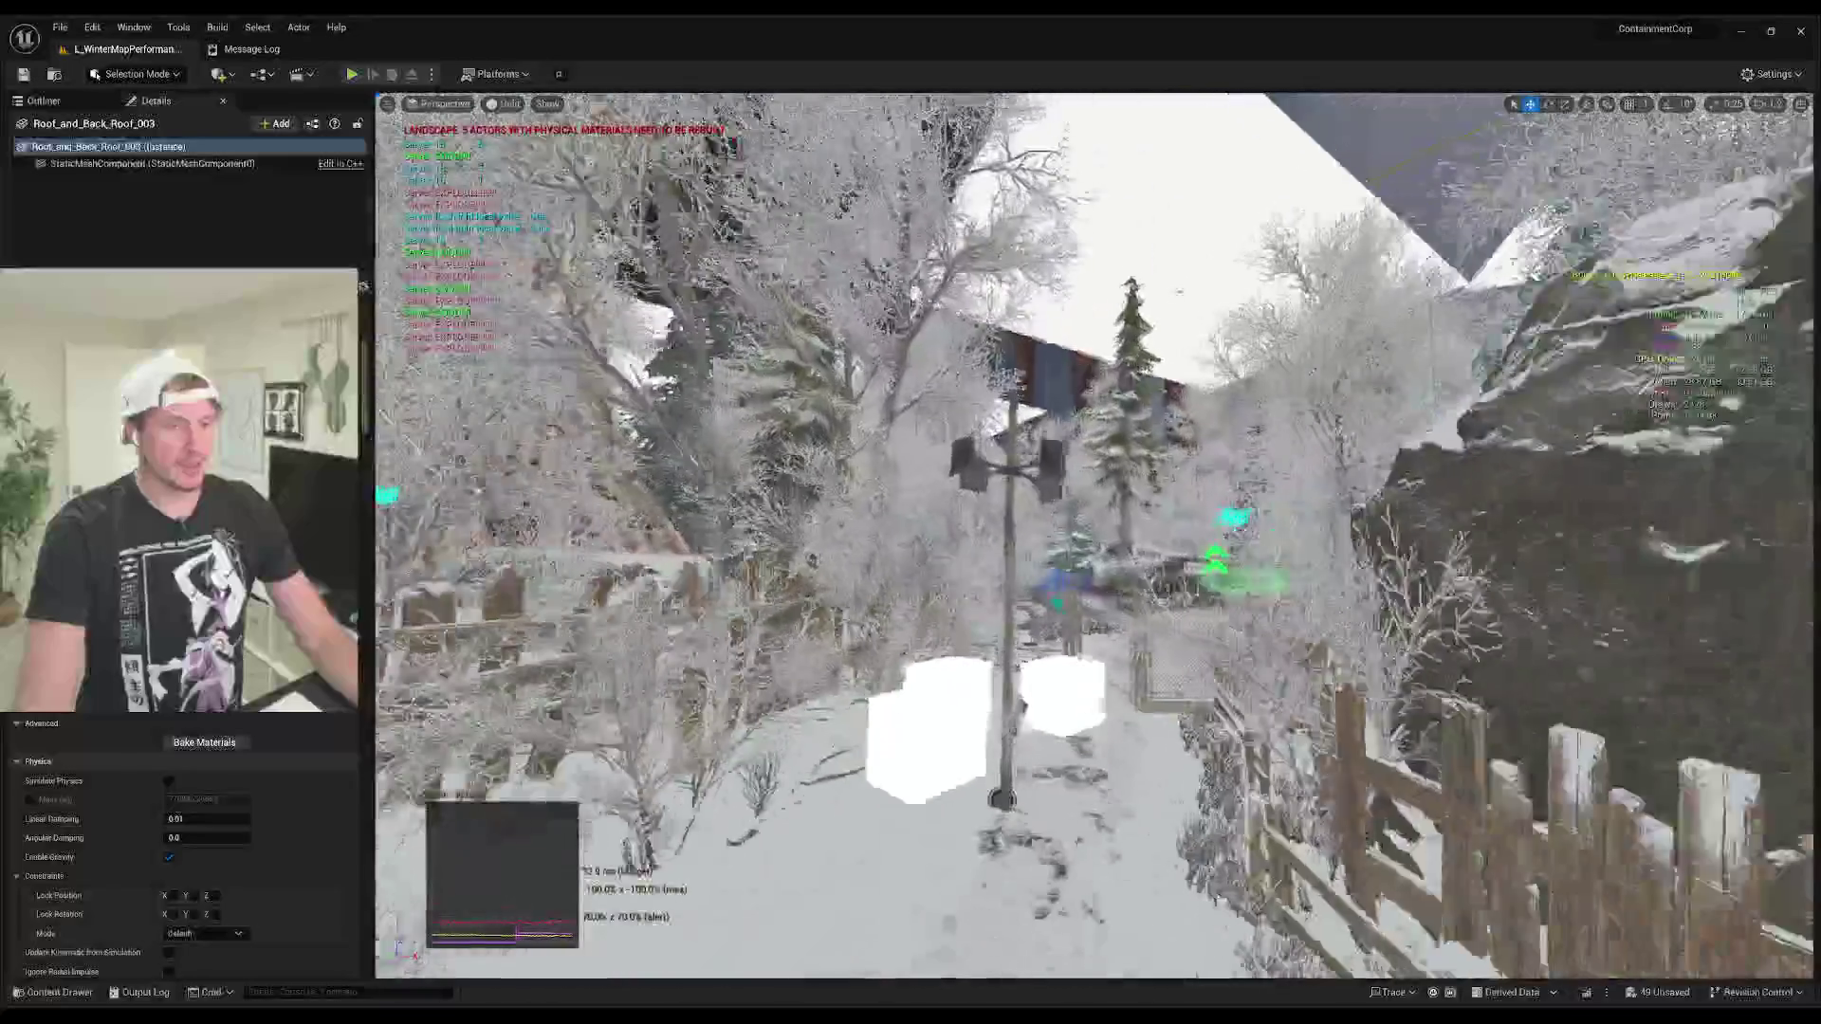
pyautogui.press('w')
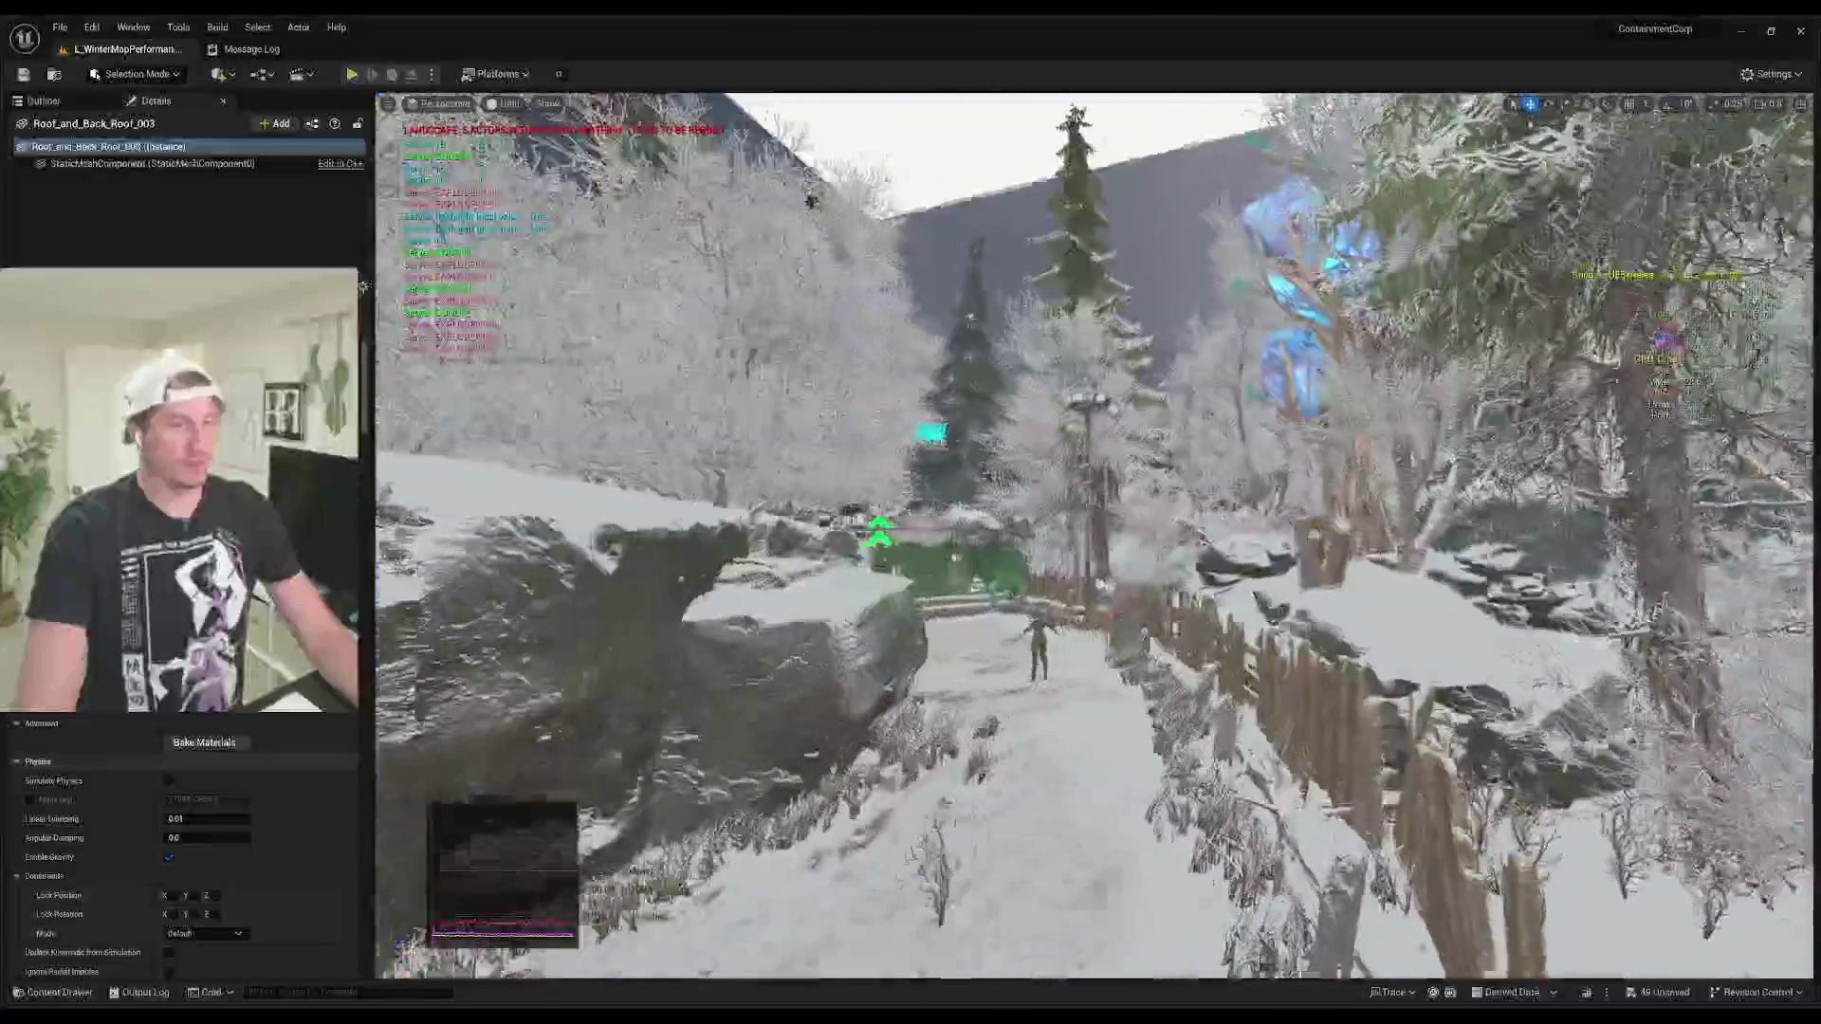
pyautogui.press('w')
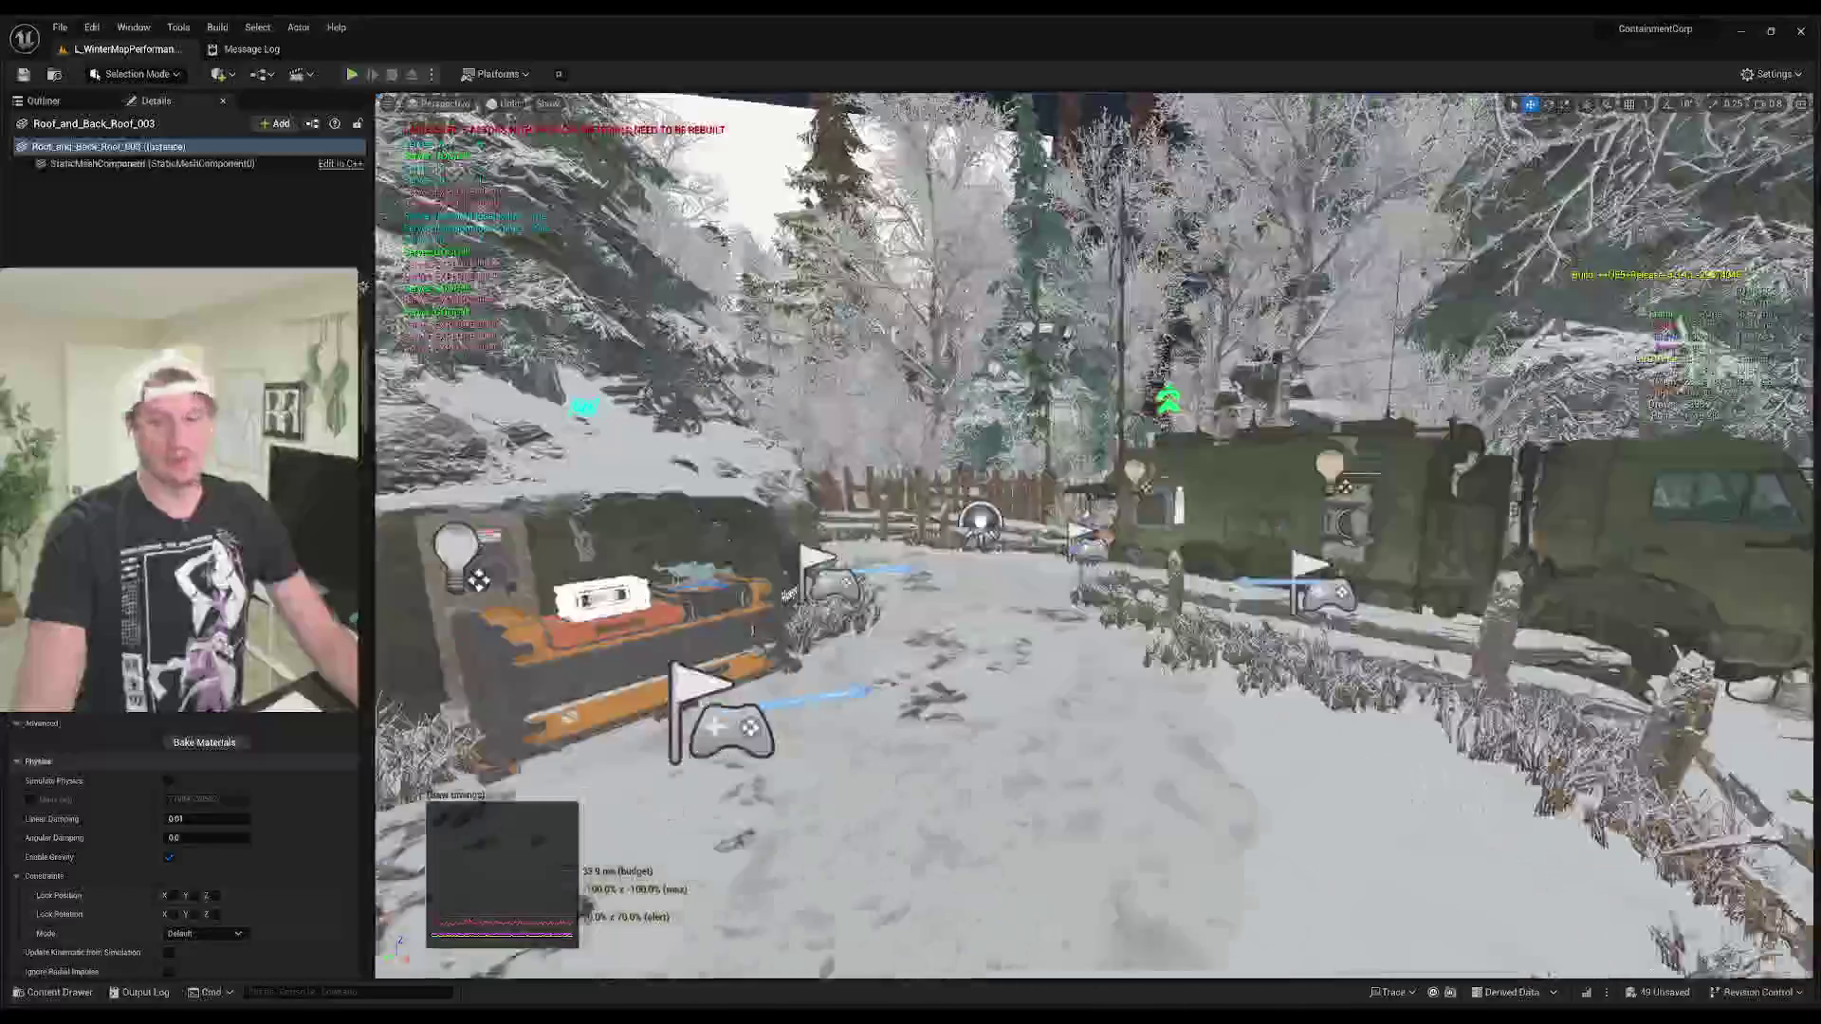
pyautogui.press('w')
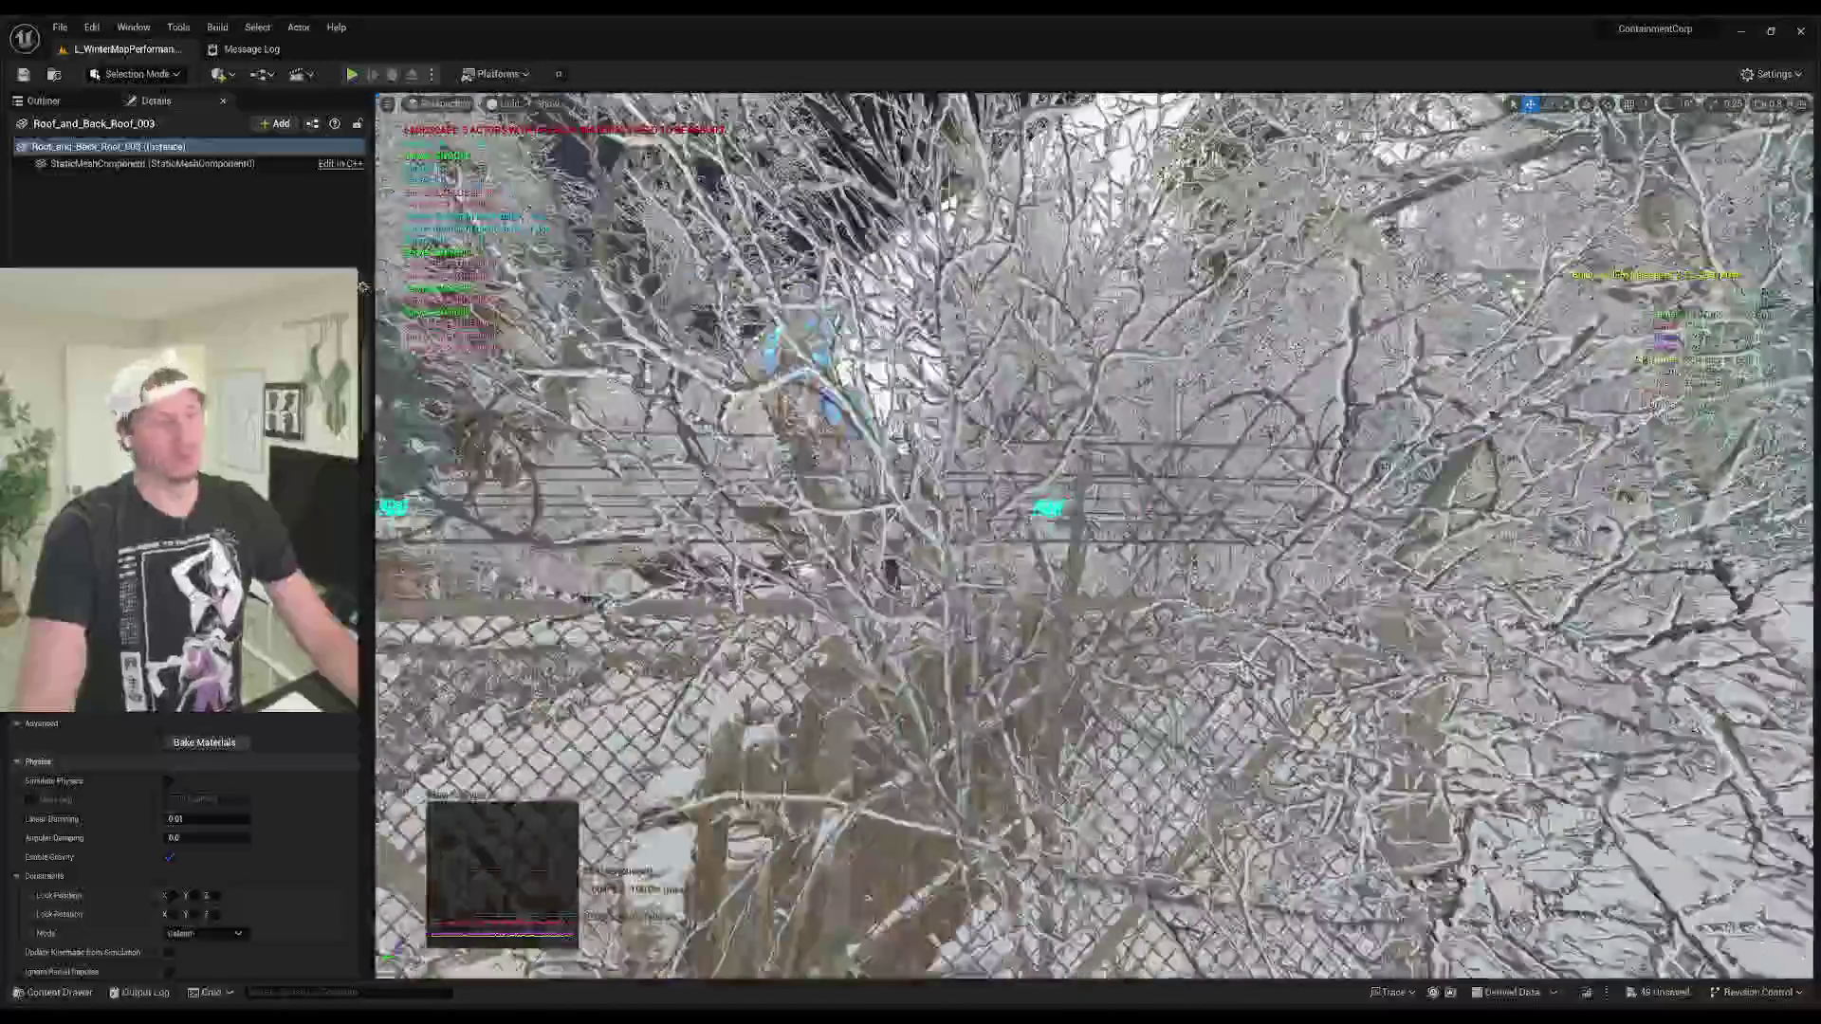
pyautogui.press('w')
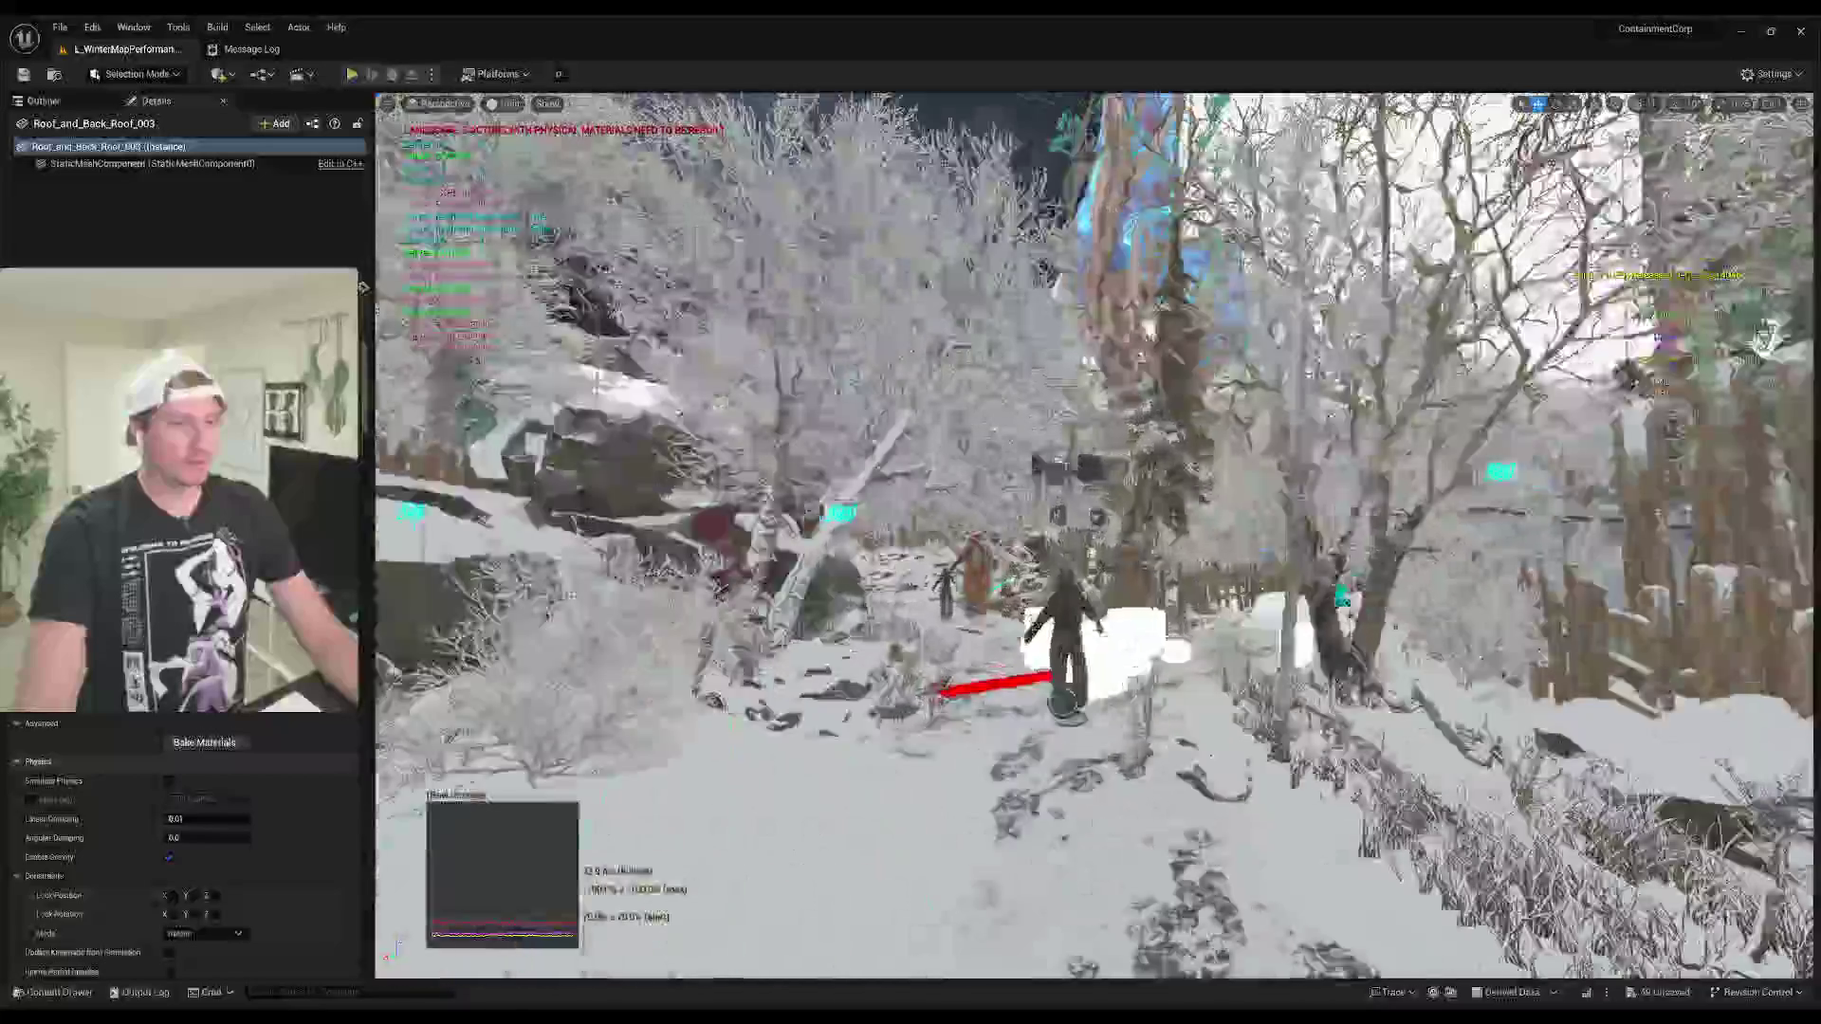
pyautogui.press('w')
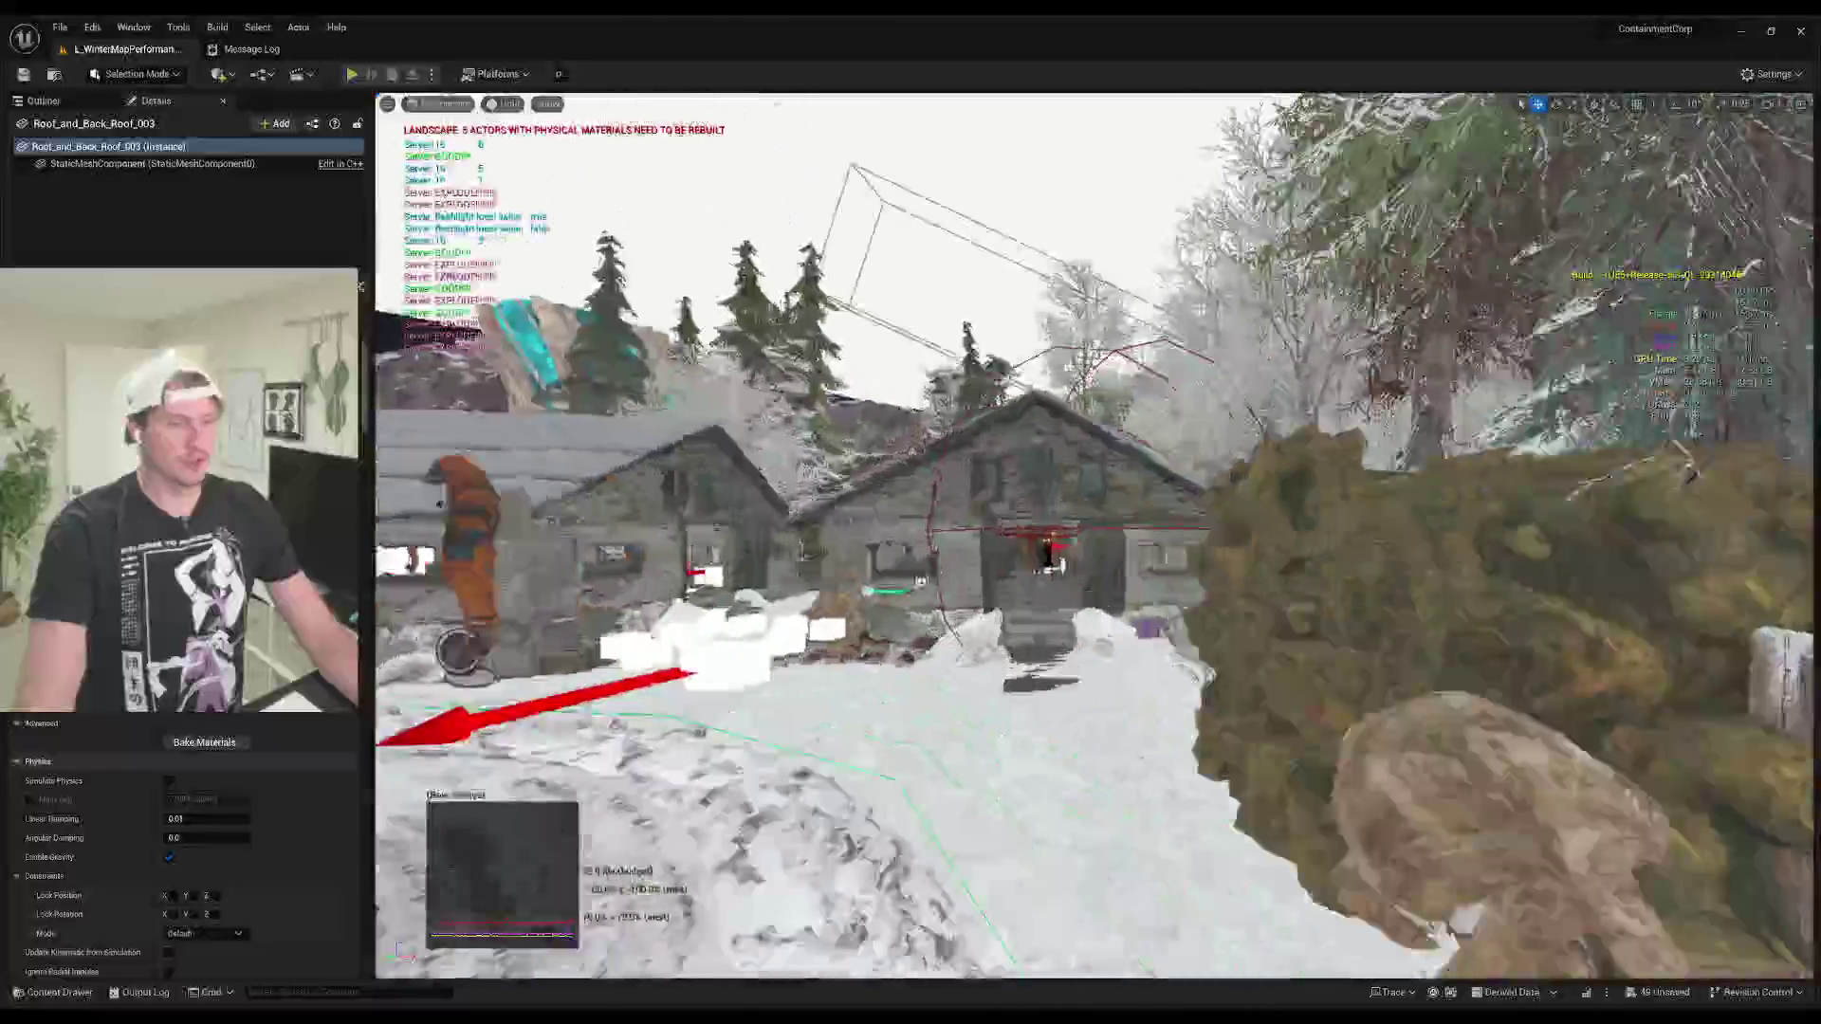
pyautogui.press('w')
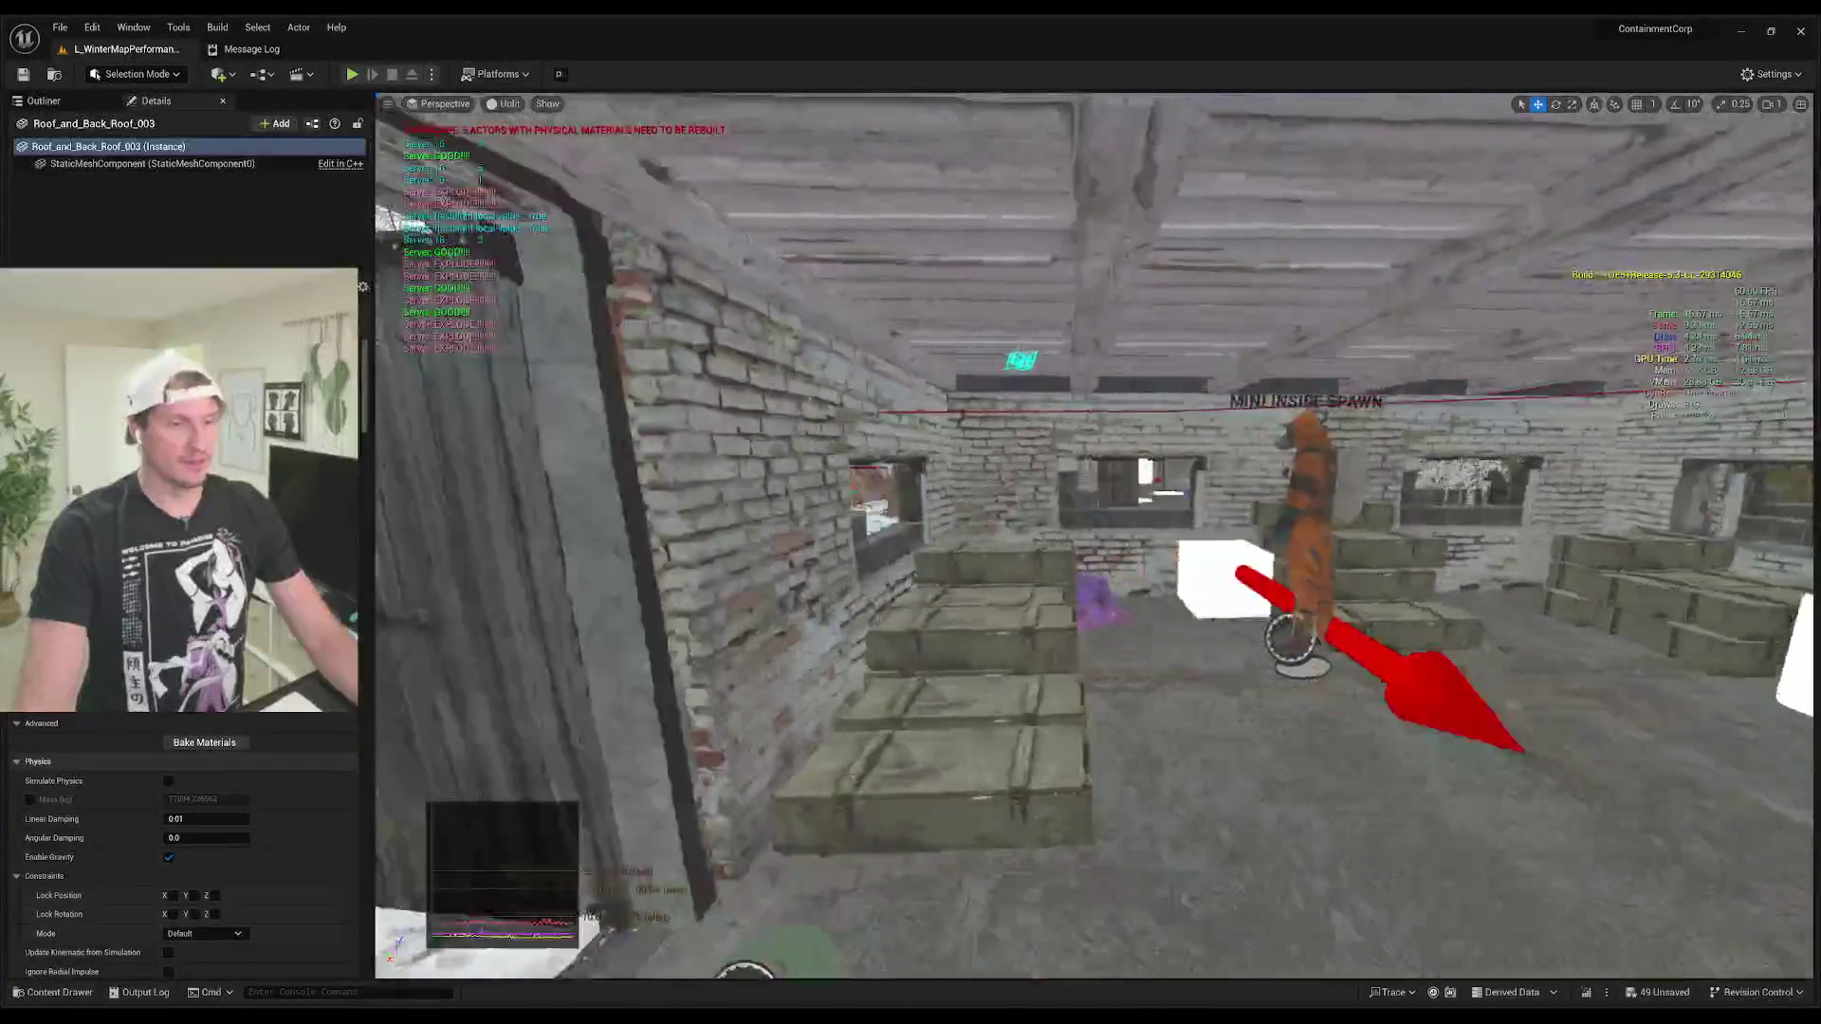
# Step: Fly along the snowy path until the camera faces the striped barrier gate
pyautogui.press('w')
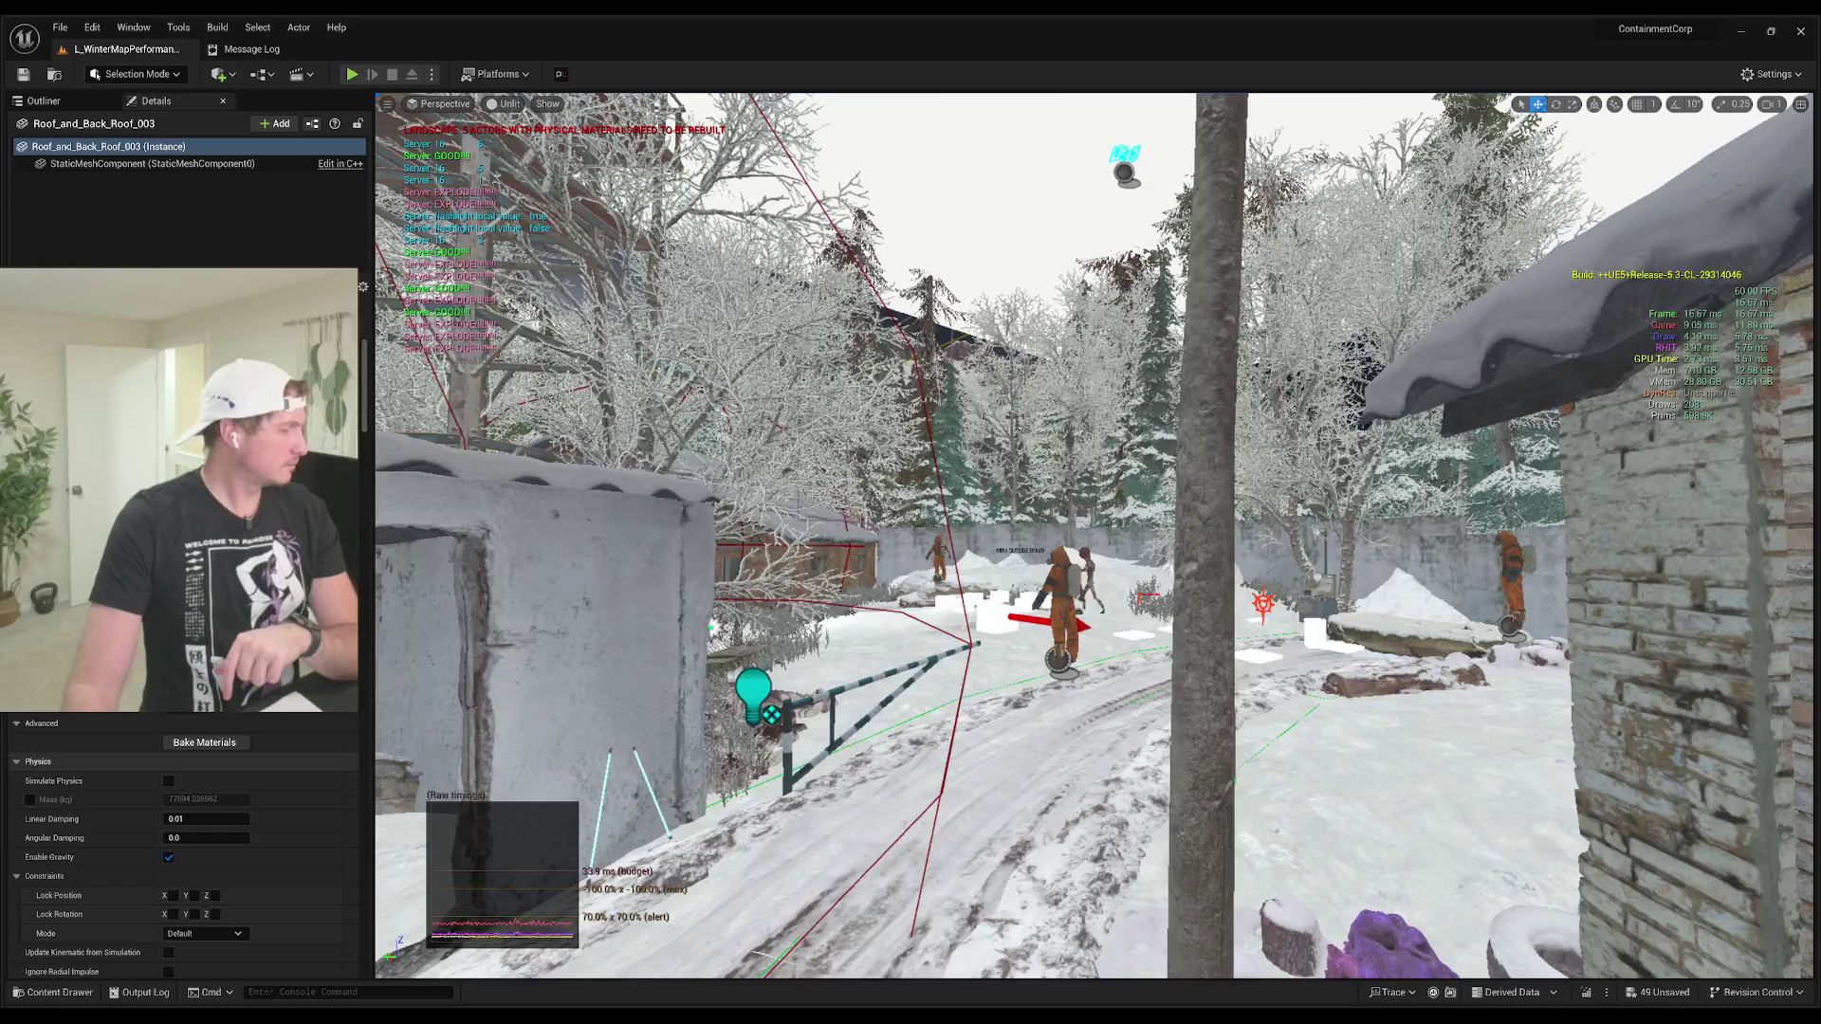
# Step: Hide the debug and performance stat overlays and warning text from the viewport
pyautogui.hotkey('ctrl', 'r')
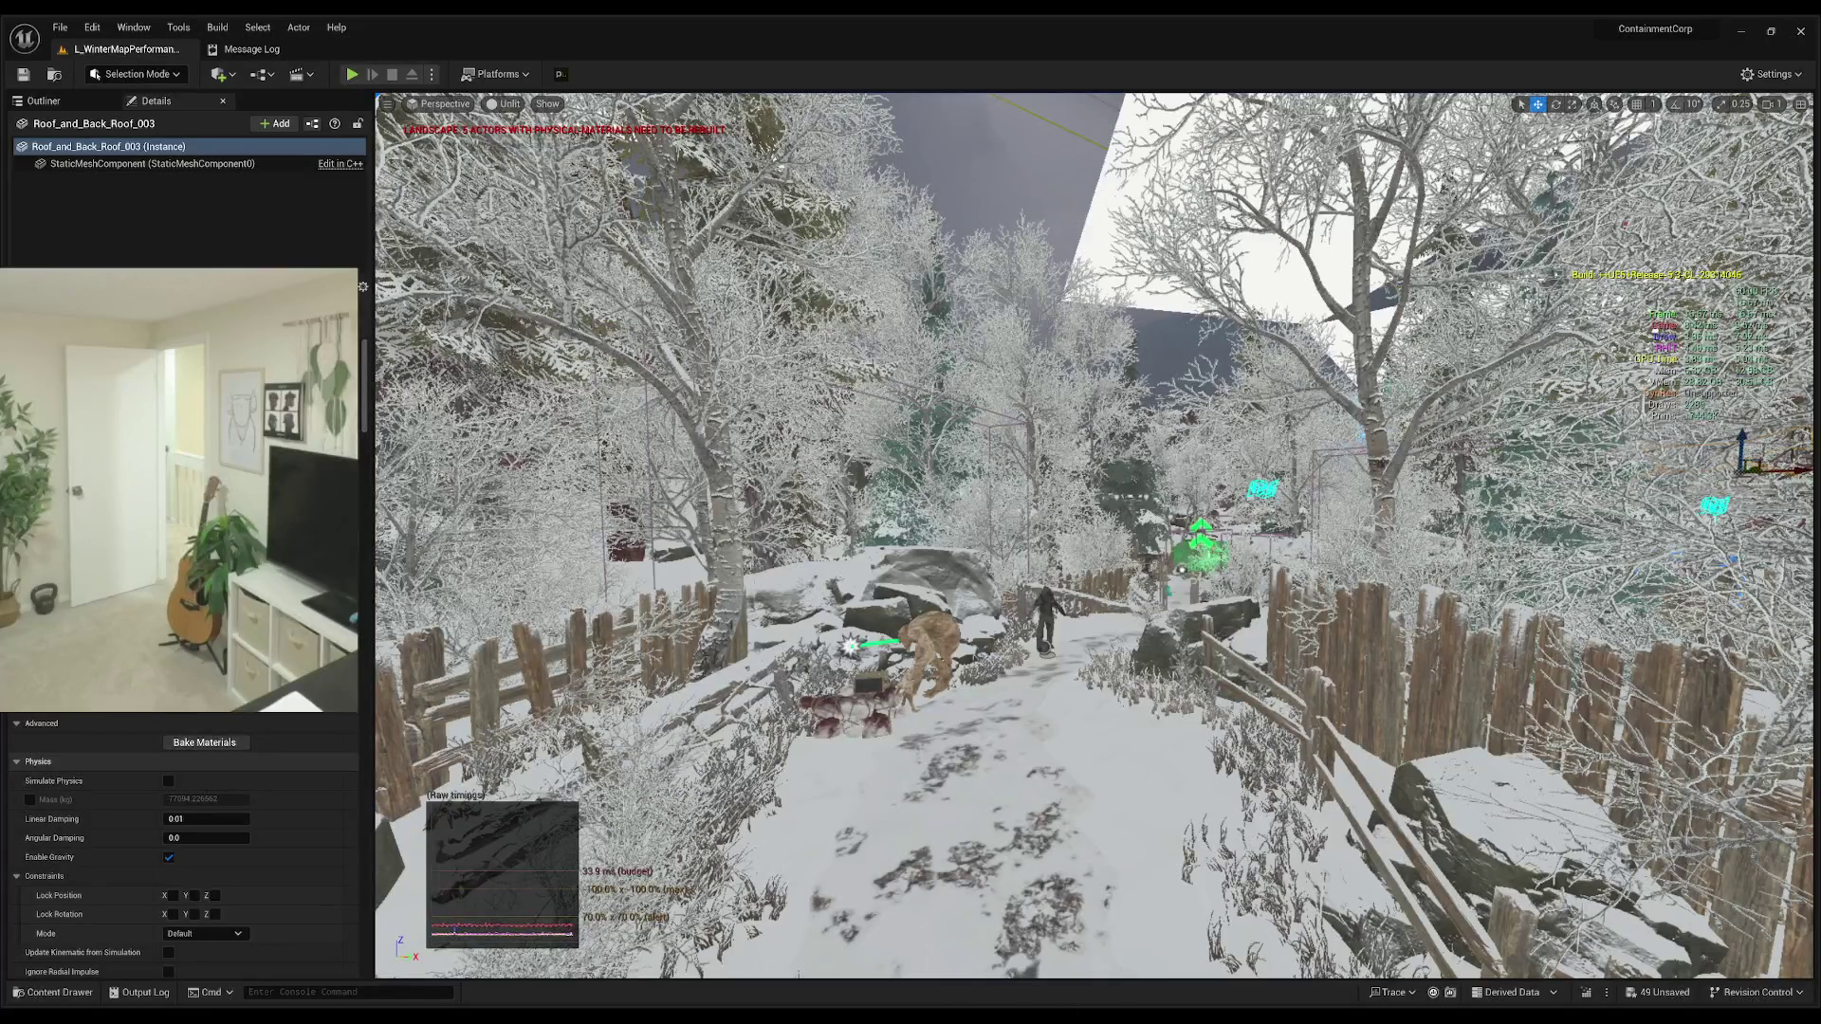
pyautogui.hotkey('ctrl', 'r')
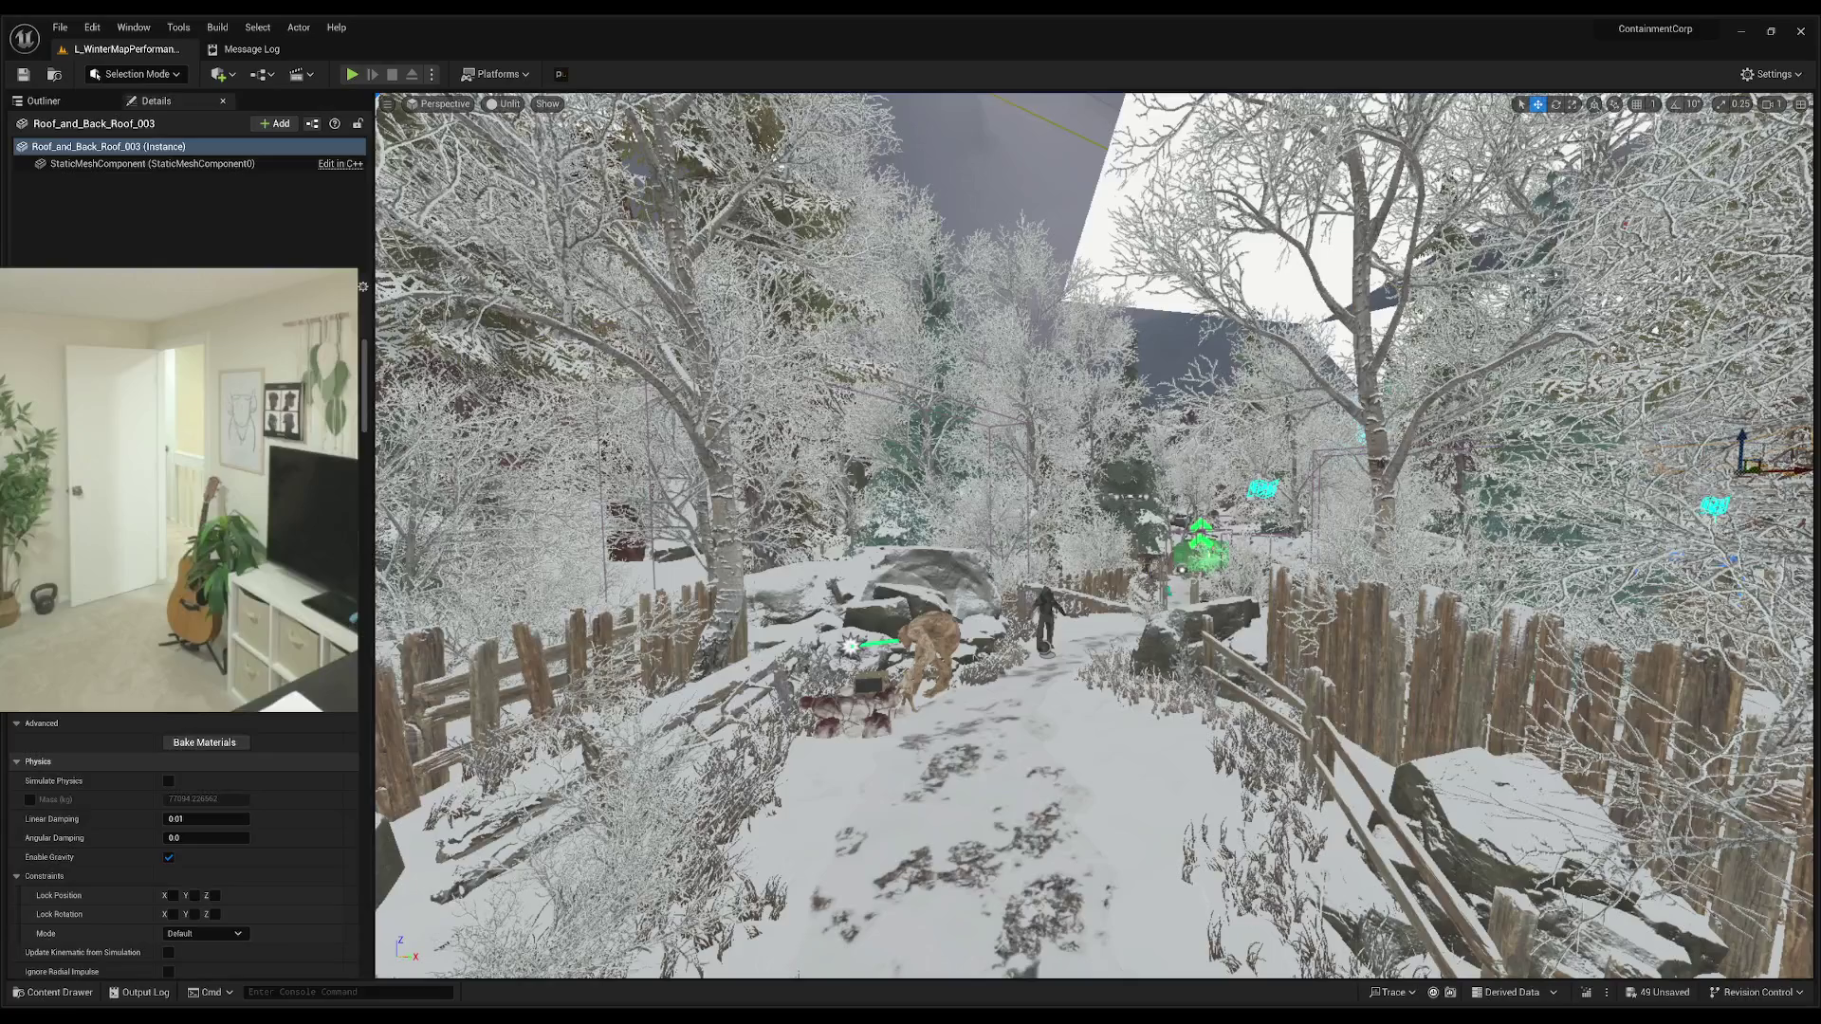